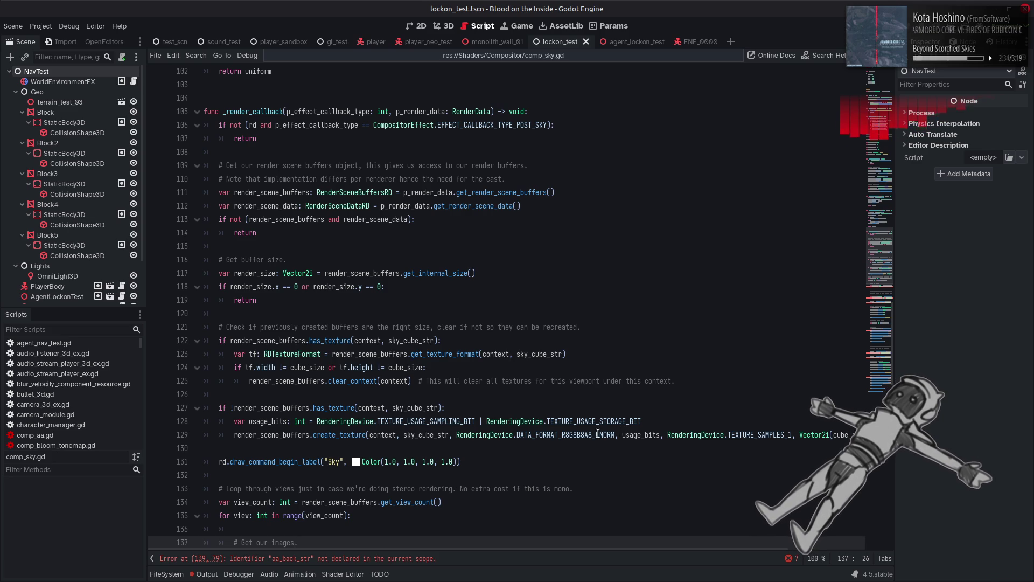
Rename back_image to sky_image and replace aa_back_str with sky_cube_str on line 139.
mouse_move(598, 433)
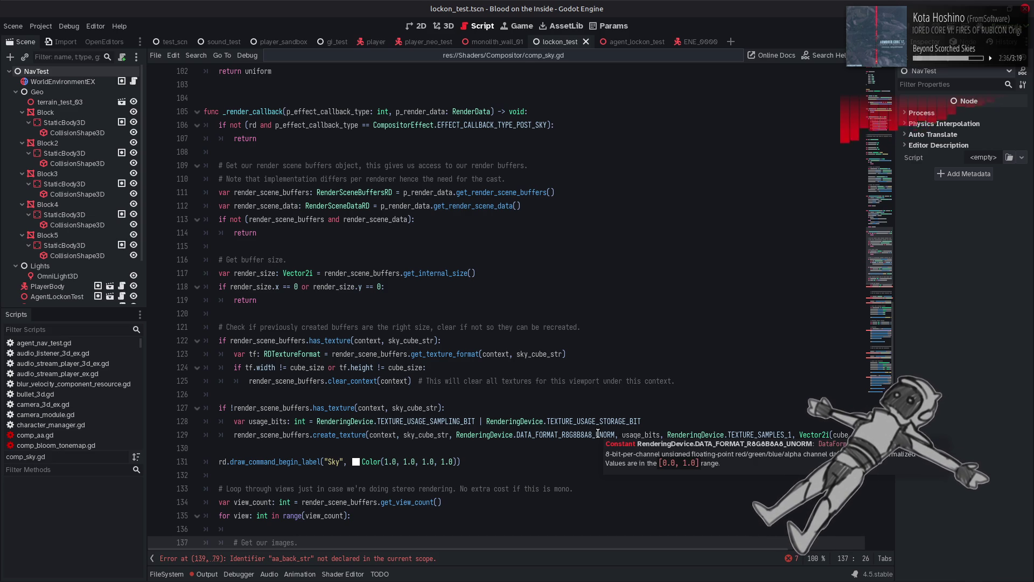
scroll(575, 510, "down", 1)
scroll(726, 550, "right", 3)
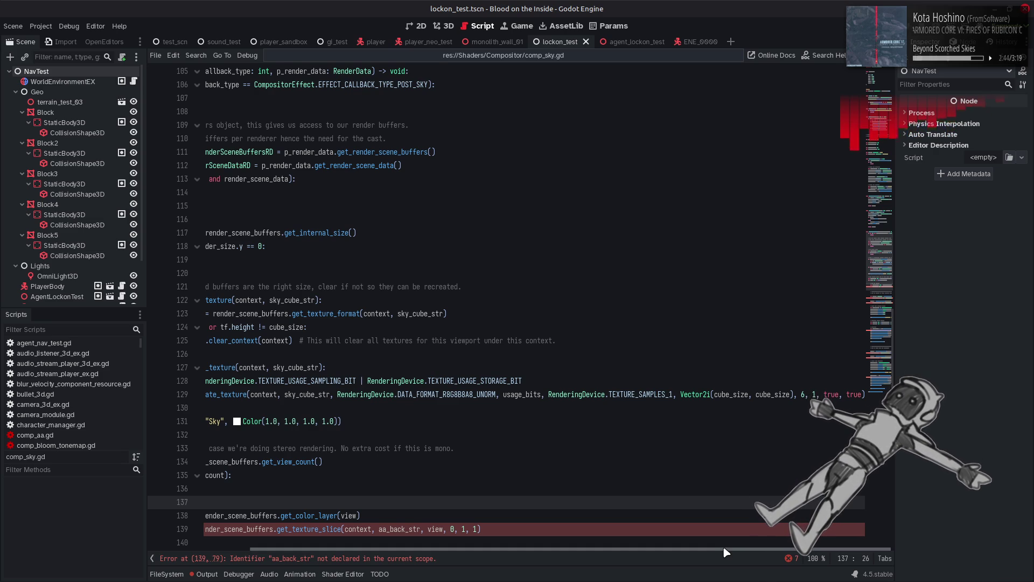
scroll(454, 533, "left", 3)
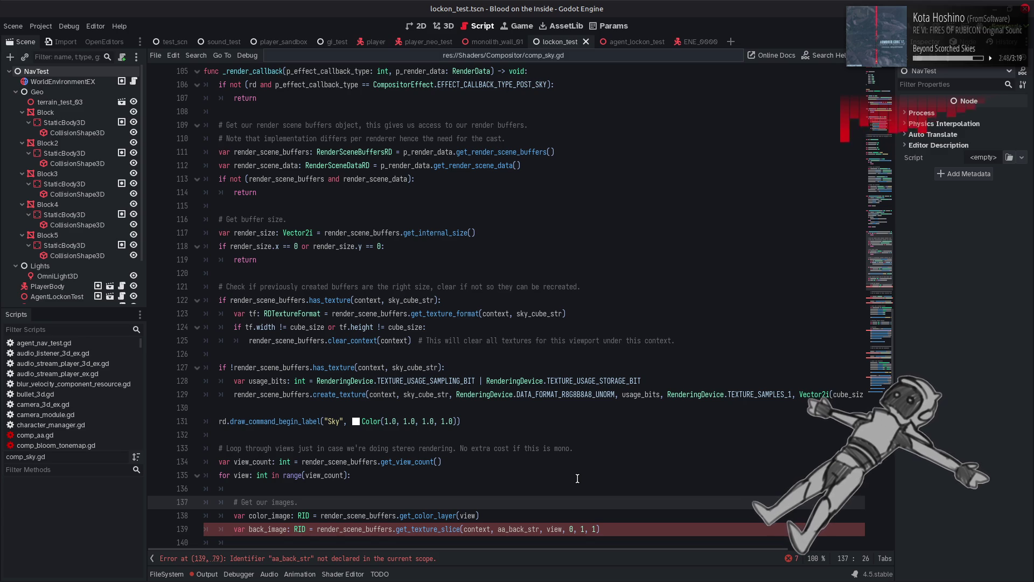
scroll(576, 478, "down", 1)
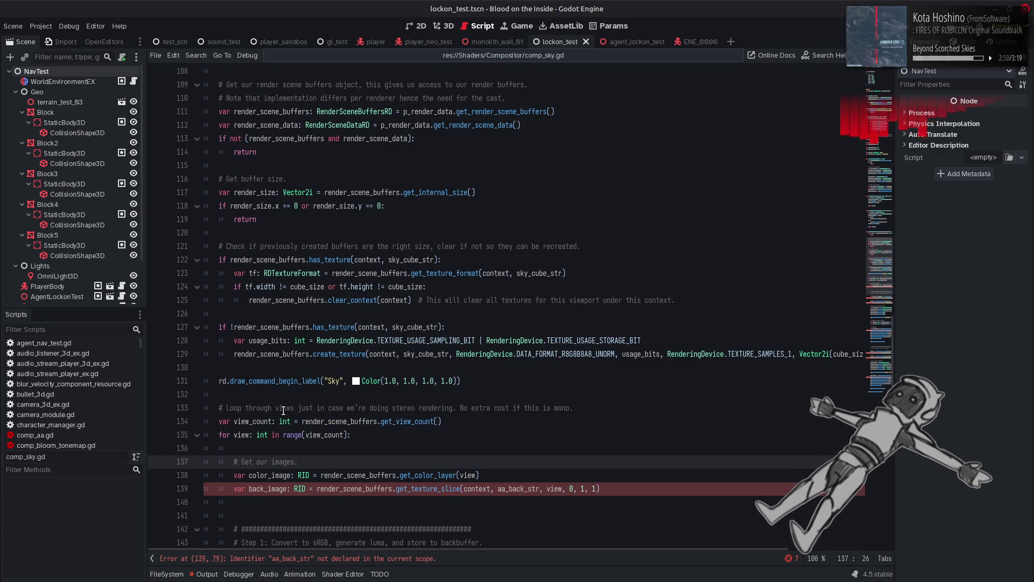
left_click(264, 489)
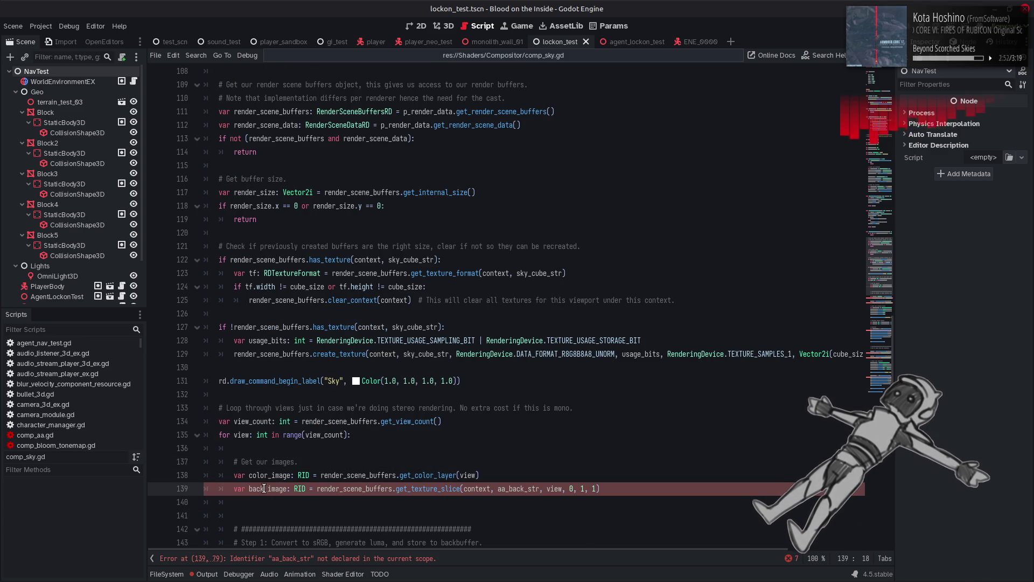
key("BackSpace")
key("BackSpace")
key("BackSpace")
type("sky")
double_click(426, 354)
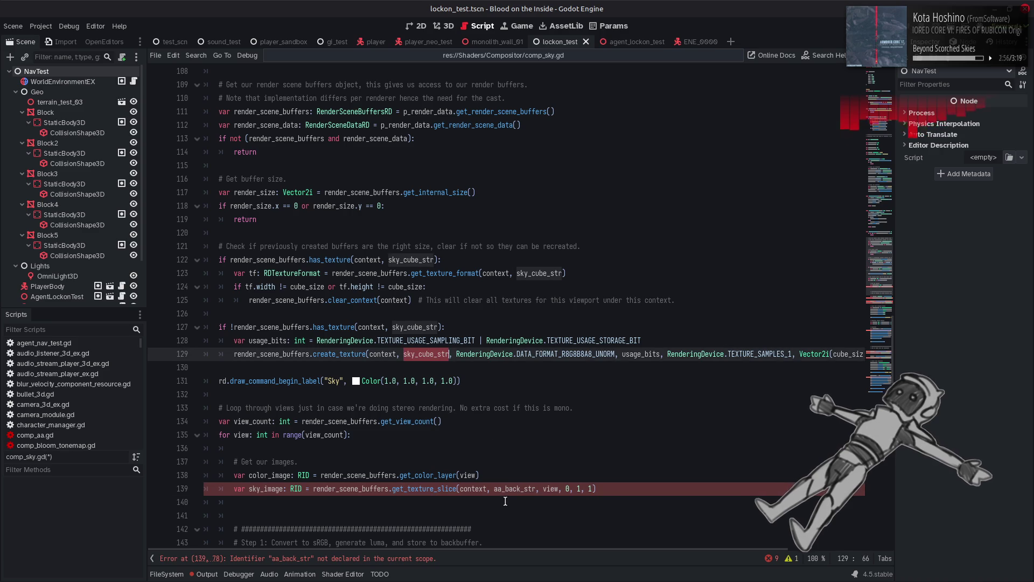
key("ctrl+c")
double_click(514, 489)
key("ctrl+v")
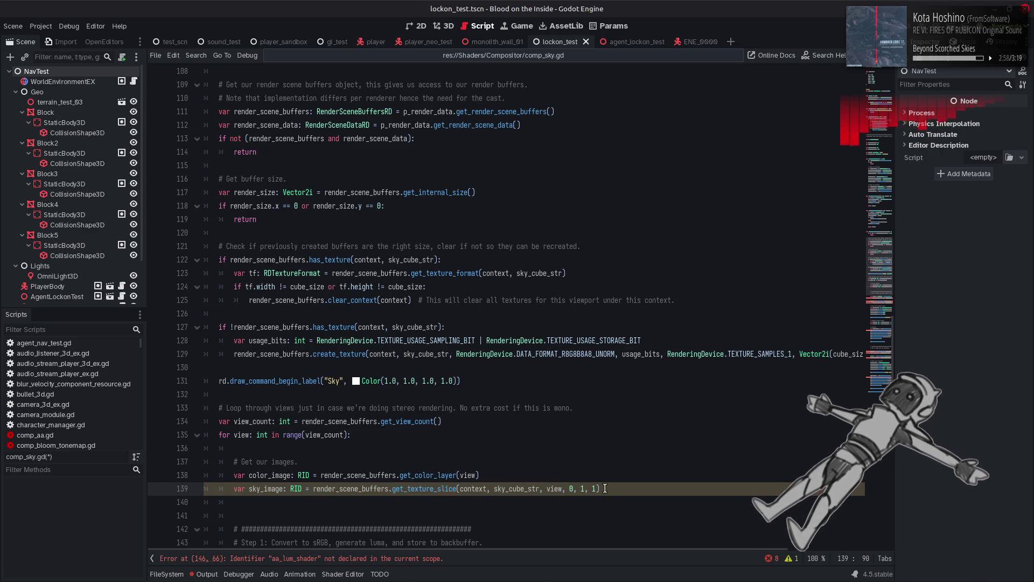
Move the sky_image line out of the view loop to just below the Sky label.
left_click(614, 489)
left_click_drag(615, 488, 234, 488)
key("BackSpace")
key("Delete")
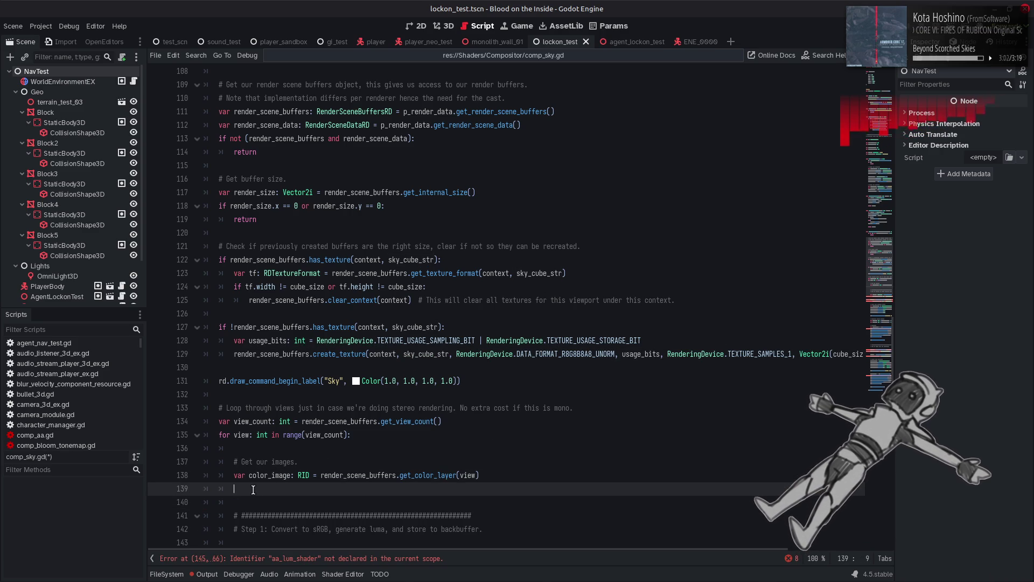
key("BackSpace")
key("BackSpace")
left_click(253, 488)
key("Return")
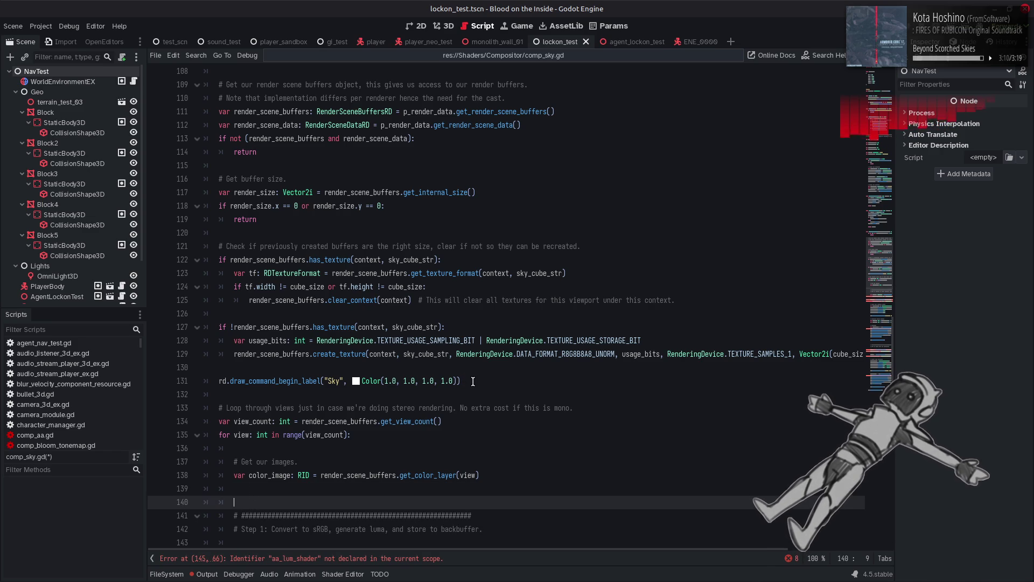
left_click(473, 381)
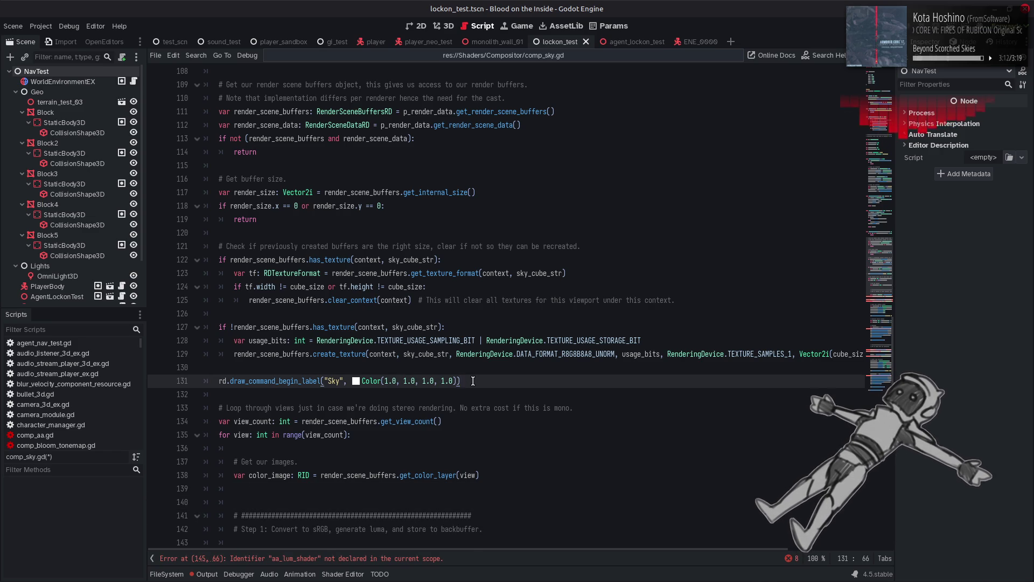
key("ctrl+v")
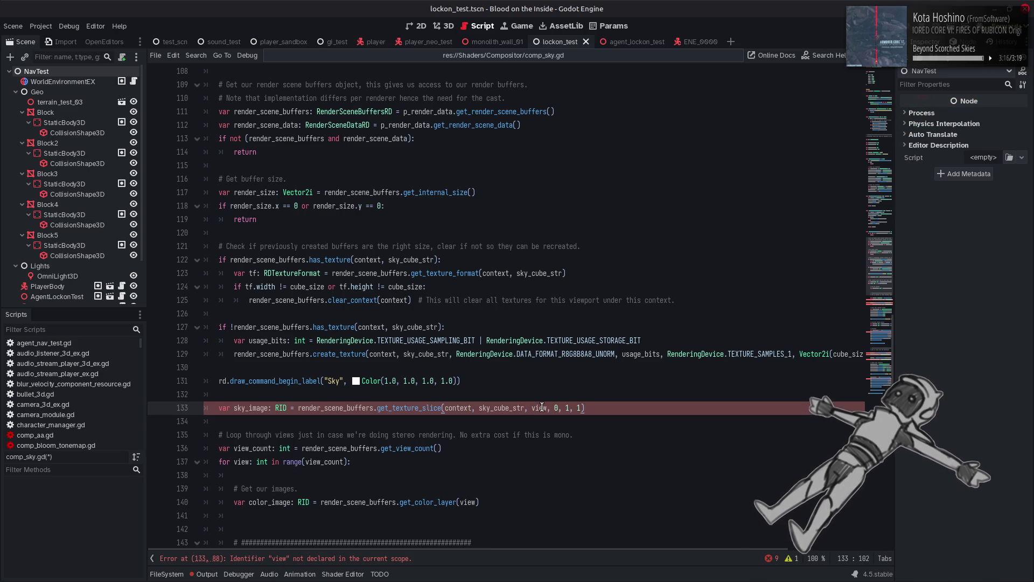
Change the sky_image slice's layer argument from view to 0, then save comp_sky.gd.
mouse_move(418, 409)
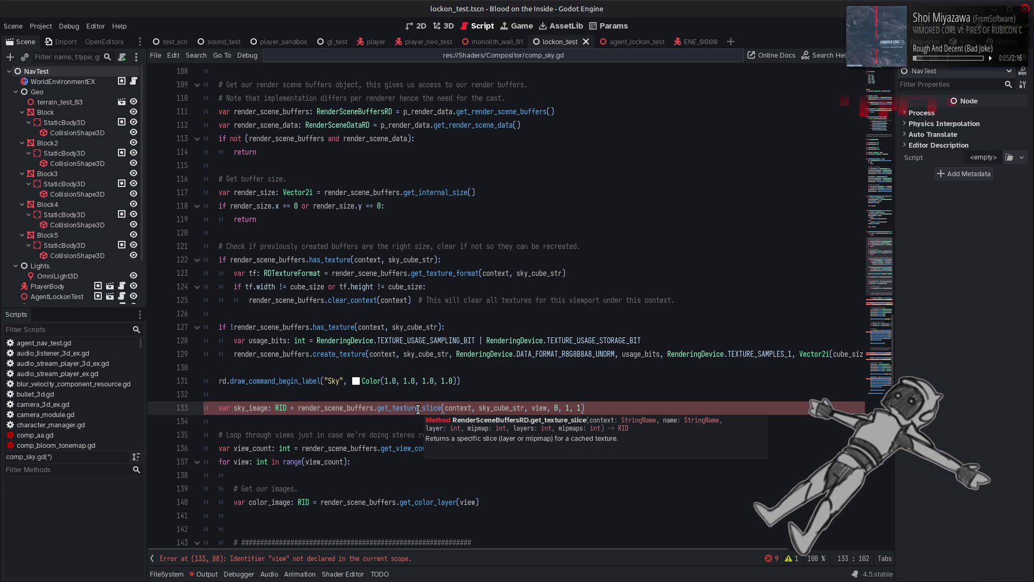
double_click(540, 409)
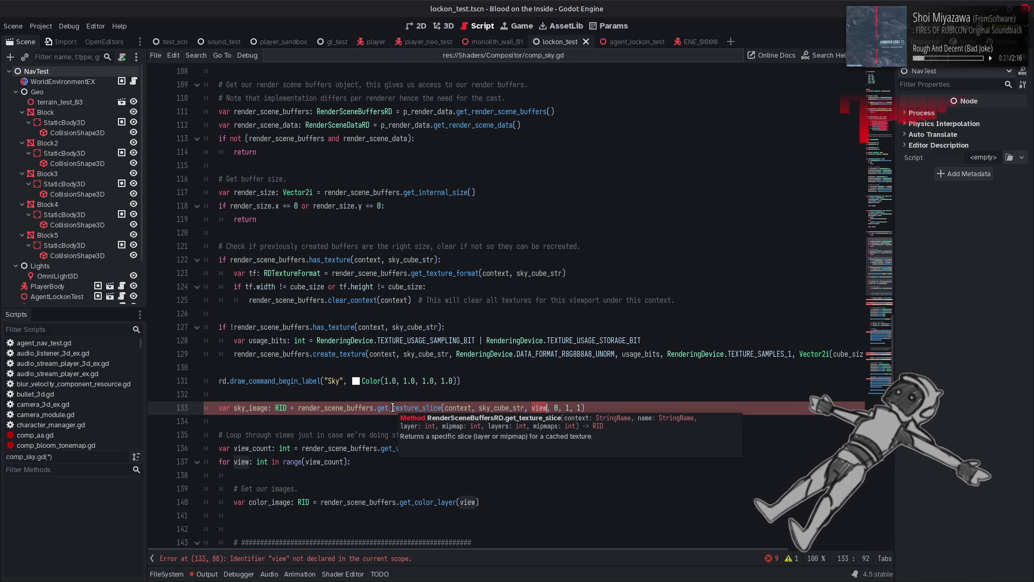
type("0")
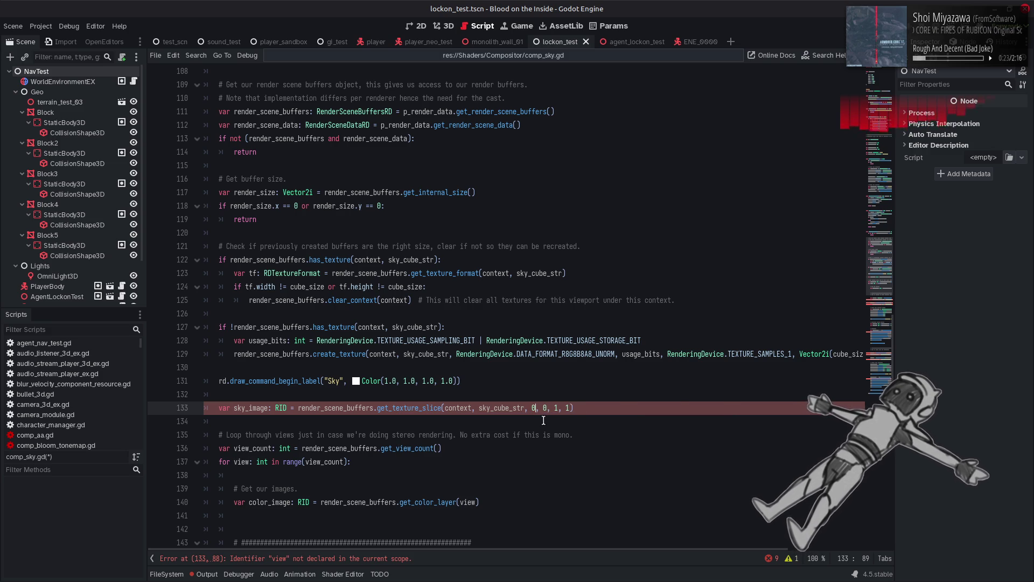
left_click(589, 407)
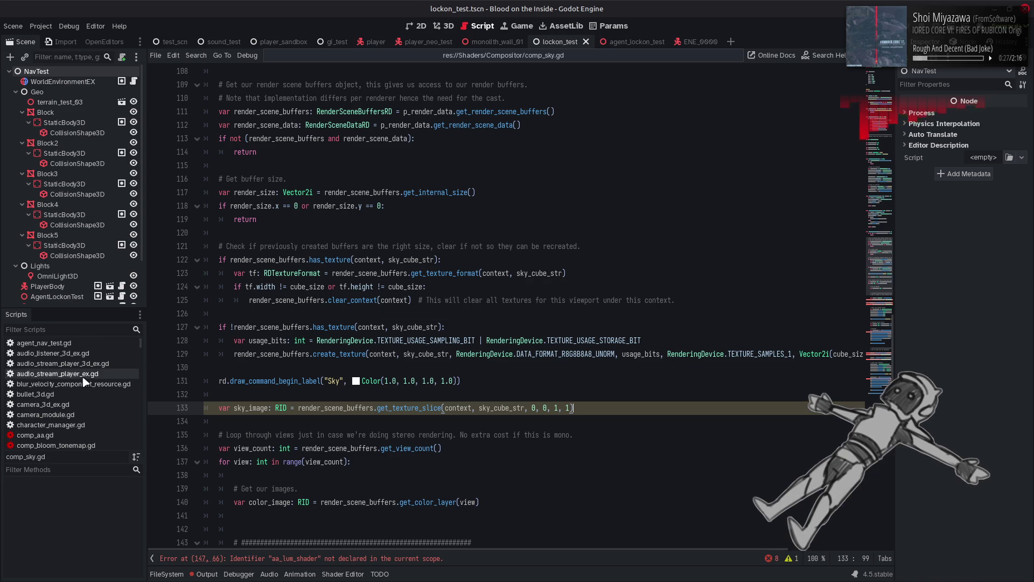
key("ctrl+s")
scroll(78, 387, "up", 3)
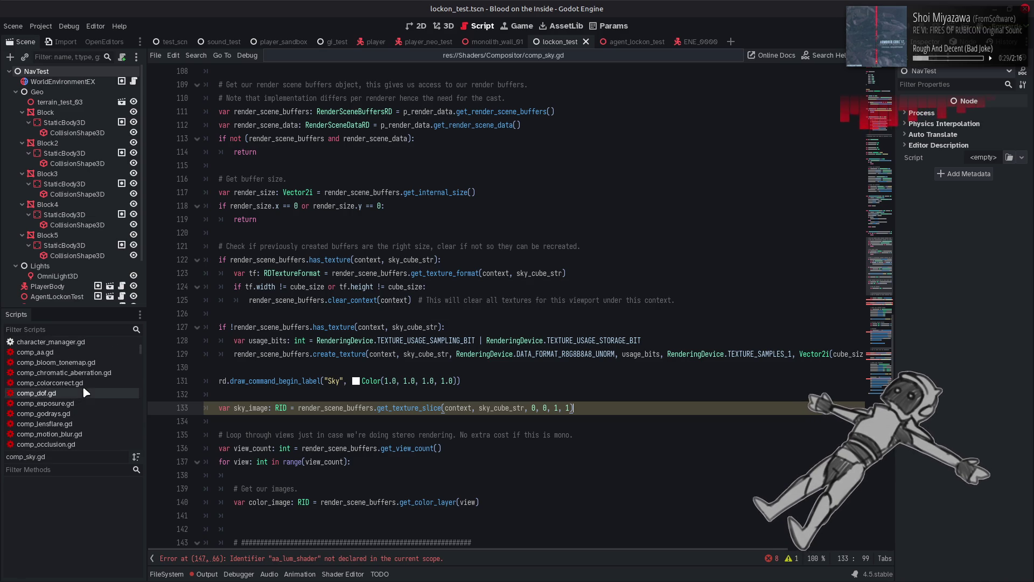
Open comp_occlusion.gd and inspect its buffer texture creation code around line 269.
scroll(90, 399, "down", 3)
left_click(80, 414)
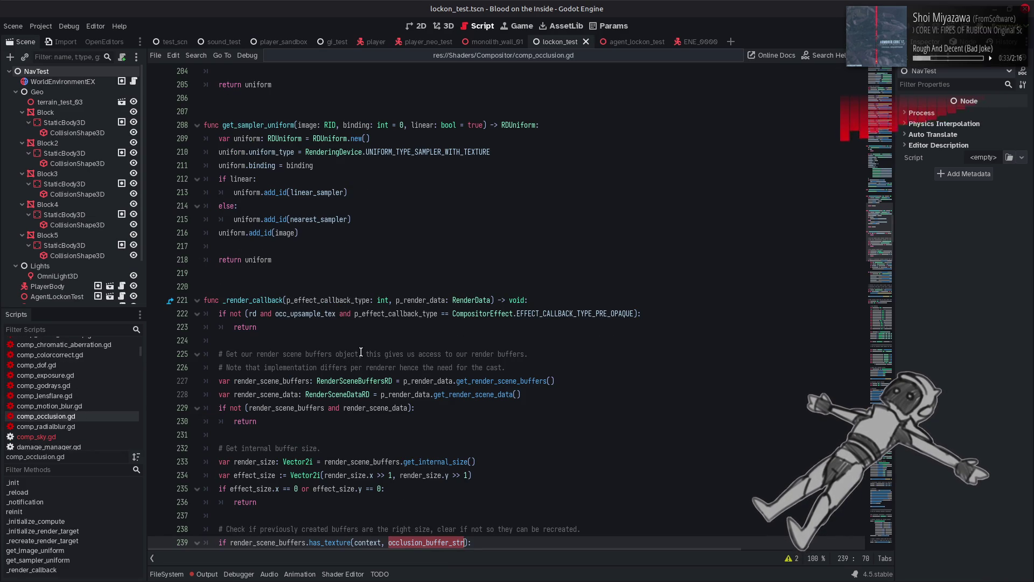
scroll(361, 352, "down", 10)
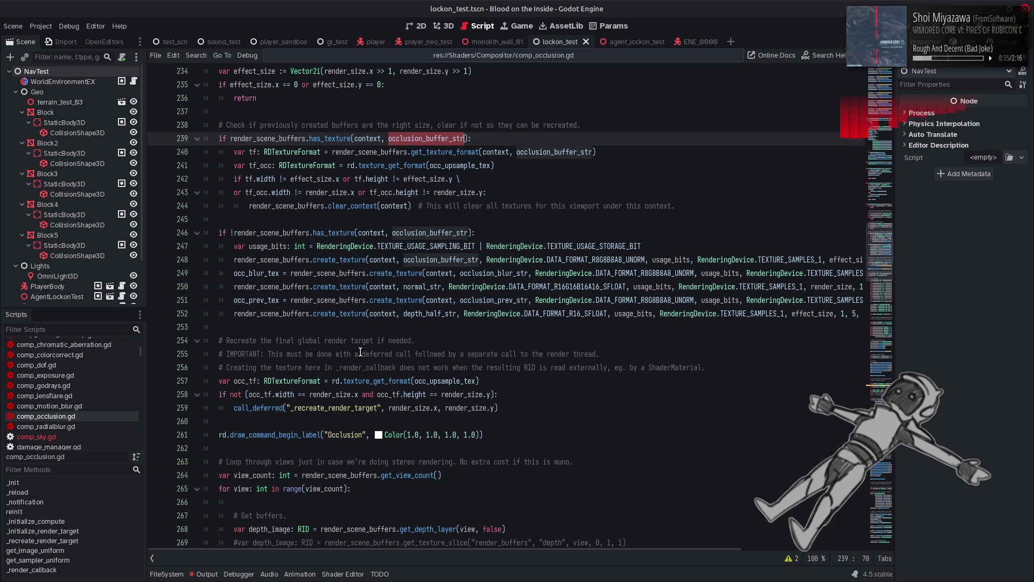
left_click(639, 544)
scroll(708, 430, "right", 5)
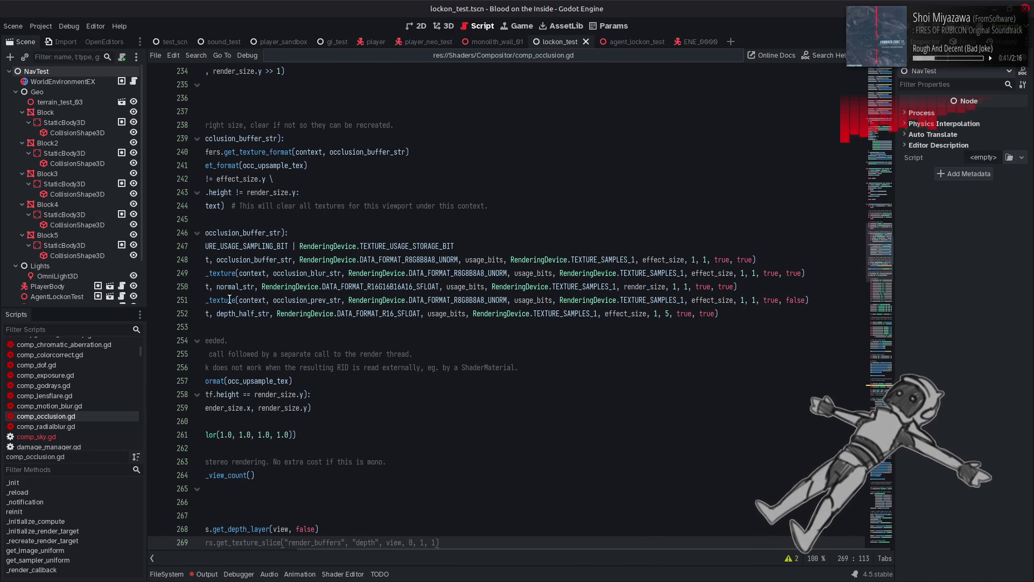
mouse_move(227, 301)
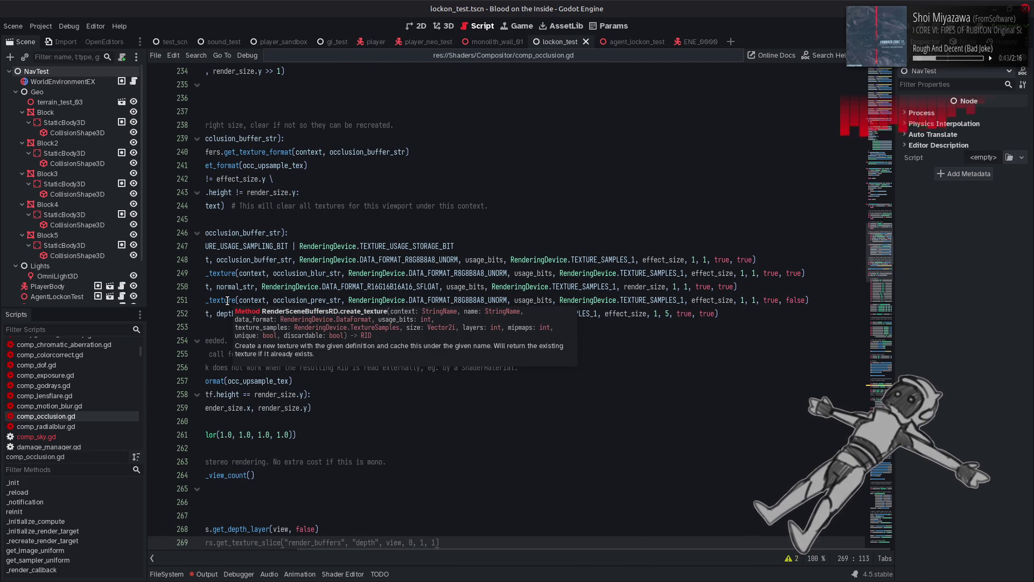
left_click_drag(550, 553, 307, 545)
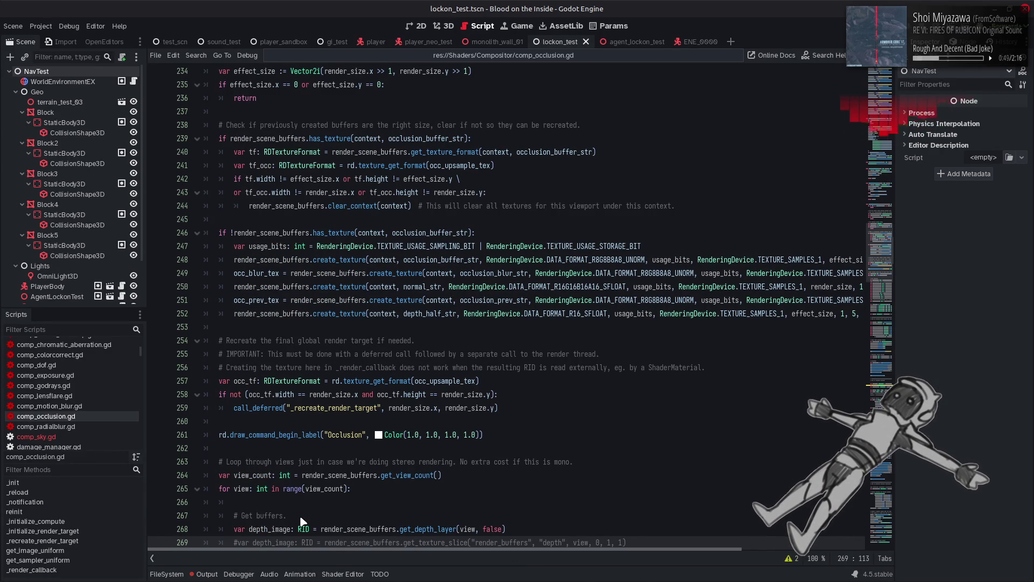
scroll(560, 518, "right", 5)
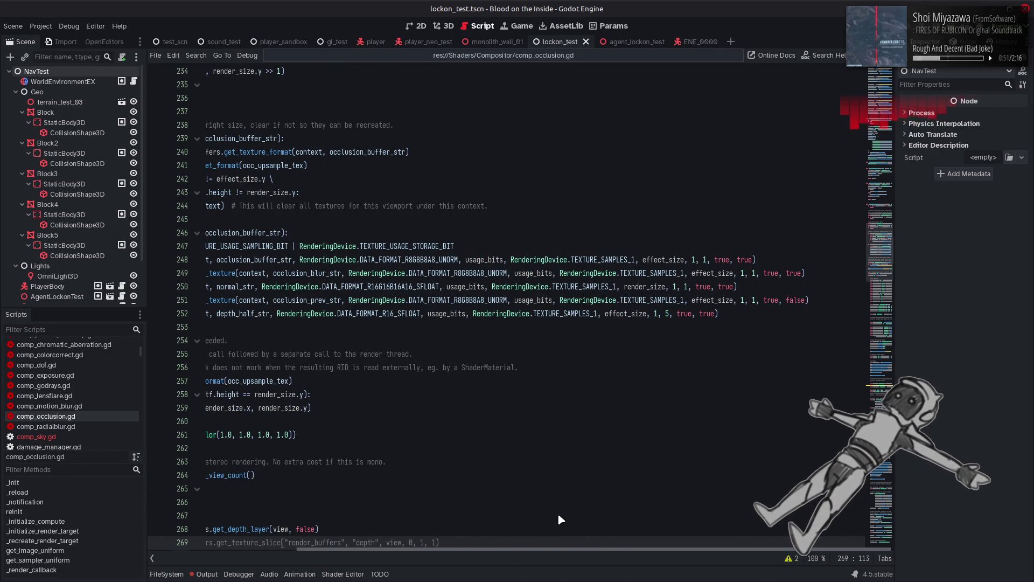
scroll(560, 519, "left", 5)
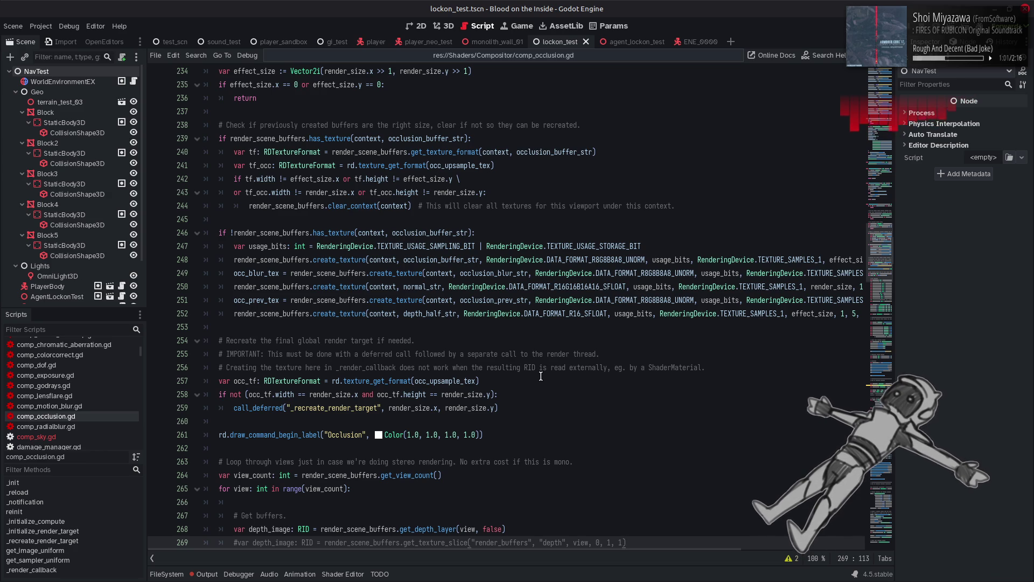
Highlight every get_texture_slice call in comp_occlusion.gd and read its documentation.
scroll(541, 376, "down", 4)
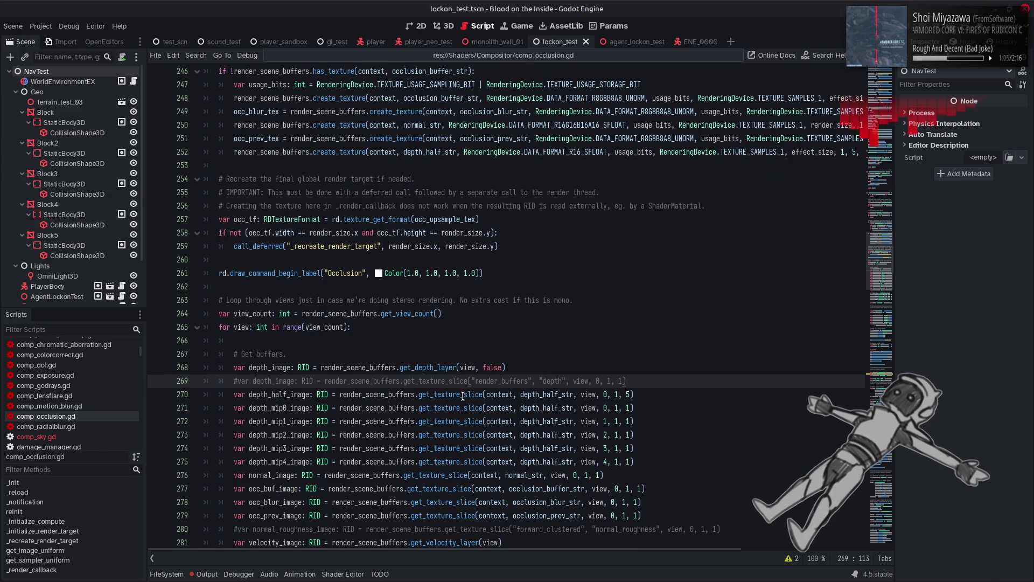
mouse_move(462, 396)
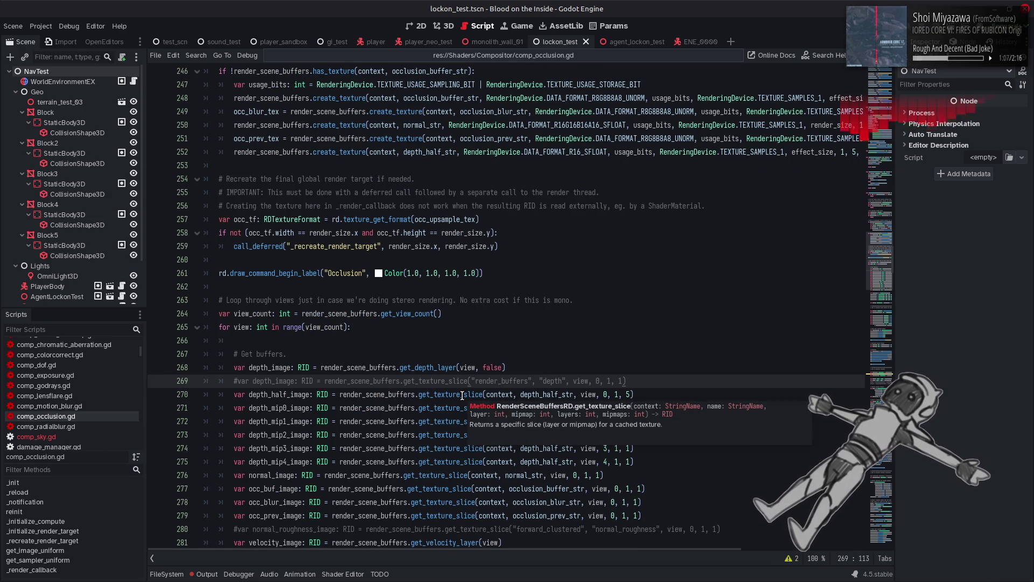
double_click(462, 395)
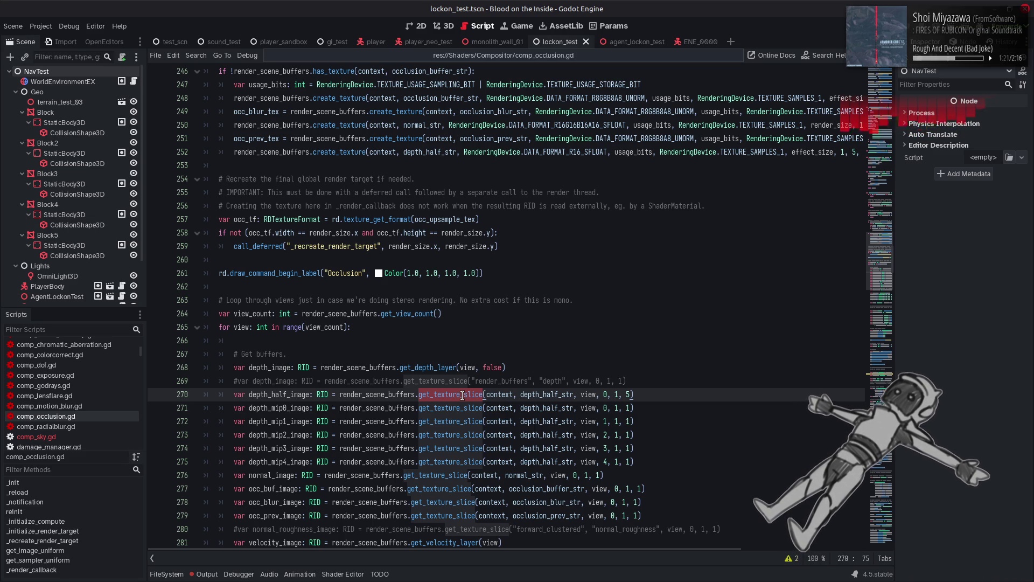
mouse_move(463, 395)
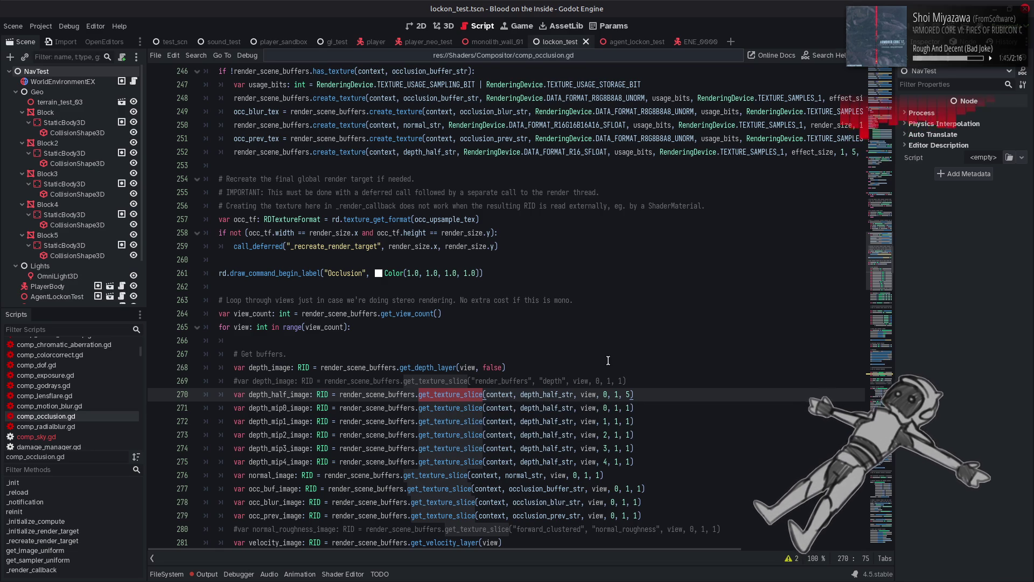
scroll(608, 360, "down", 3)
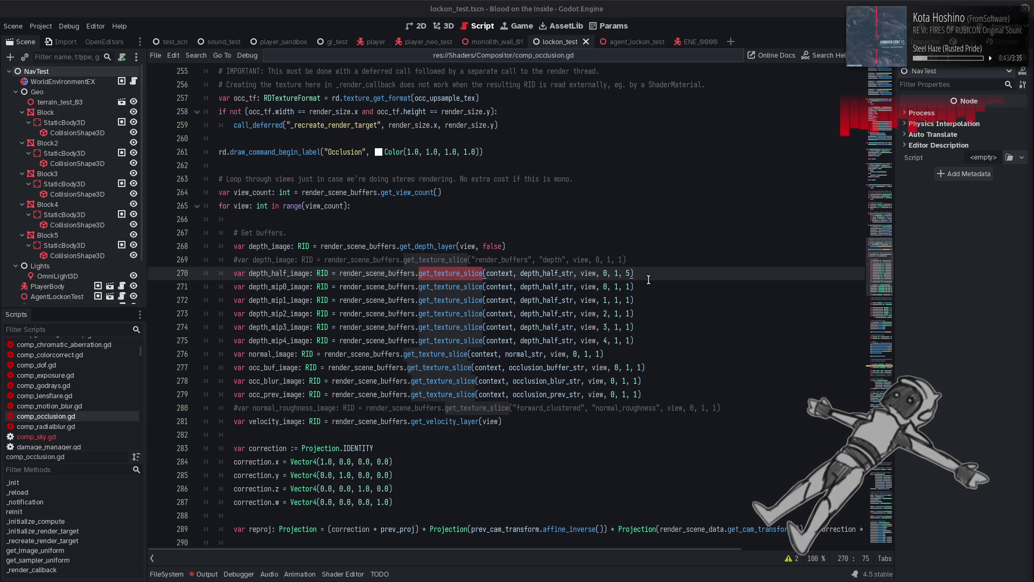
Check what depth_half_str refers to in comp_occlusion.gd, then return to comp_sky.gd.
scroll(43, 404, "down", 1)
left_click(36, 423)
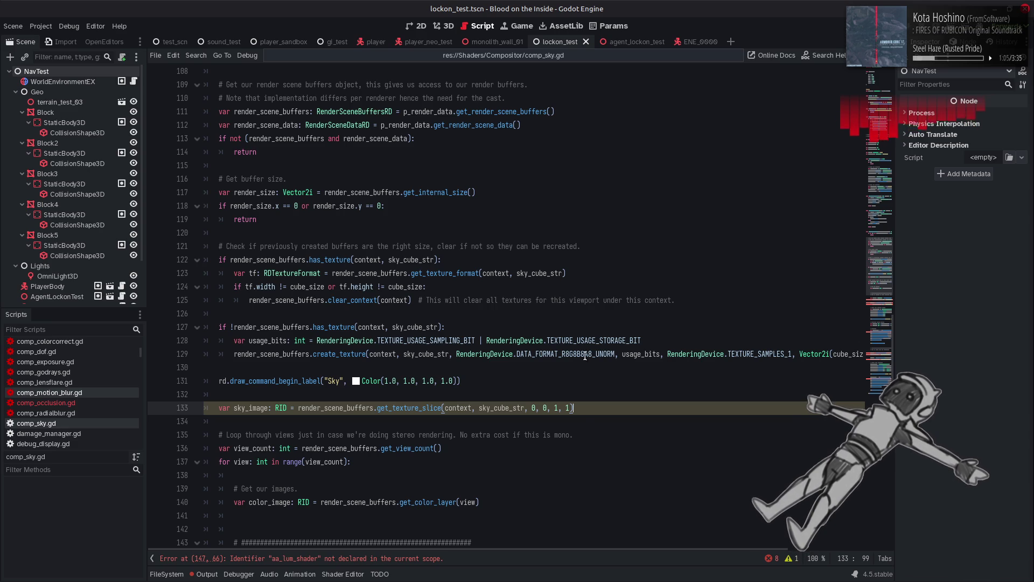
left_click(95, 403)
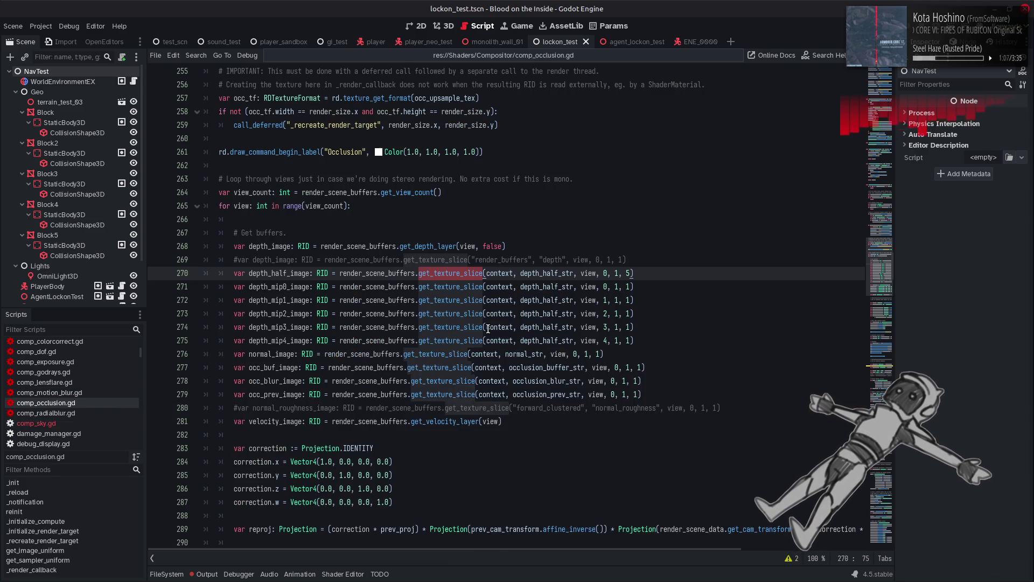
double_click(551, 303)
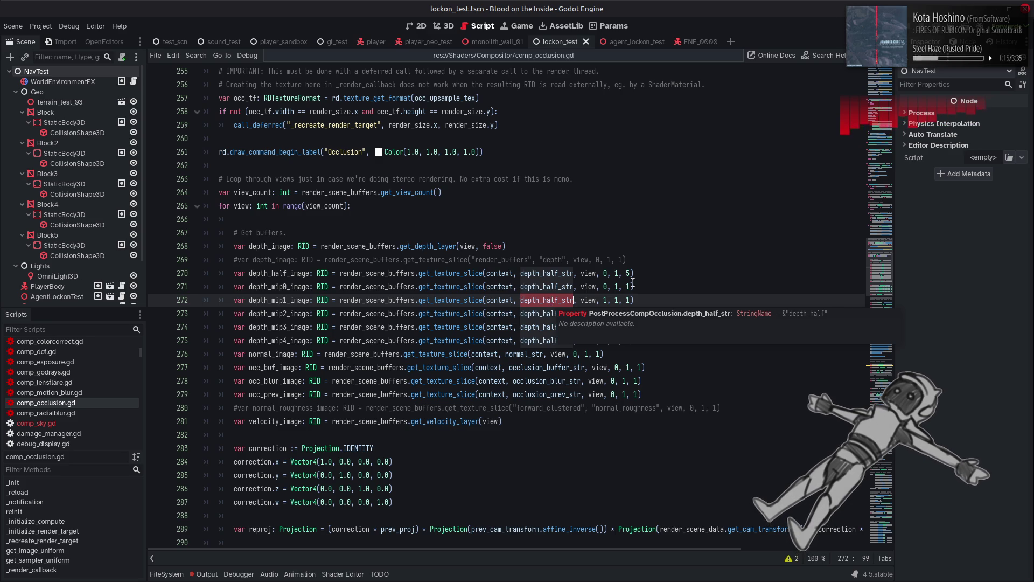
left_click(675, 277)
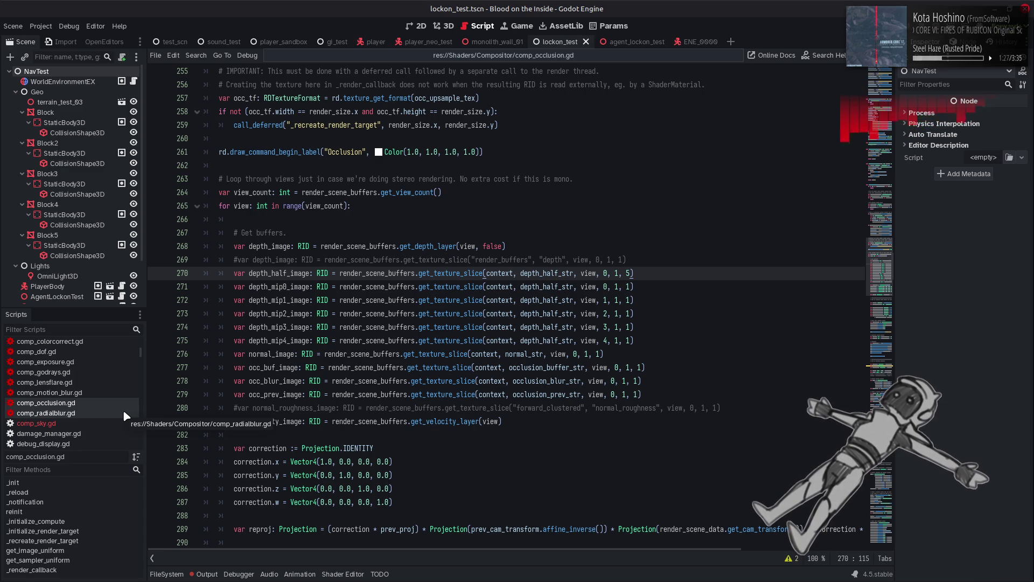
left_click(38, 423)
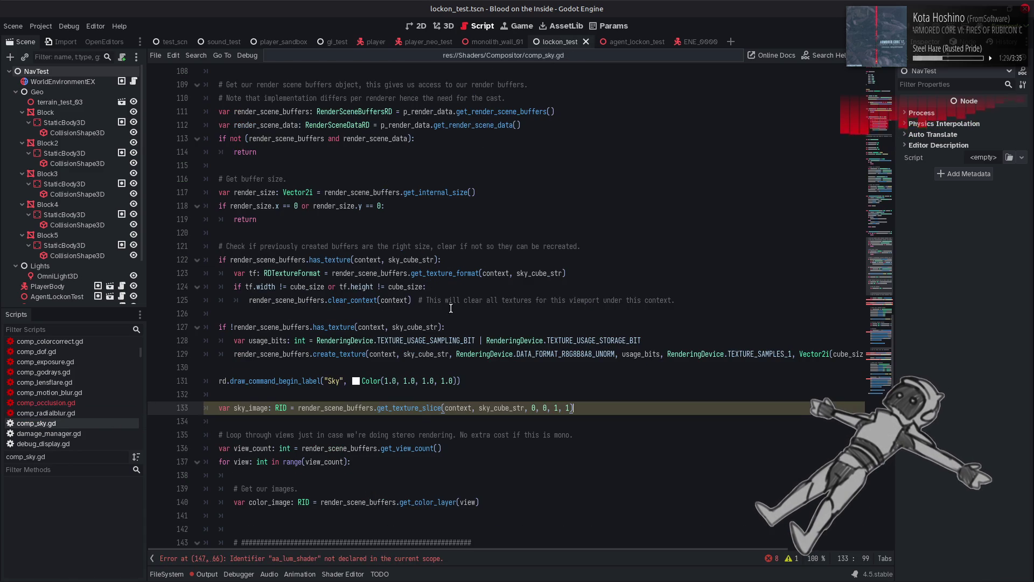
right_click(418, 408)
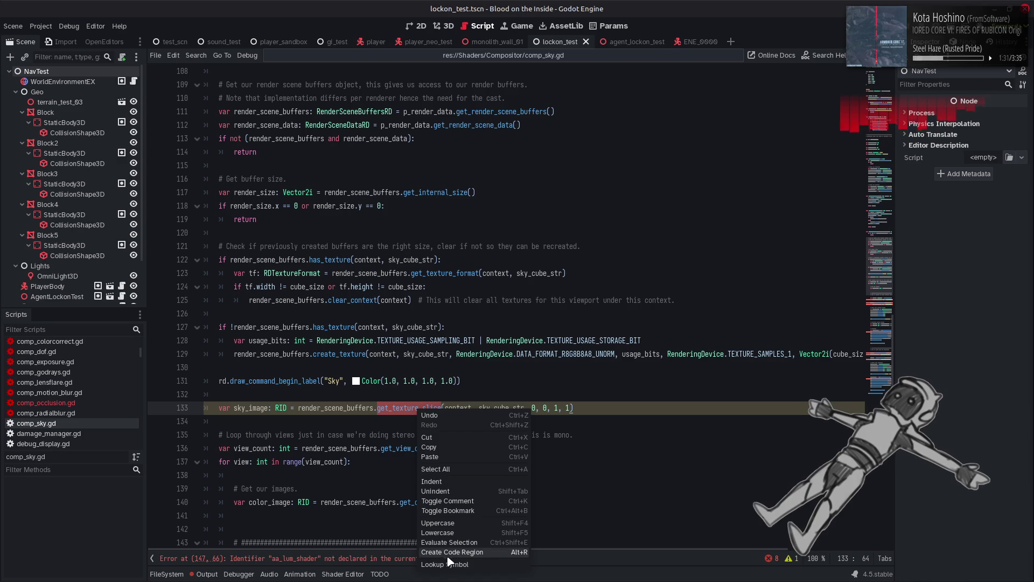
left_click(474, 554)
scroll(409, 338, "up", 3)
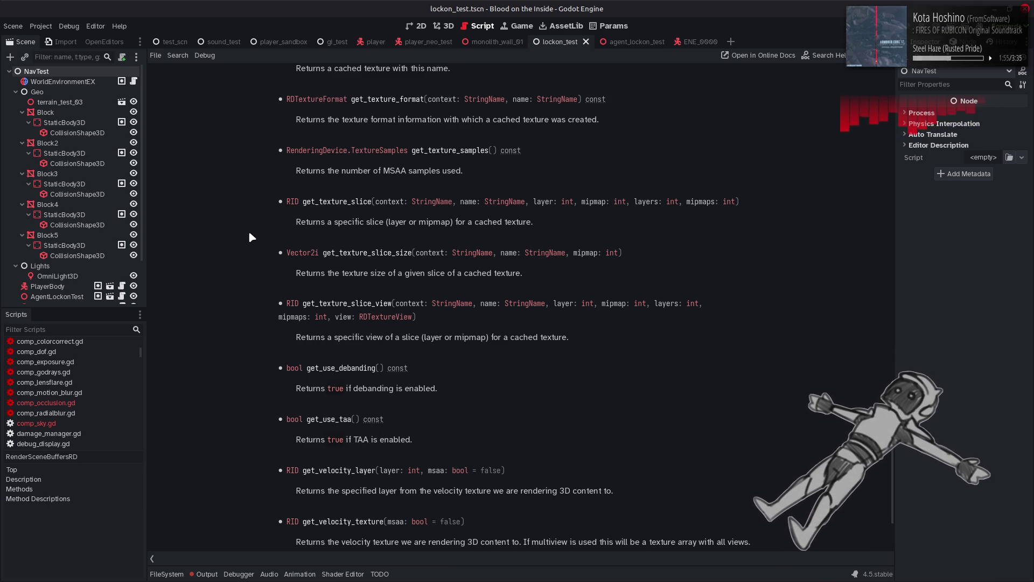
scroll(249, 233, "down", 3)
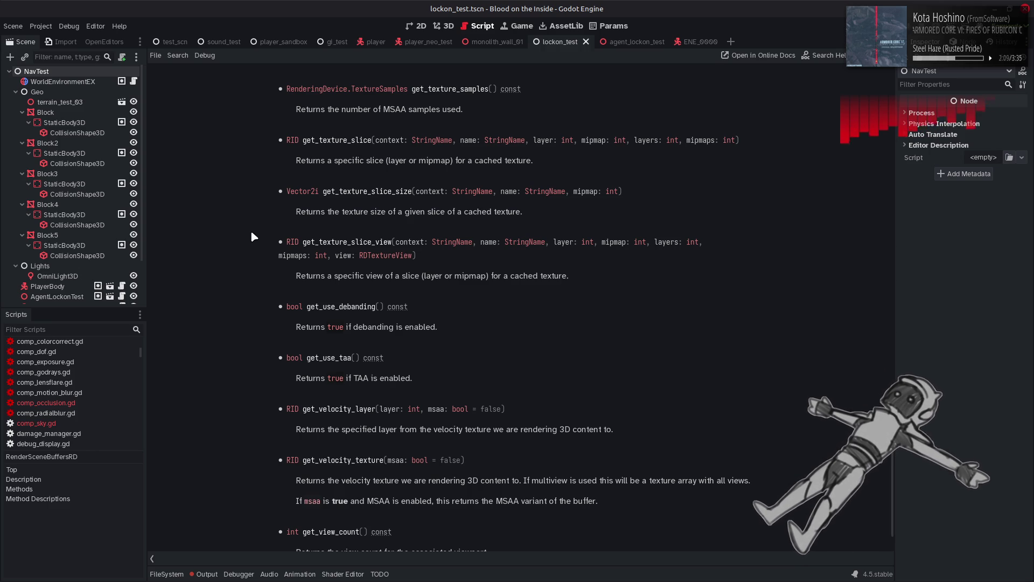
key("alt+Left")
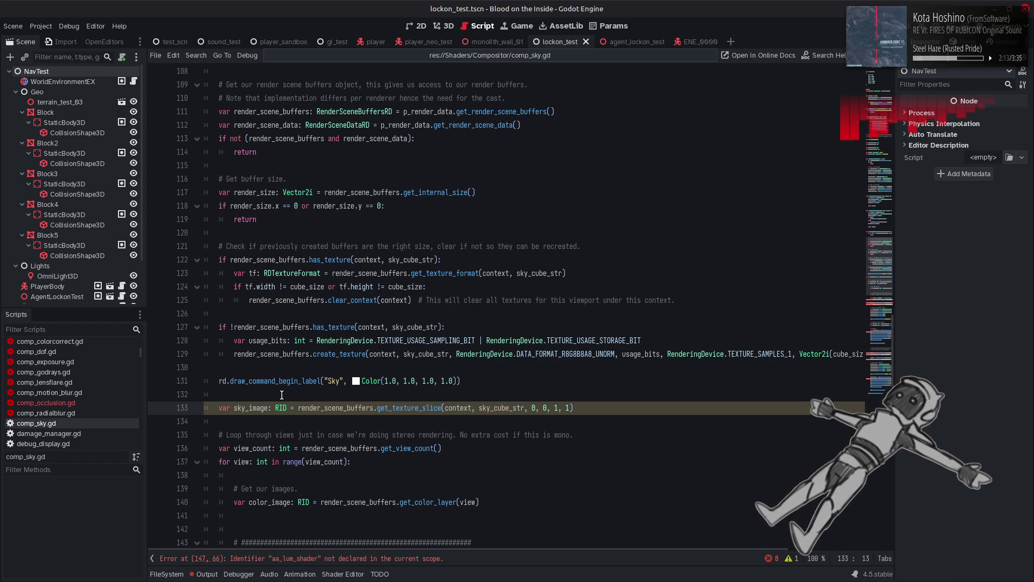
Rename sky_image to sky_cube_image and set its layer count to 6.
key("BackSpace")
key("BackSpace")
key("BackSpace")
type("cube_image")
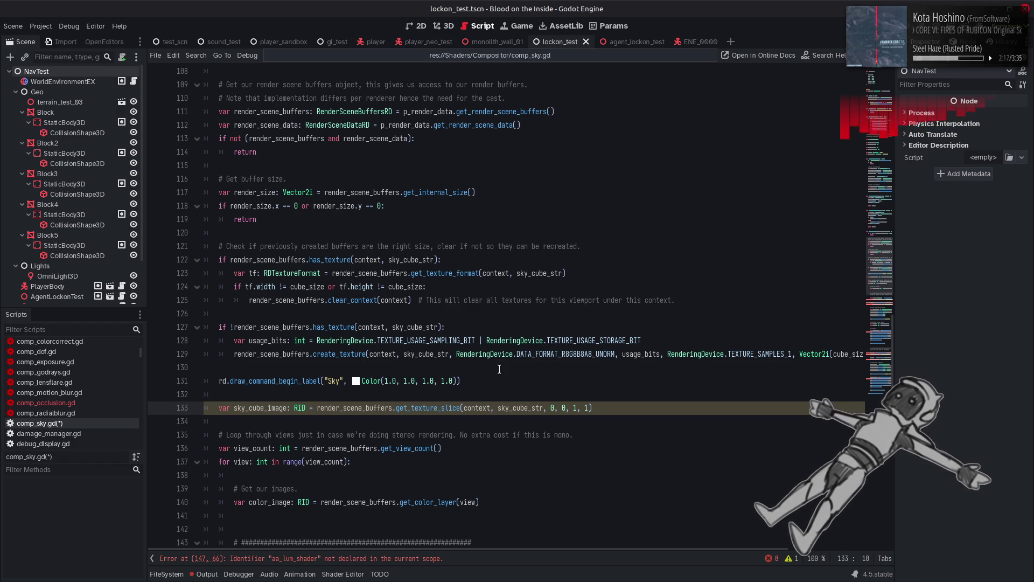
mouse_move(558, 359)
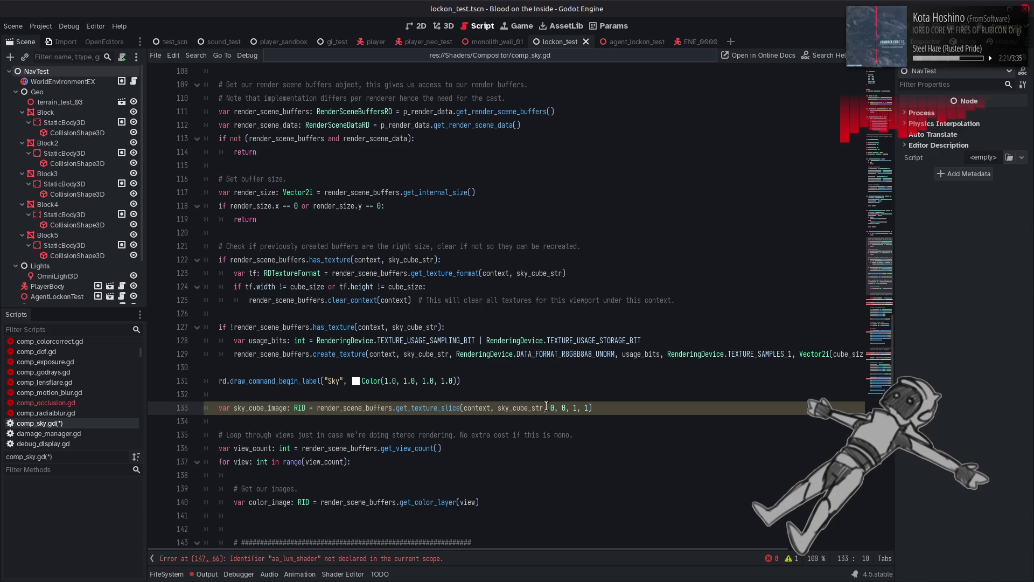
mouse_move(440, 408)
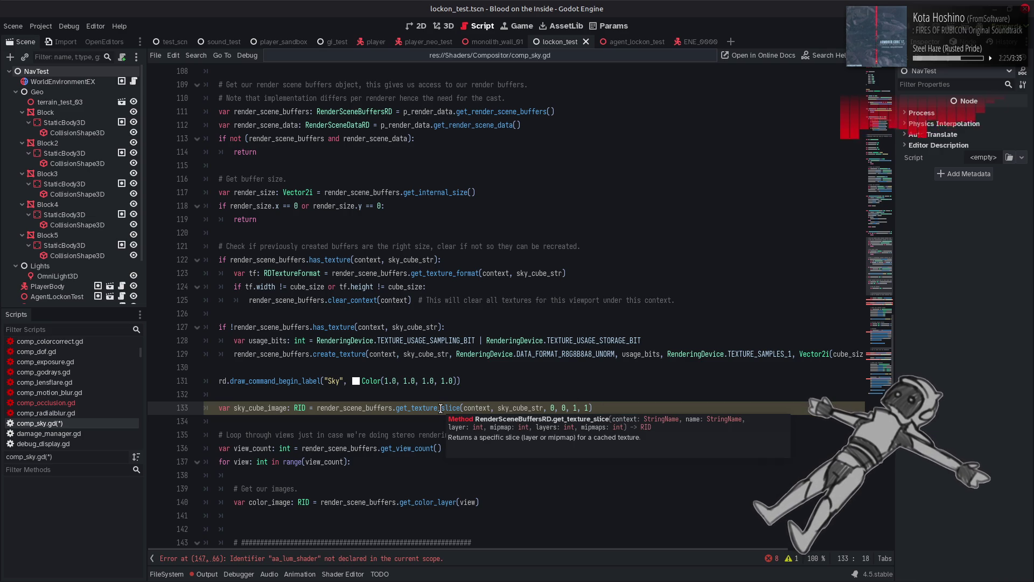
left_click(575, 408)
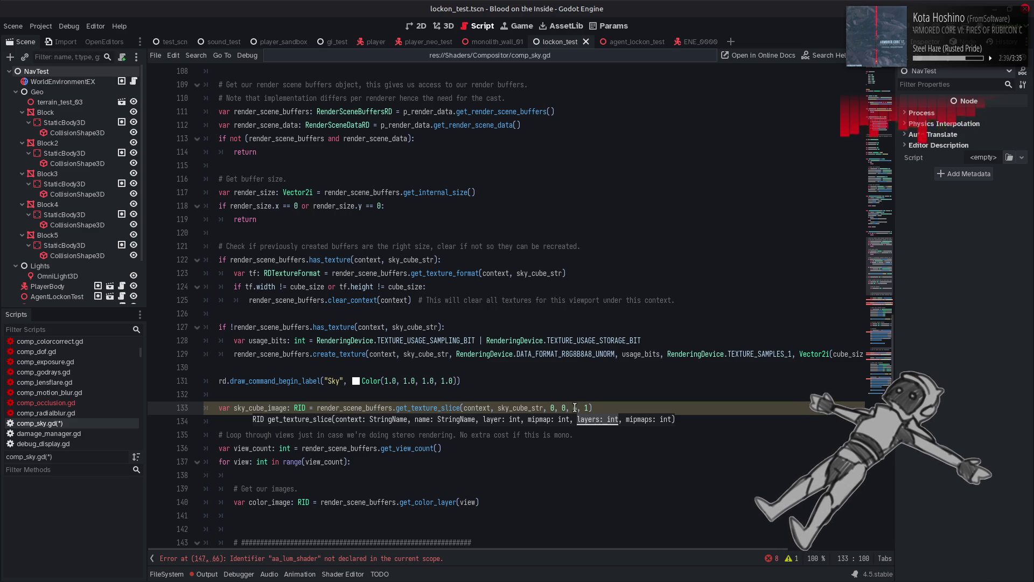
type("6")
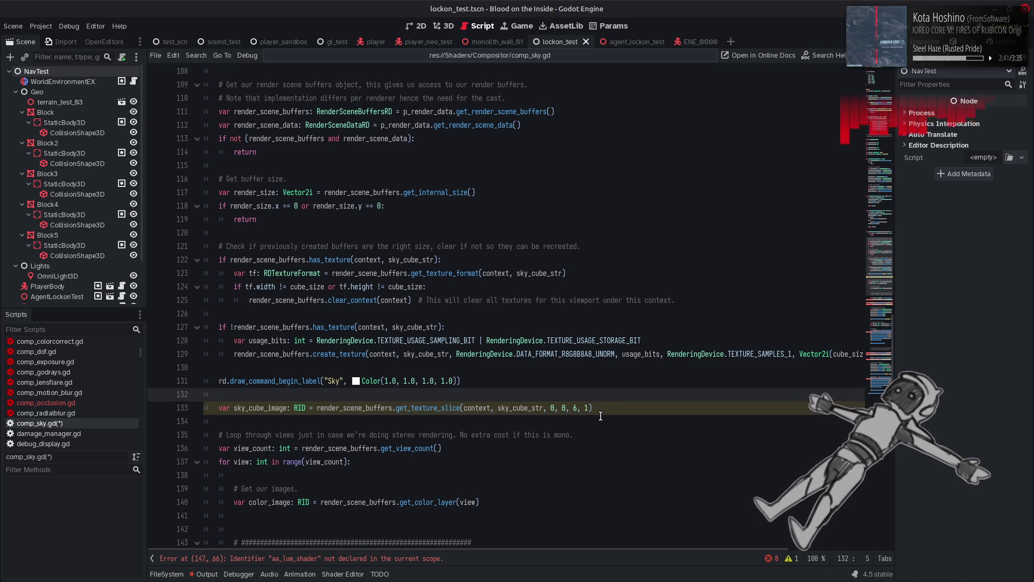
Duplicate the line as sky_cube_face0_image with a layer count of 1.
left_click_drag(592, 407, 222, 410)
key("ctrl+c")
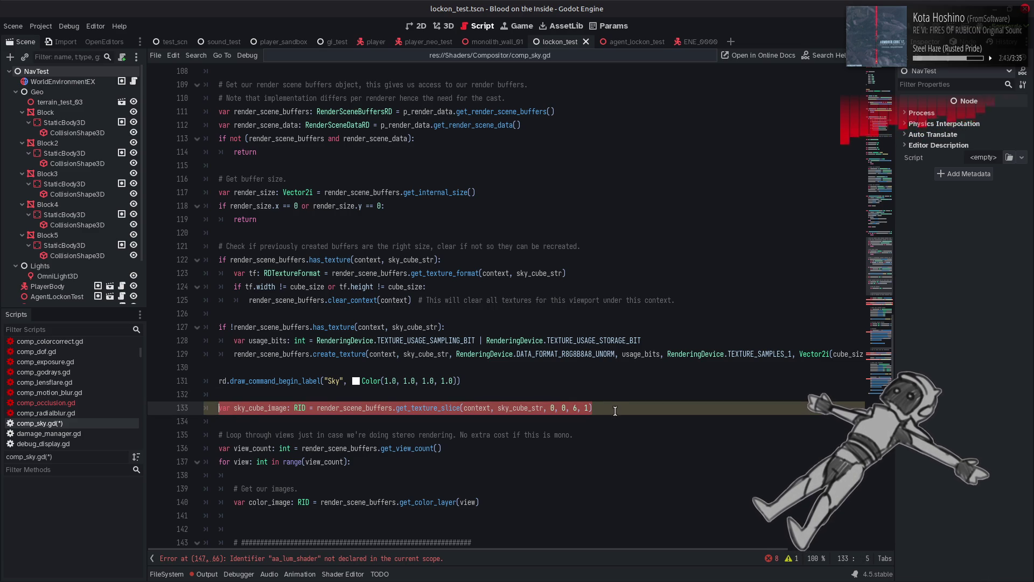
left_click(612, 409)
key("Return")
key("ctrl+v")
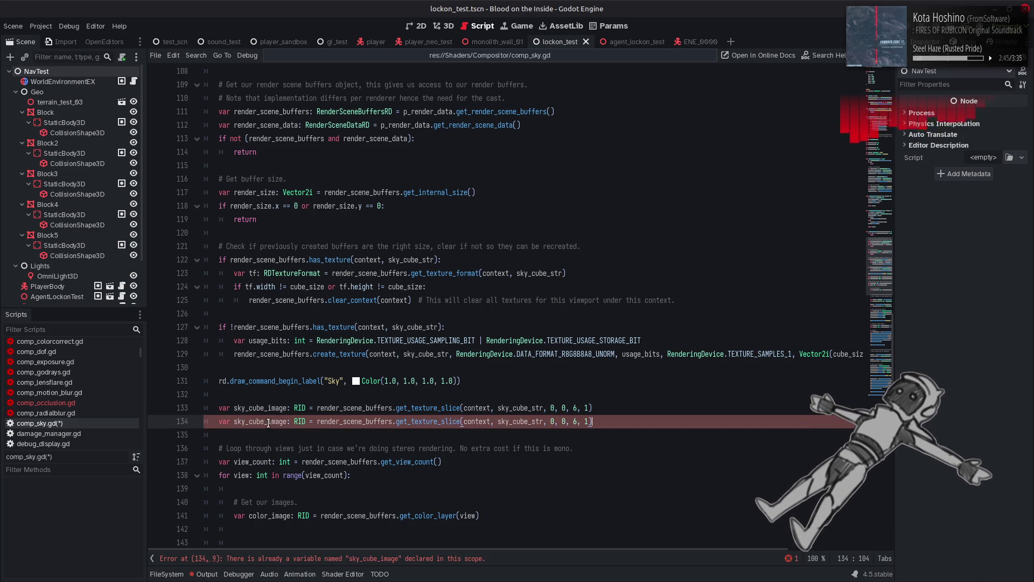
left_click(287, 422)
key("BackSpace")
key("BackSpace")
key("BackSpace")
type("face0")
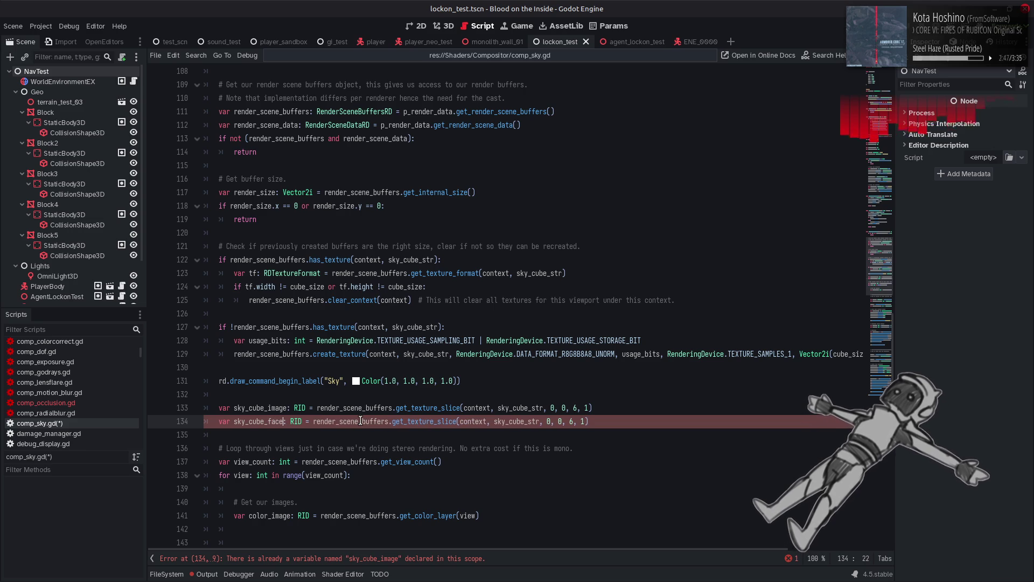
left_click(47, 403)
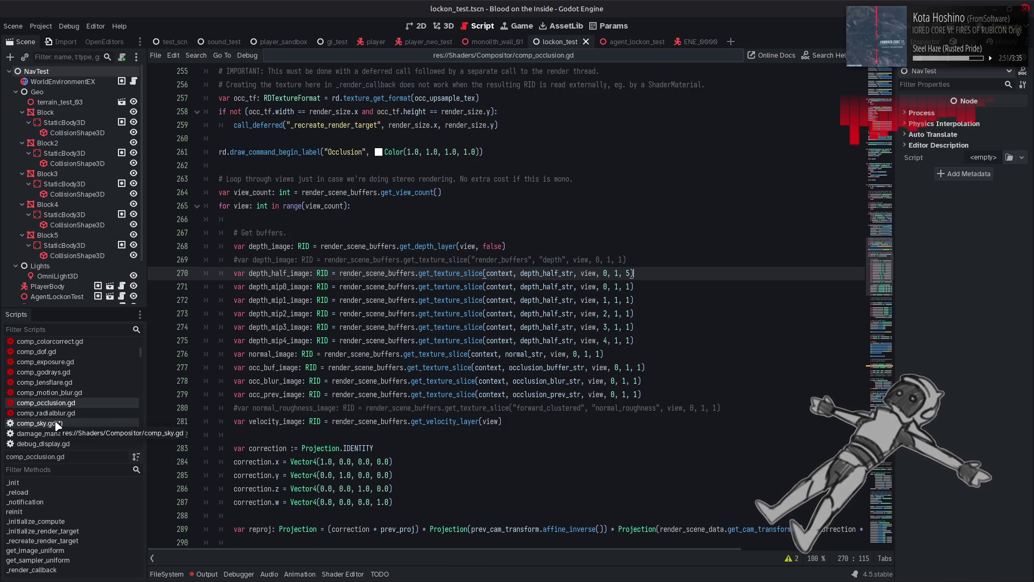
left_click(57, 423)
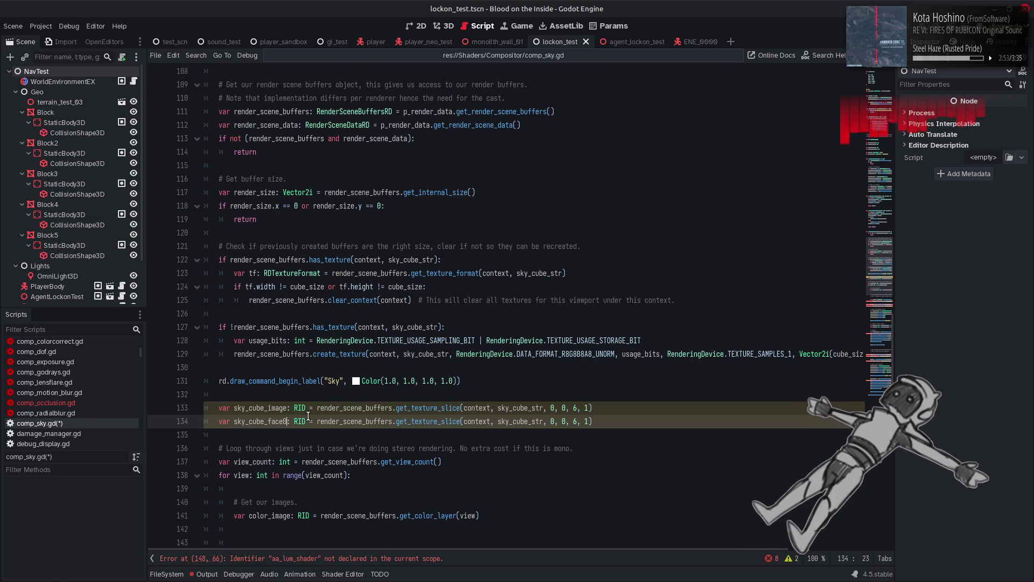
type("_image")
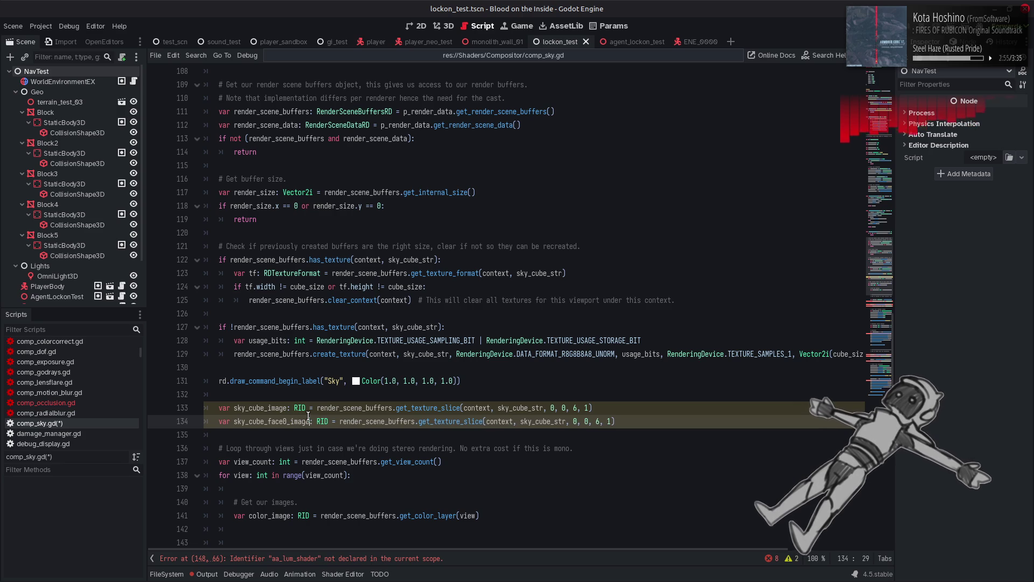
mouse_move(559, 422)
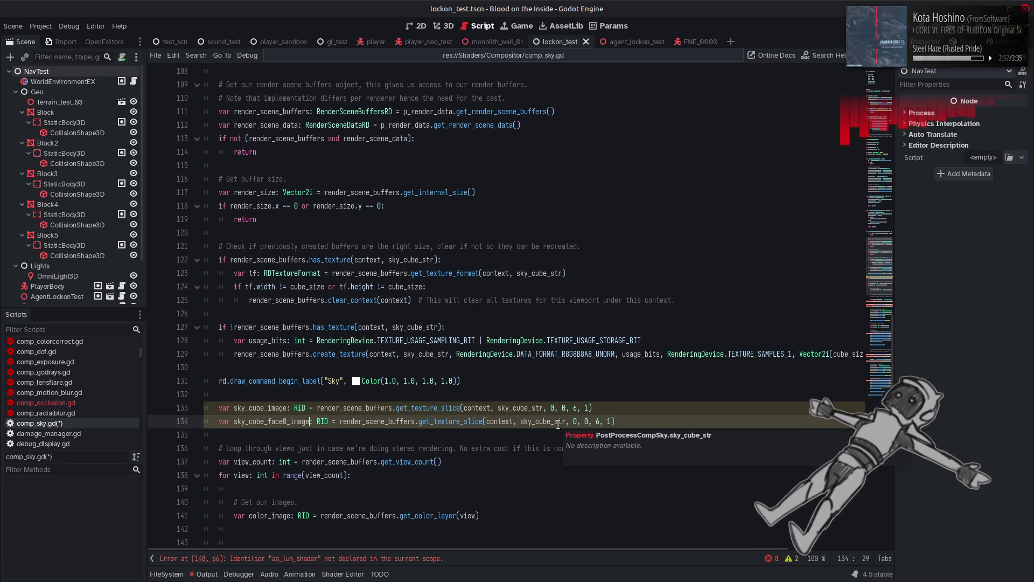
mouse_move(439, 422)
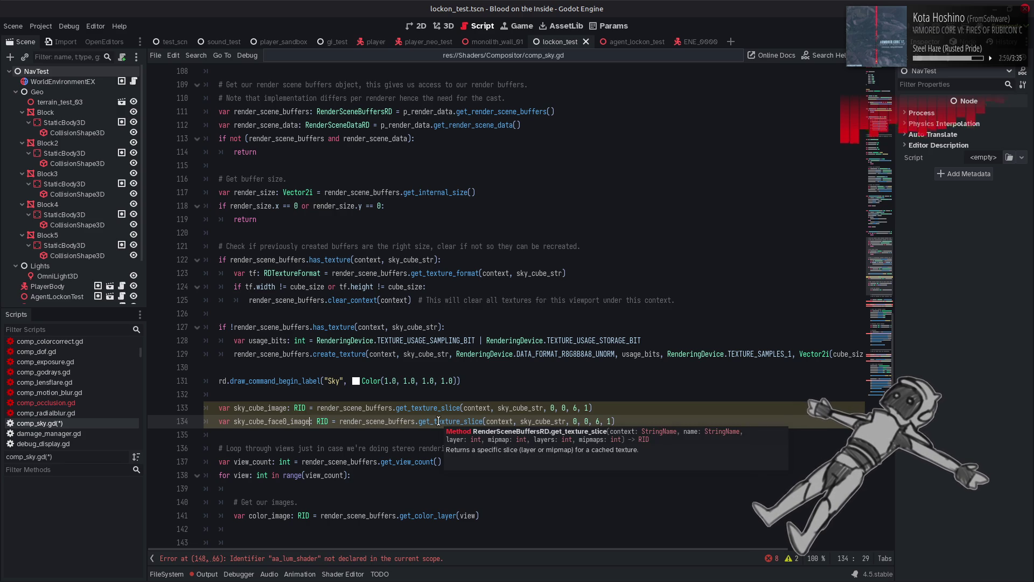
double_click(598, 421)
type("1")
key("Down")
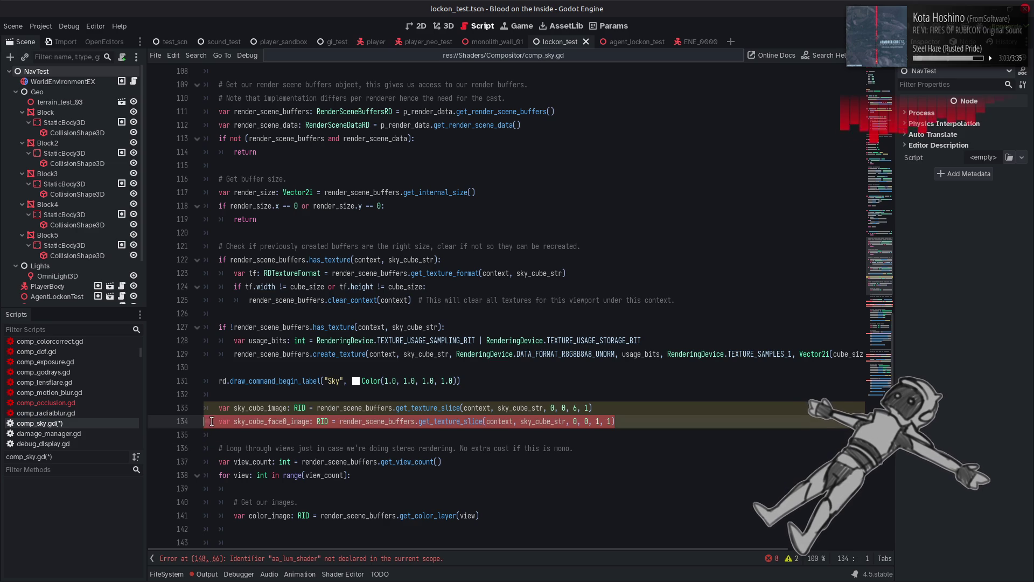
Add five more face lines and renumber their variable names up to sky_cube_face5_image.
left_click(645, 423)
key("Return")
key("ctrl+v")
key("Return")
key("ctrl+v")
key("Return")
key("ctrl+v")
key("Return")
key("ctrl+v")
key("Return")
key("ctrl+v")
left_click(286, 489)
key("Up")
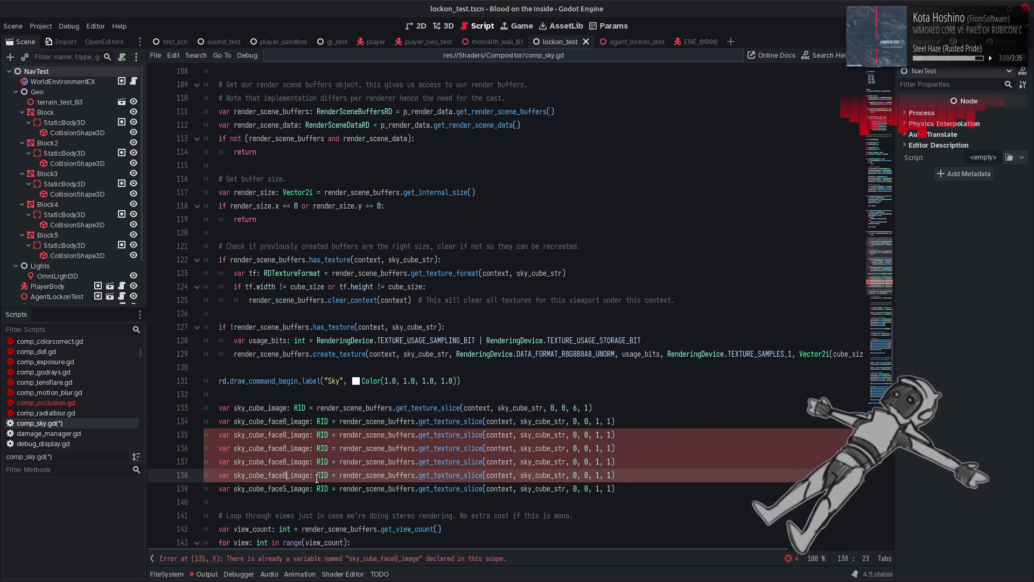
key("Up")
key("BackSpace")
type("3")
key("Up")
key("BackSpace")
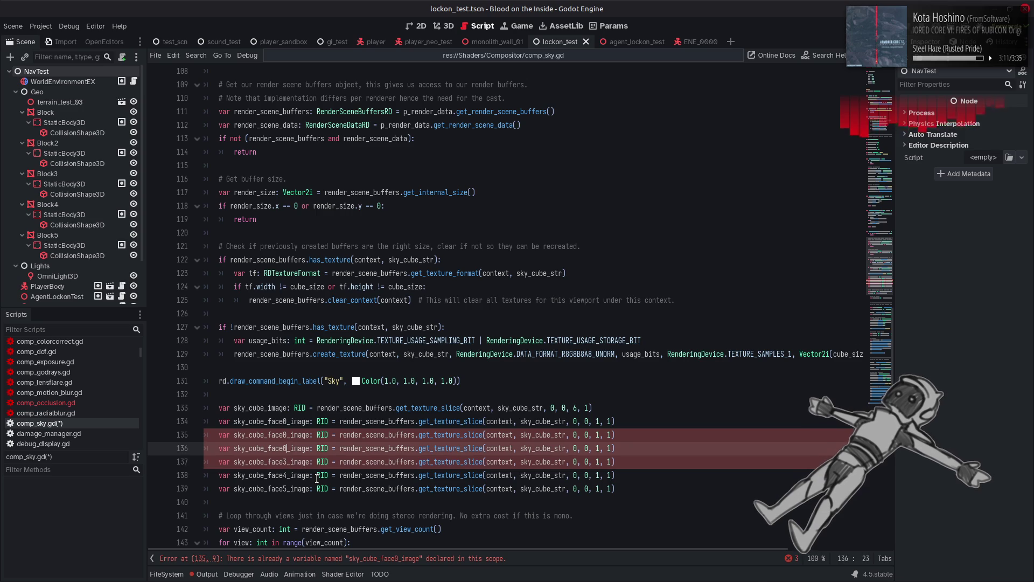
type("2")
key("Up")
key("BackSpace")
type("1")
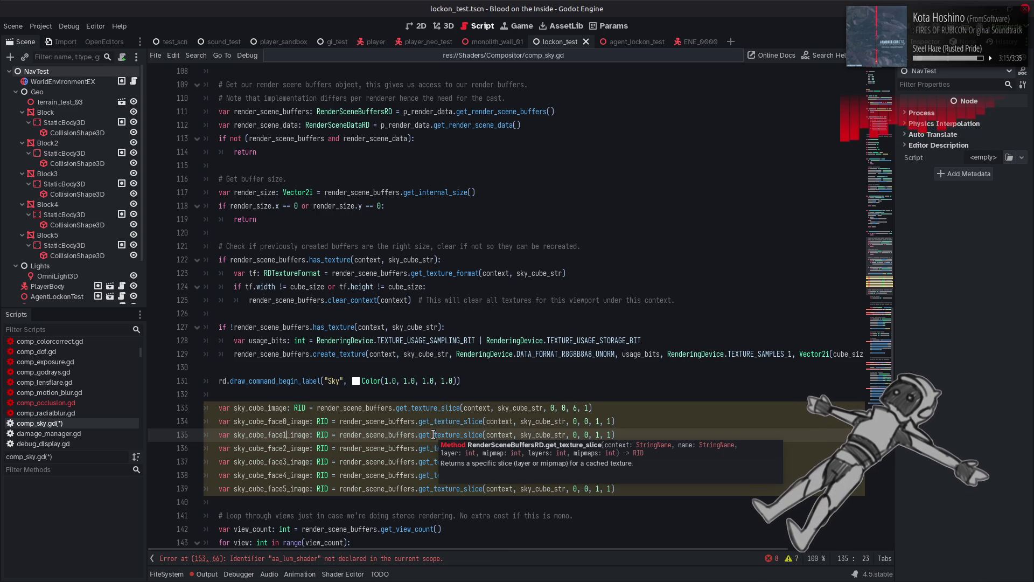
Set the layer arguments of lines 135–139 to 1 through 5 and save.
double_click(574, 434)
type("1")
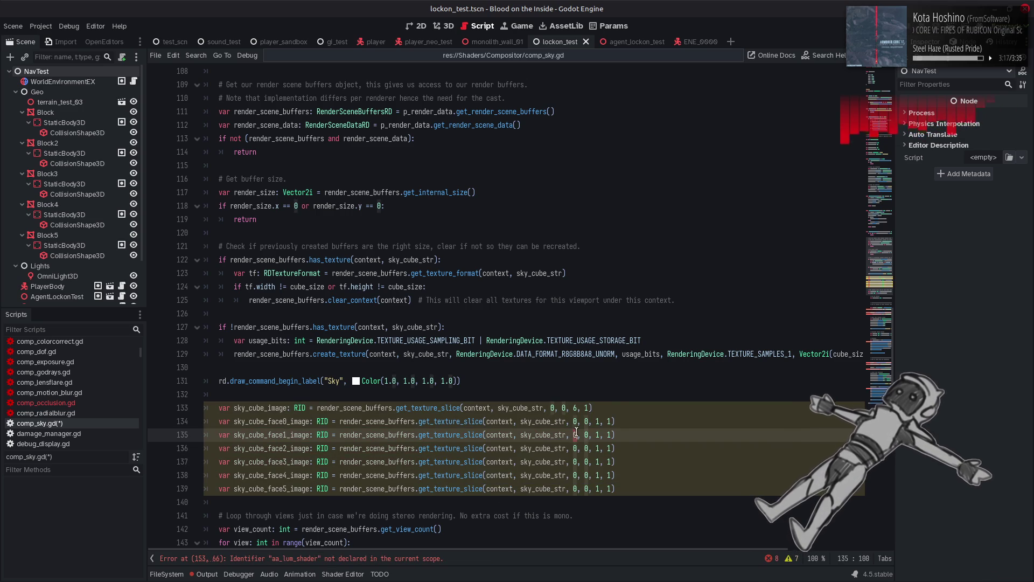
double_click(574, 448)
type("2")
double_click(574, 461)
type("3")
double_click(574, 475)
type("4")
double_click(574, 489)
type("5")
left_click(642, 458)
key("ctrl+s")
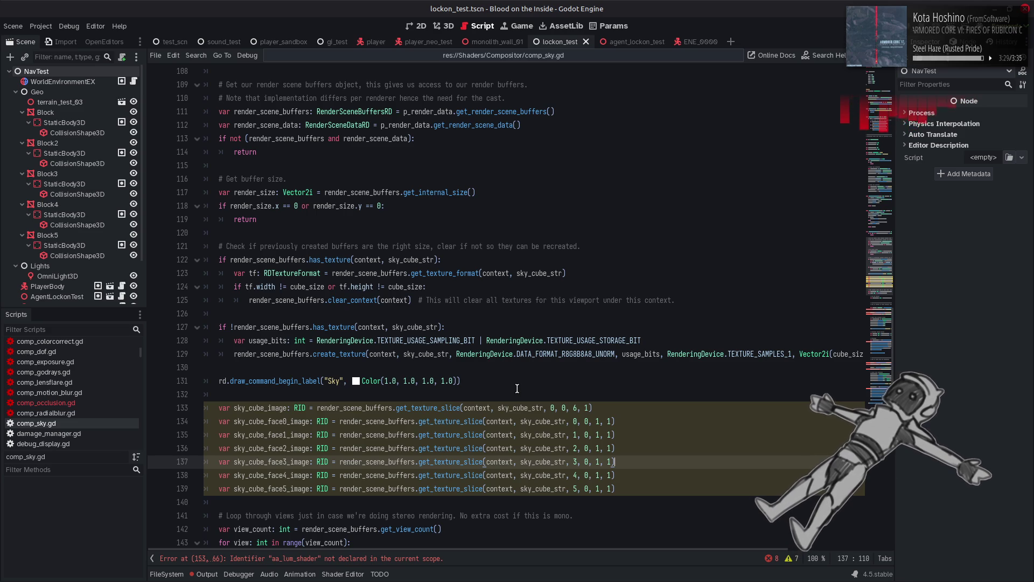
scroll(517, 388, "down", 4)
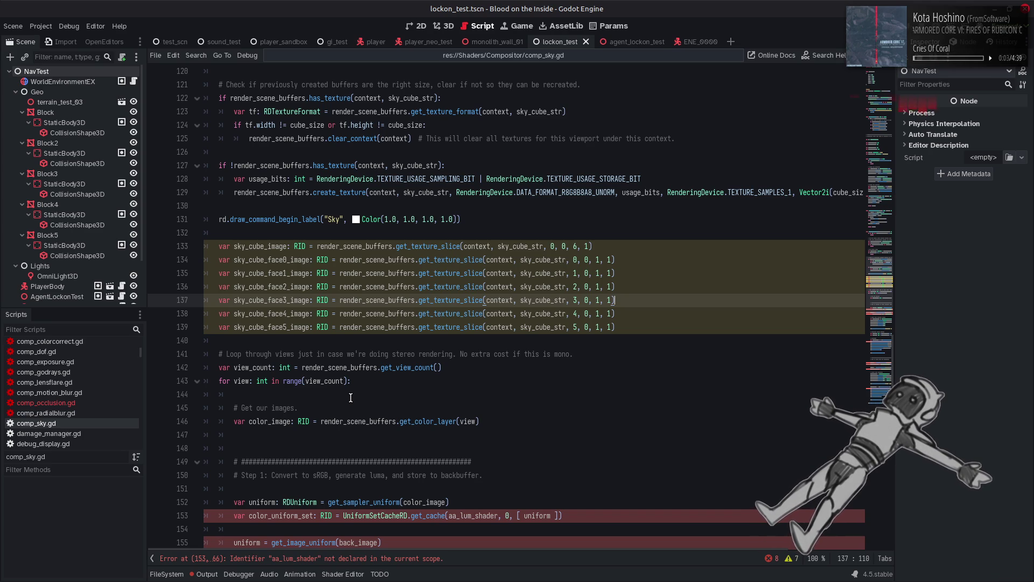
Add a '# Get sky cubemap.' comment above the cubemap slices and save.
left_click_drag(300, 407, 229, 410)
key("ctrl+c")
left_click(249, 238)
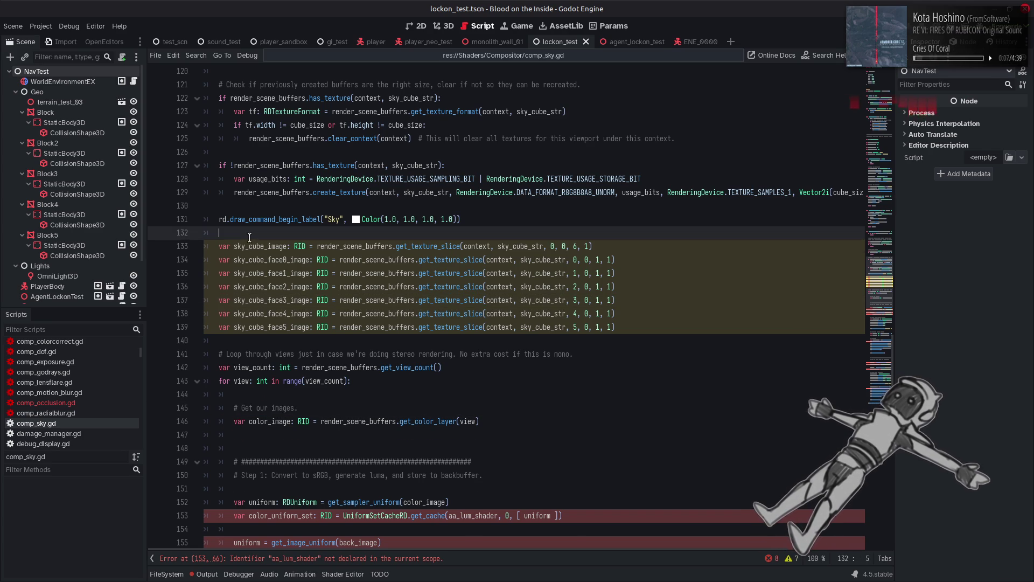
key("Return")
key("ctrl+v")
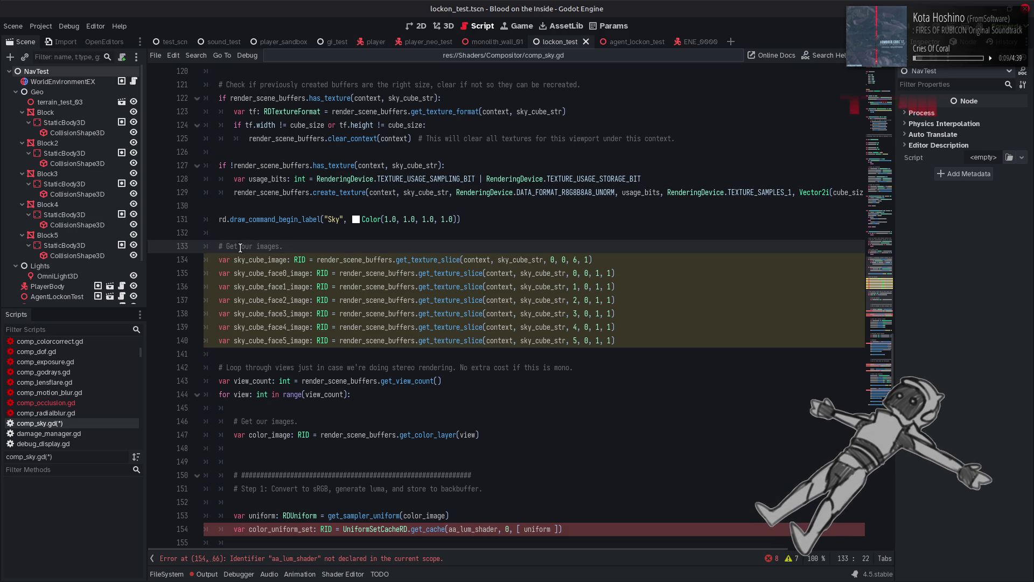
left_click_drag(241, 246, 280, 247)
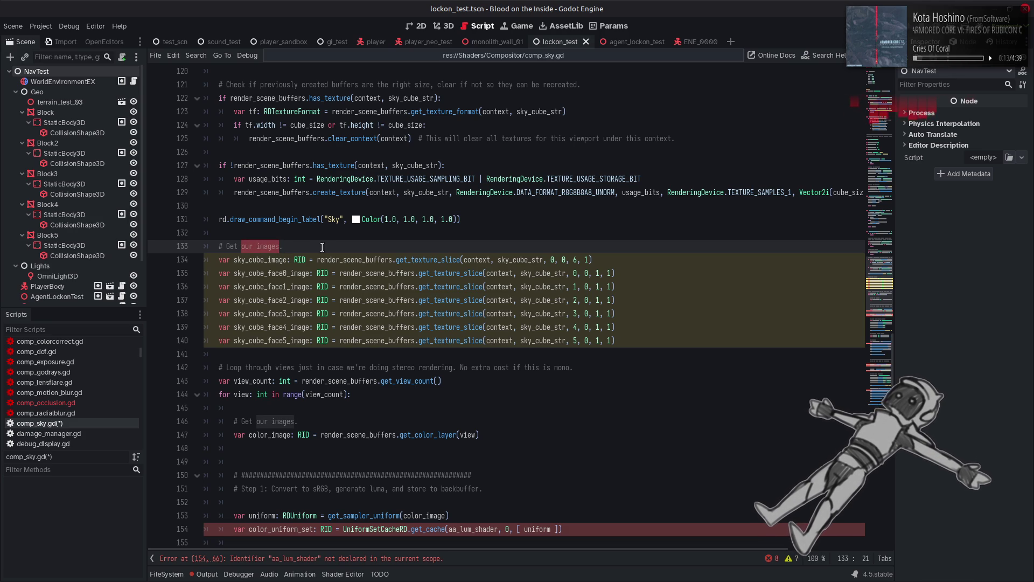
type("sky cubemap.")
key("ctrl+s")
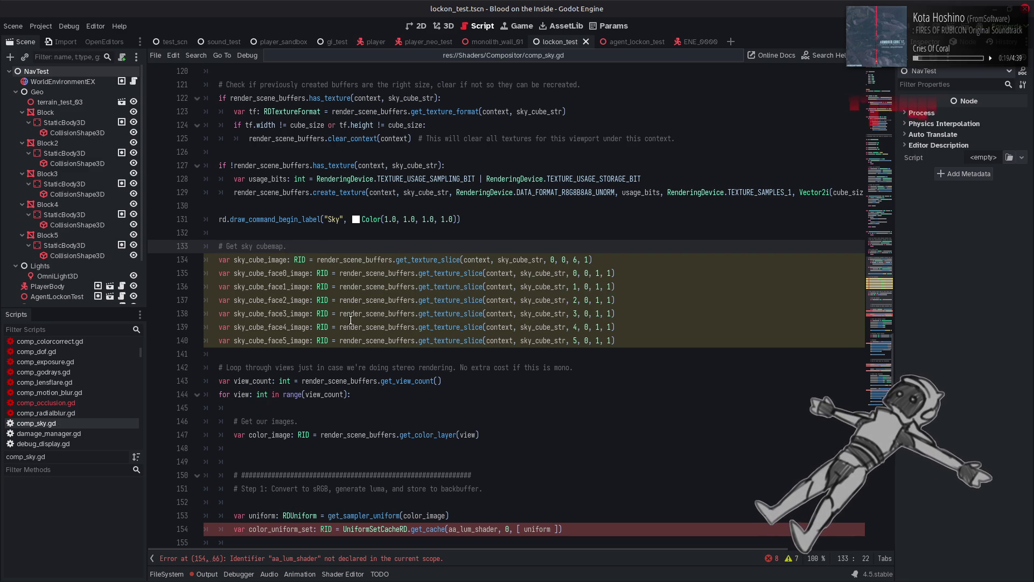
Reword the loop comment to 'Get per-view buffers' and append '(not view-specific)' to the sky cubemap comment.
mouse_move(350, 320)
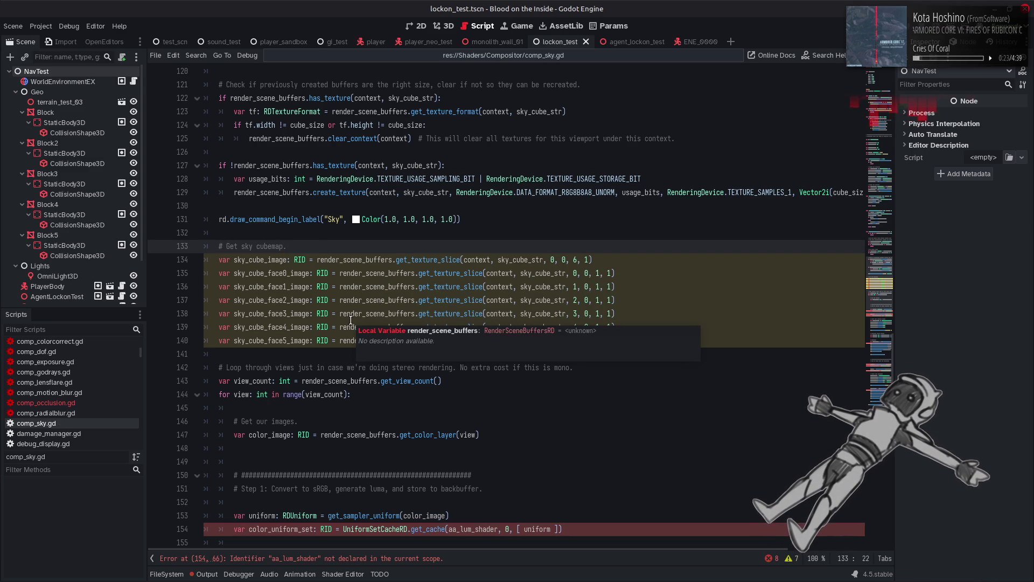
left_click_drag(257, 421, 293, 421)
type("col")
key("BackSpace")
key("BackSpace")
key("BackSpace")
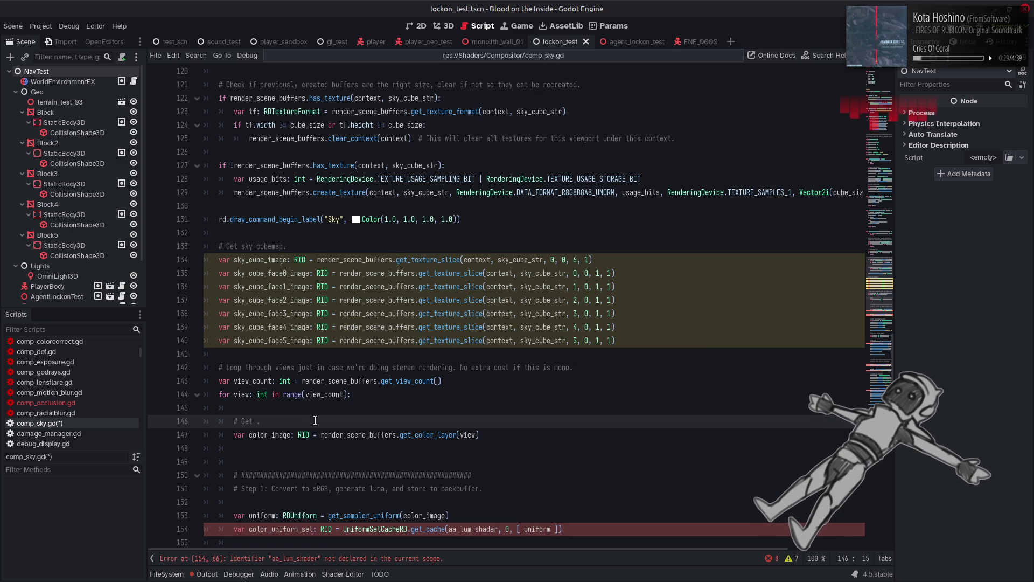
type("per-view ")
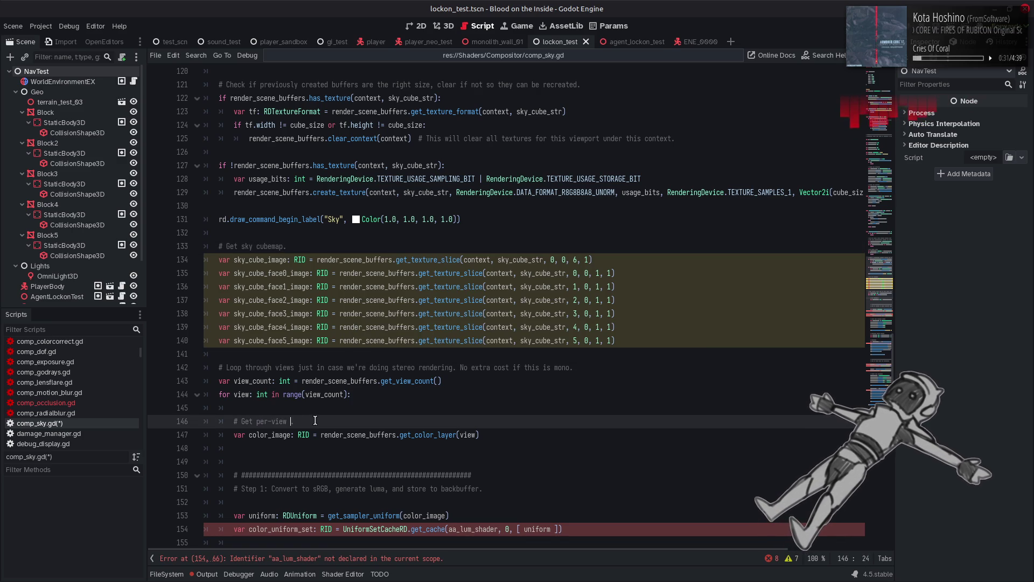
type("buffers.")
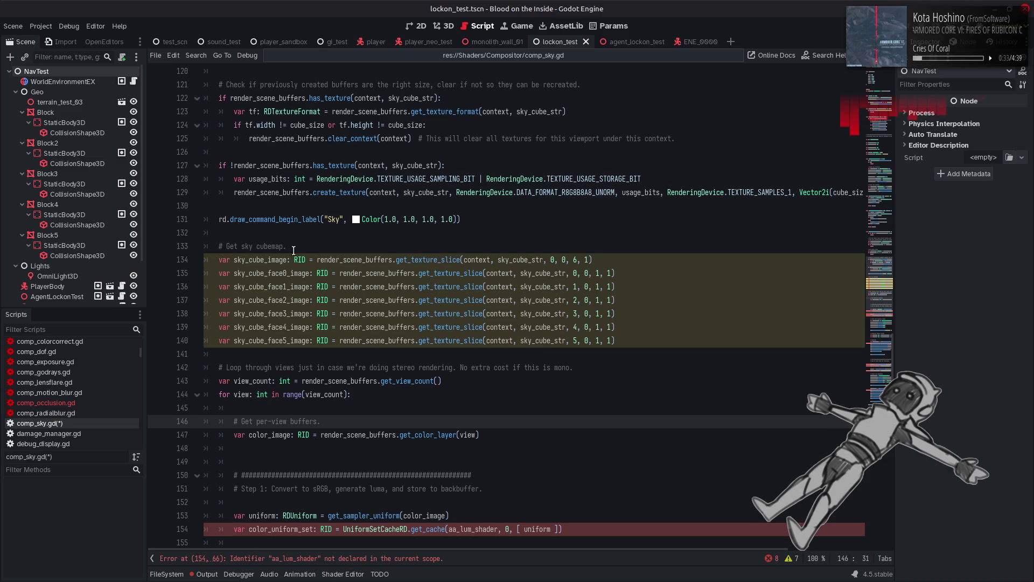
left_click(282, 246)
type("(r")
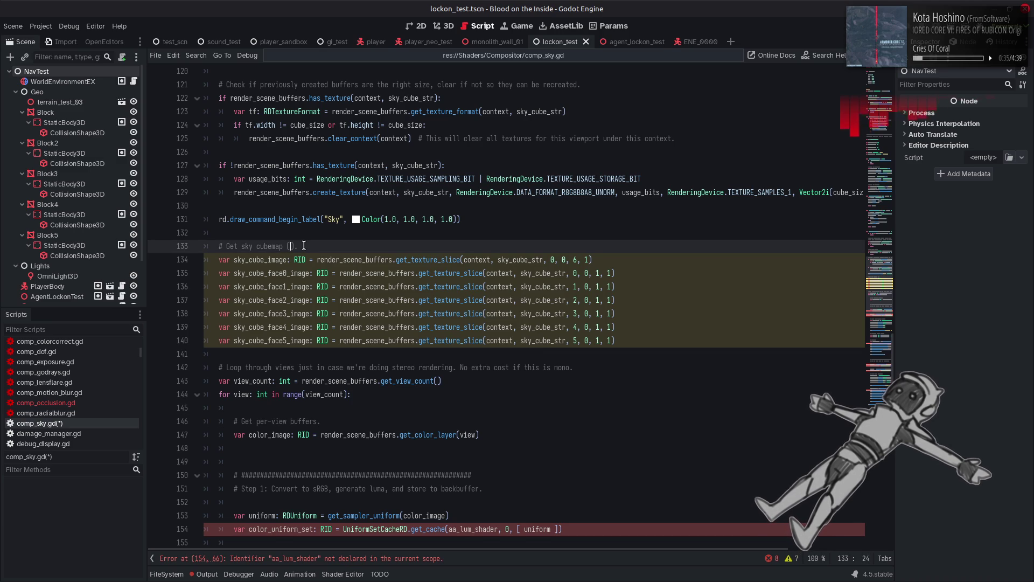
type("ot view-spe")
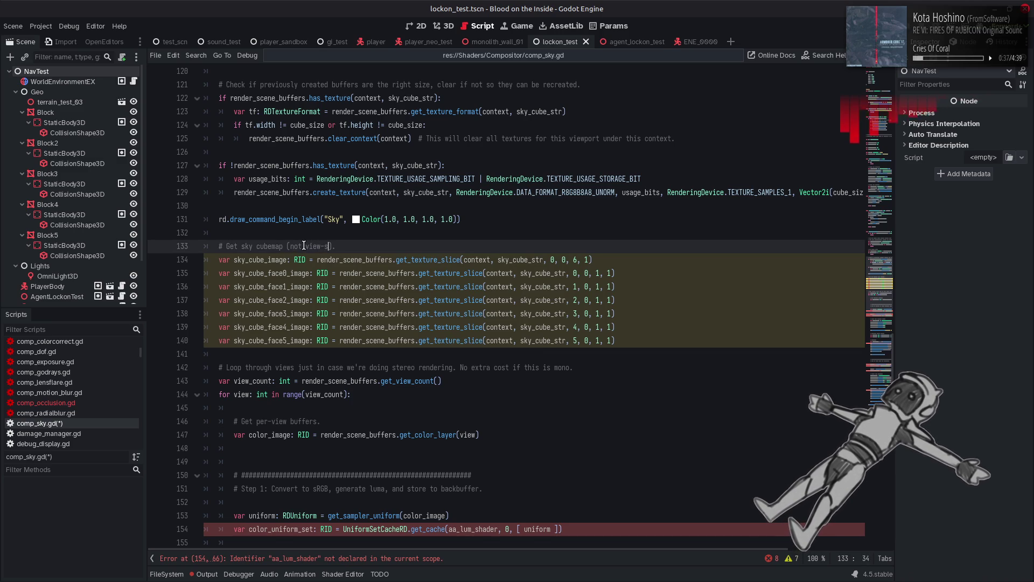
type("cific")
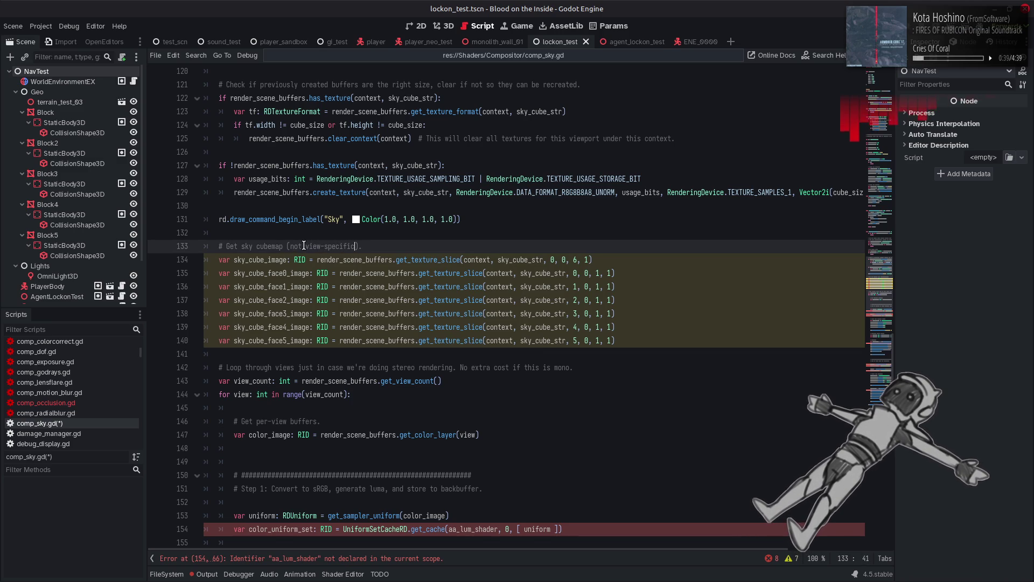
left_click_drag(232, 435, 520, 436)
Duplicate the color_image line as depth_image reading get_depth_layer(view), then save comp_sky.gd.
key("ctrl+c")
left_click(509, 437)
key("Return")
key("ctrl+v")
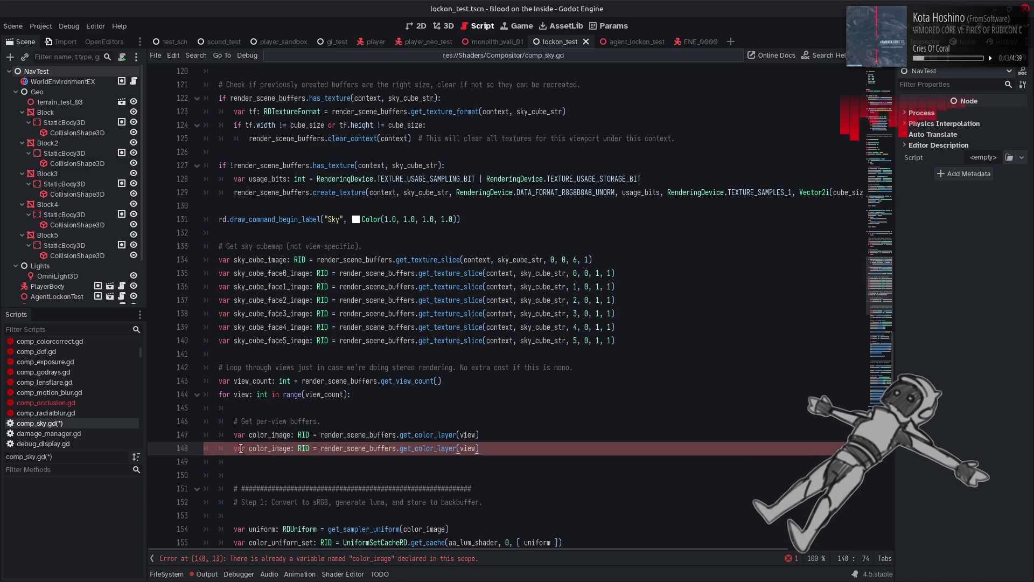
left_click(259, 448)
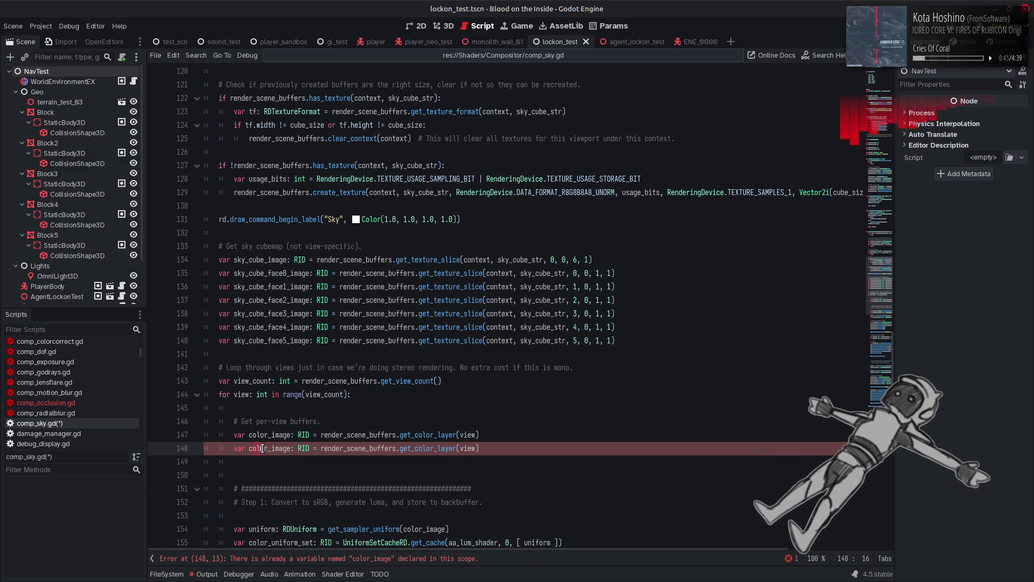
left_click_drag(249, 448, 271, 448)
type("depth")
left_click(432, 448)
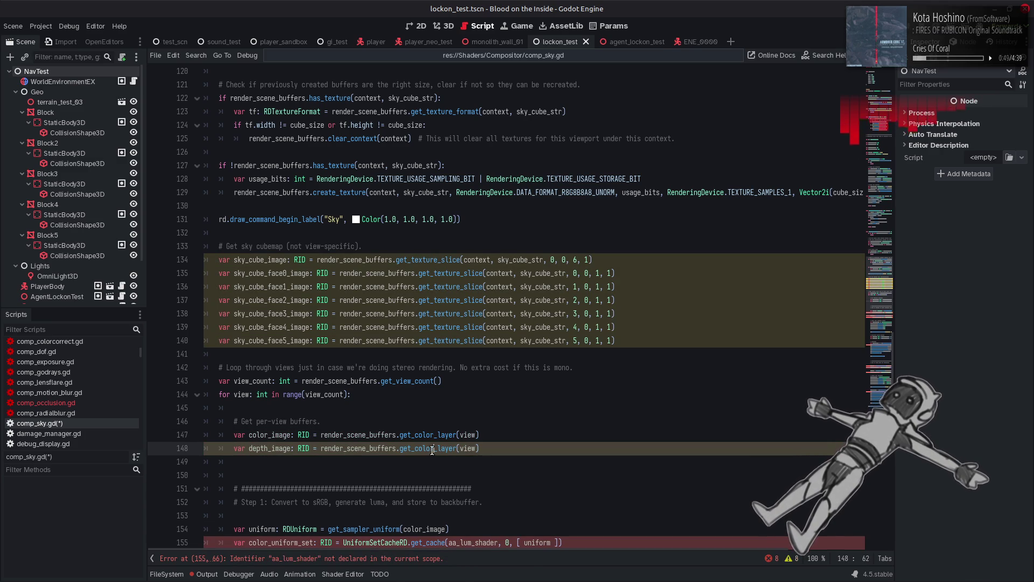
double_click(432, 448)
type("d")
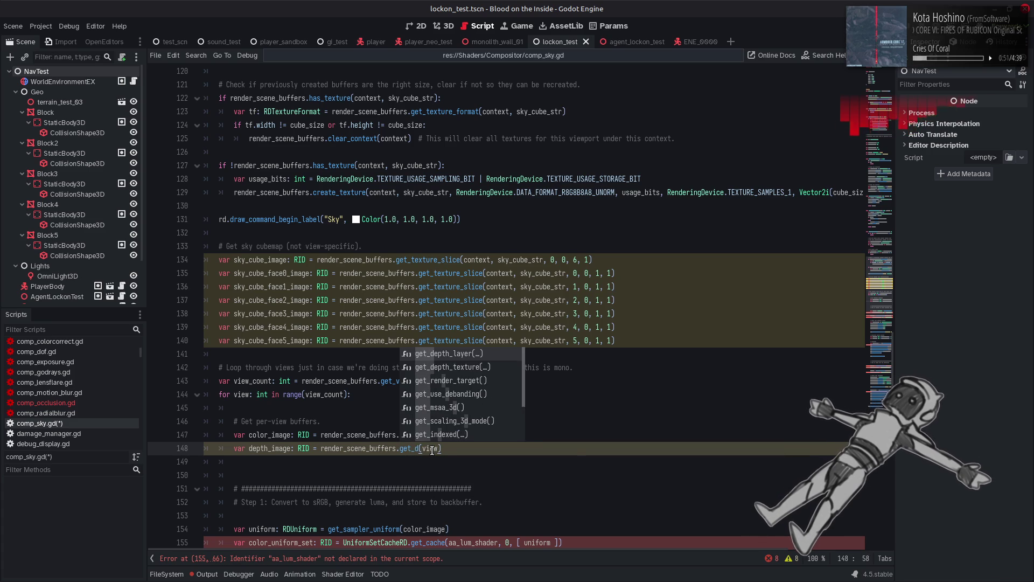
key("Return")
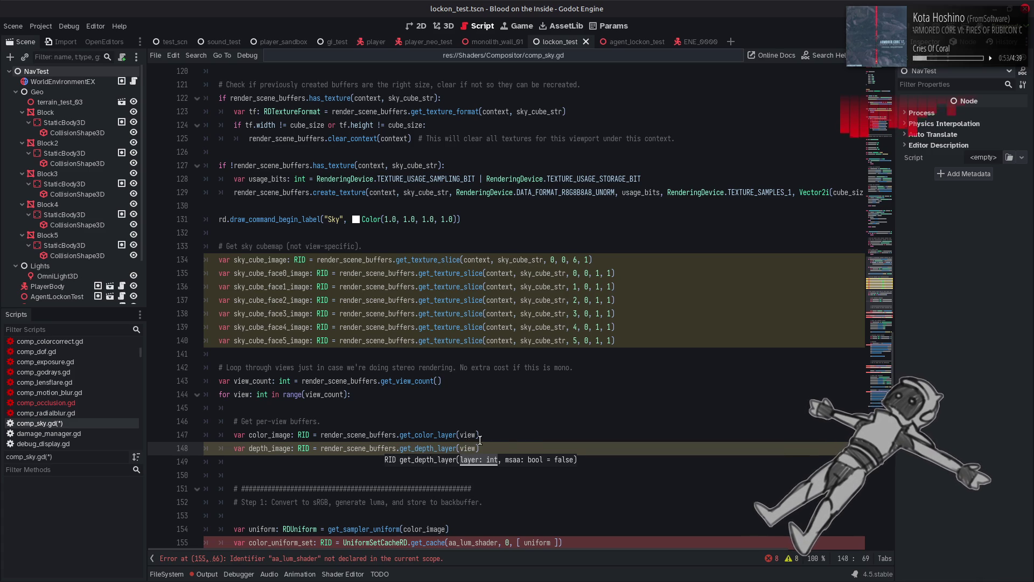
left_click(533, 434)
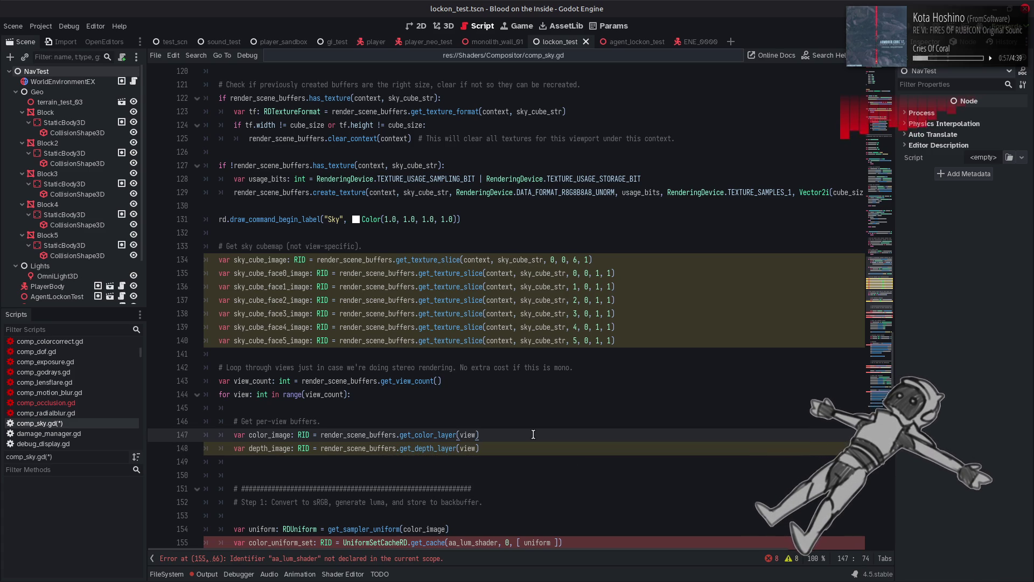
key("ctrl+s")
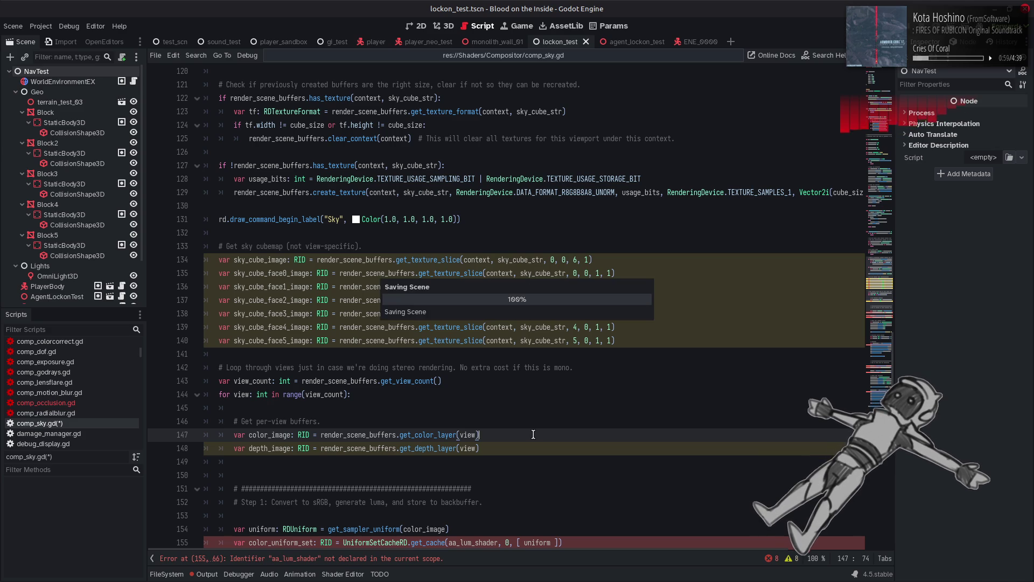
Review the remaining compute passes and place the cursor in the 'Sky' label on line 131.
scroll(533, 434, "down", 5)
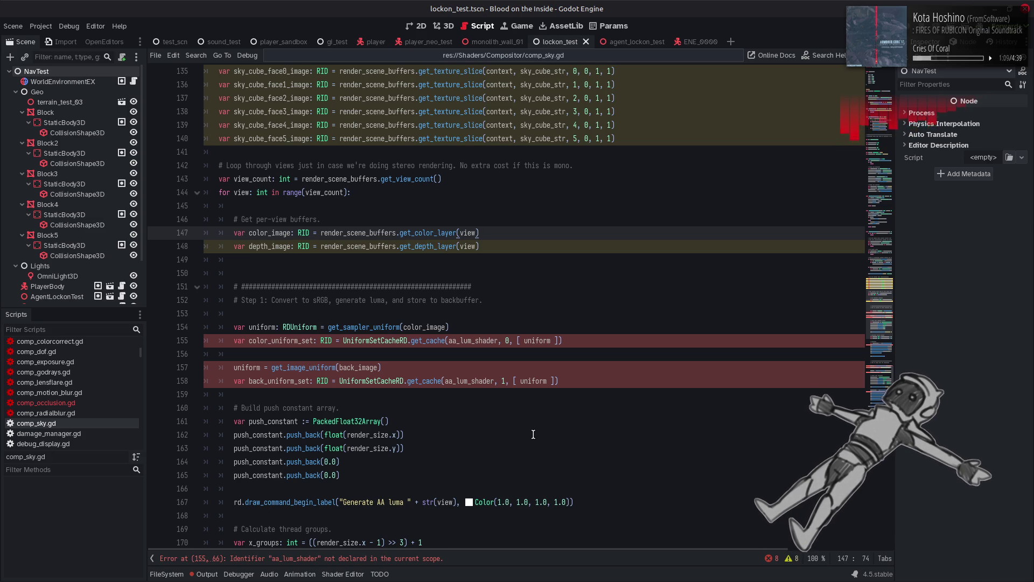
scroll(533, 435, "down", 9)
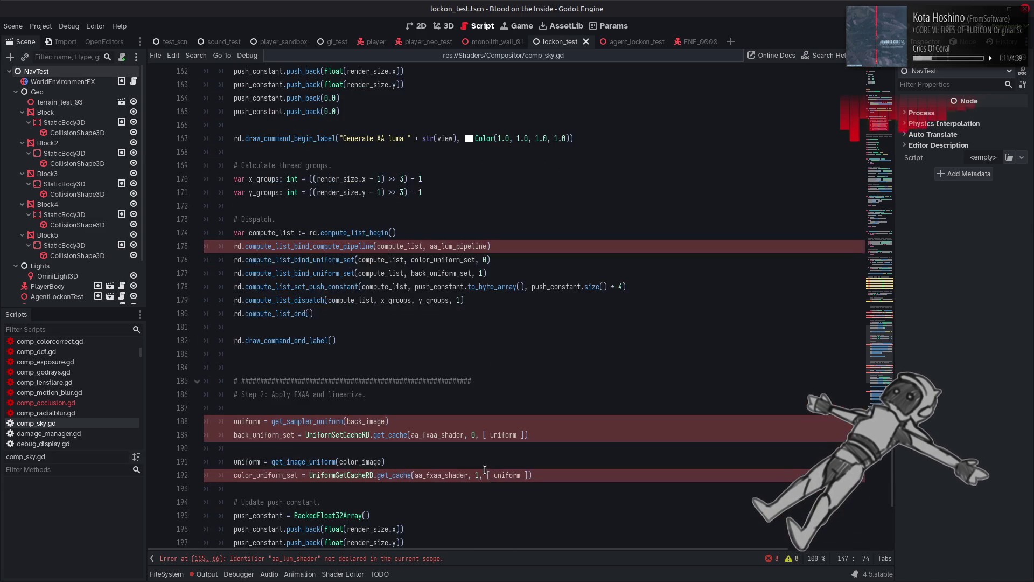
scroll(485, 469, "down", 6)
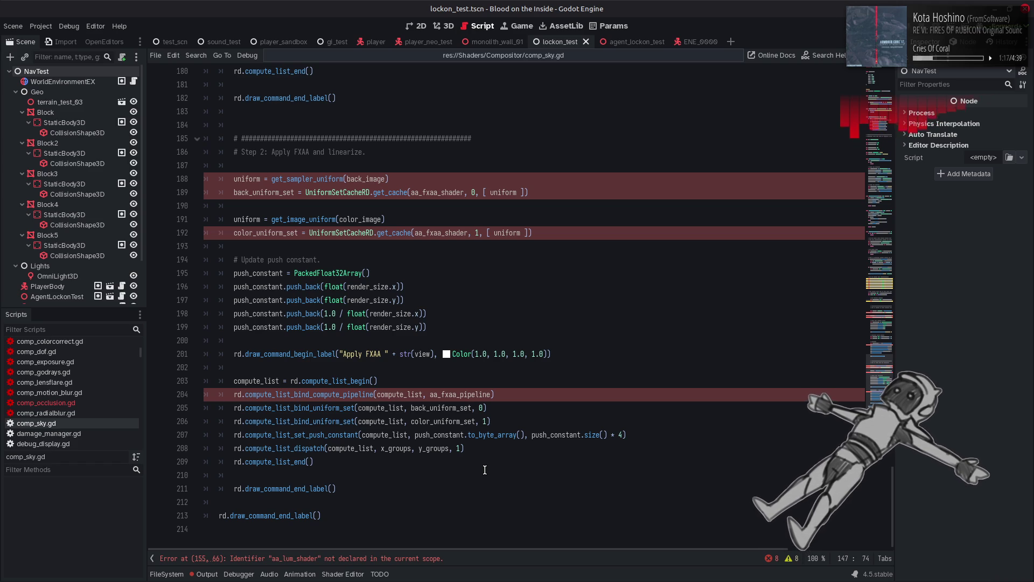
scroll(484, 470, "up", 12)
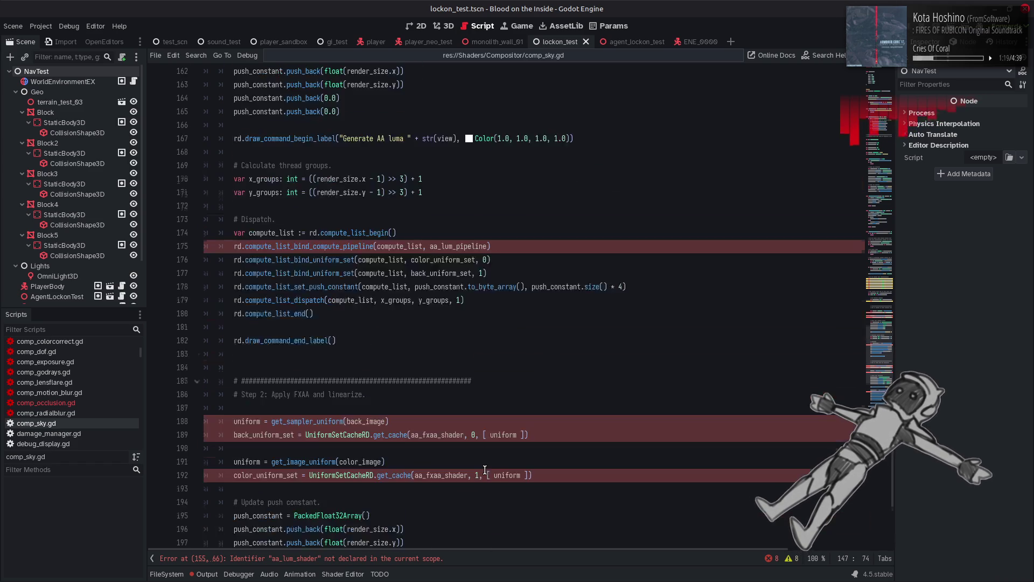
scroll(484, 470, "up", 5)
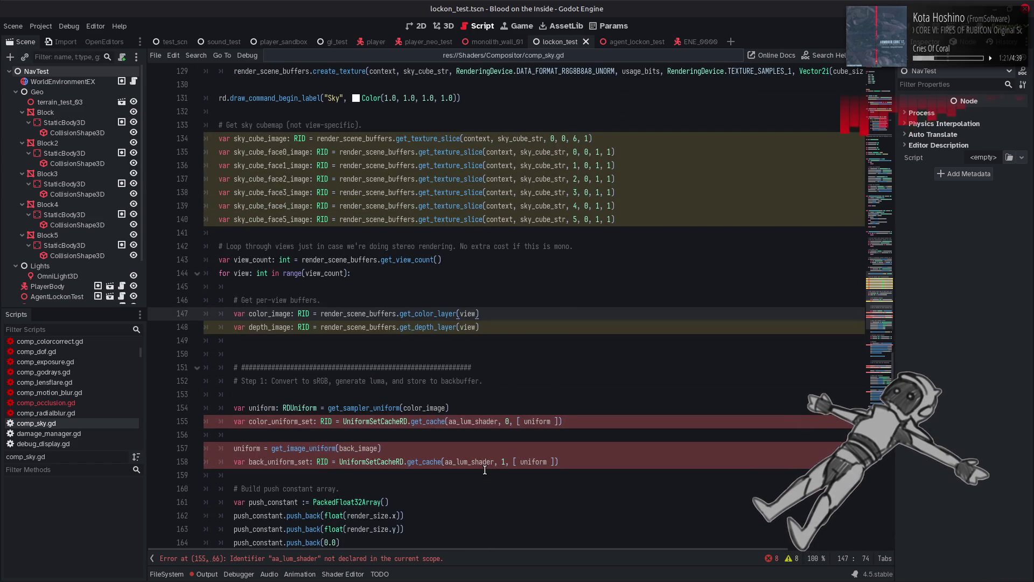
scroll(485, 469, "up", 5)
left_click(338, 300)
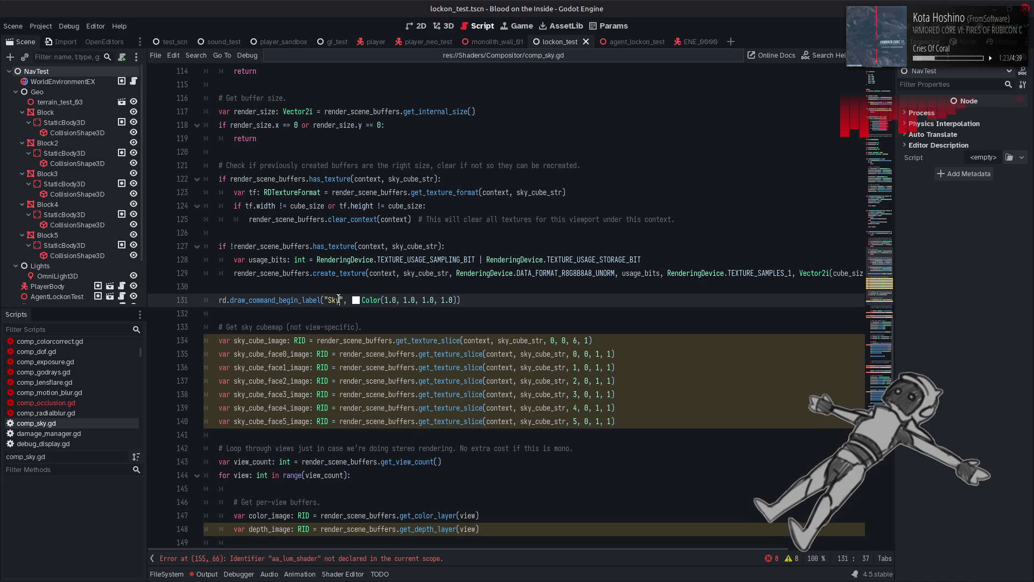
type("Ex")
scroll(410, 326, "down", 7)
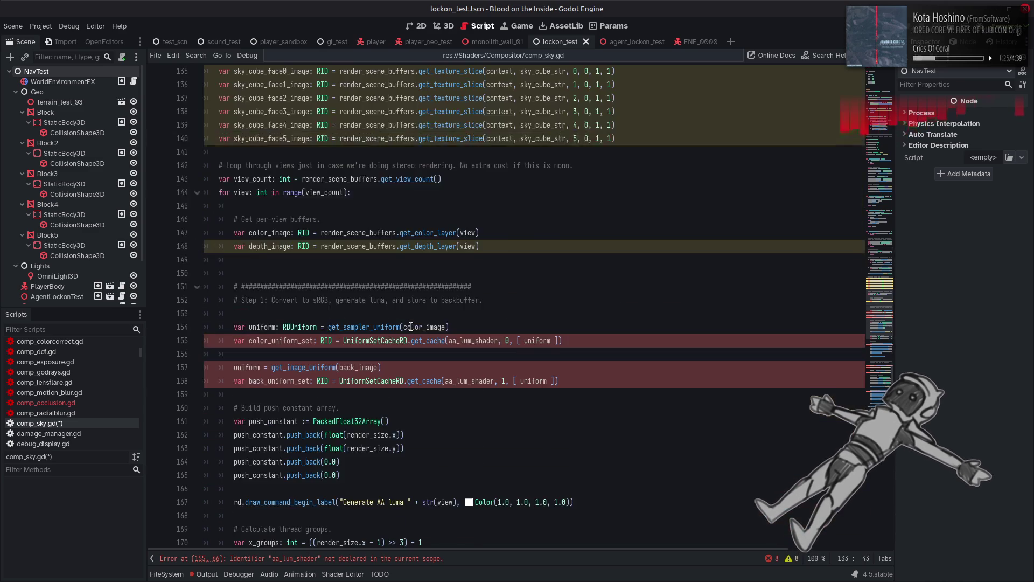
scroll(410, 327, "down", 2)
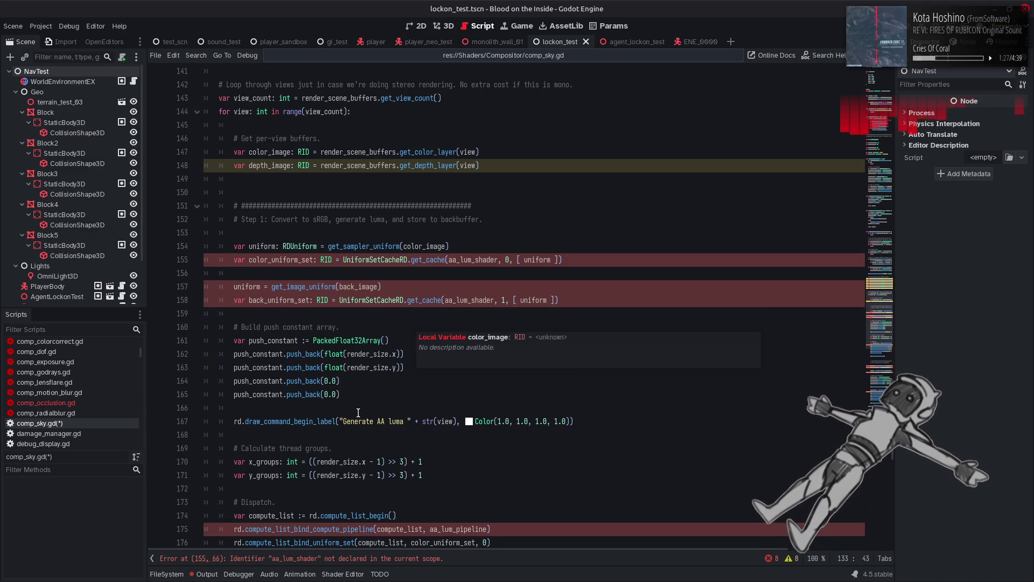
Change the 'AA luma' label on line 167 to 'sky cube', making it 'Generate sky cube'.
left_click_drag(377, 421, 408, 421)
type("sky cube")
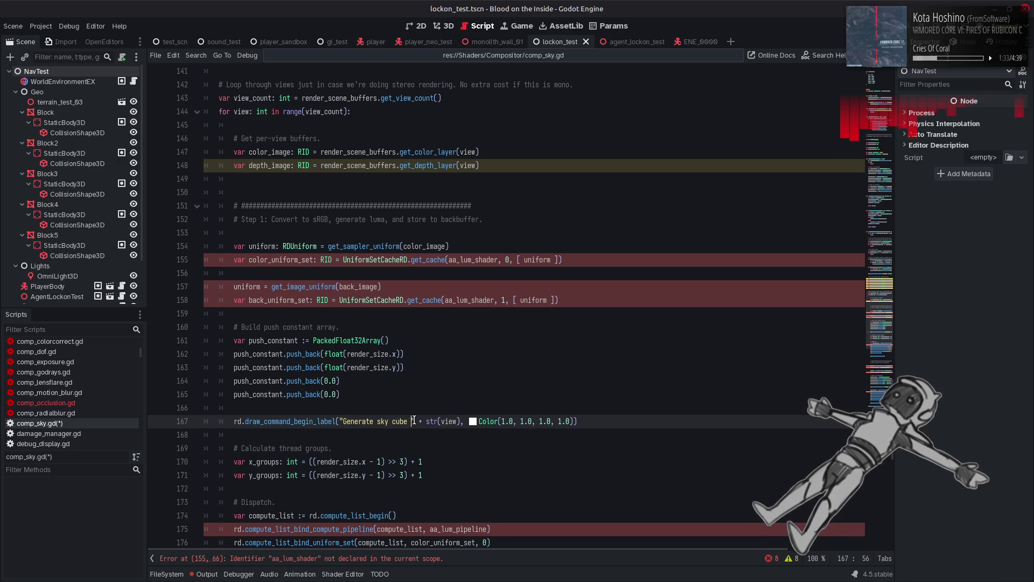
scroll(414, 419, "down", 4)
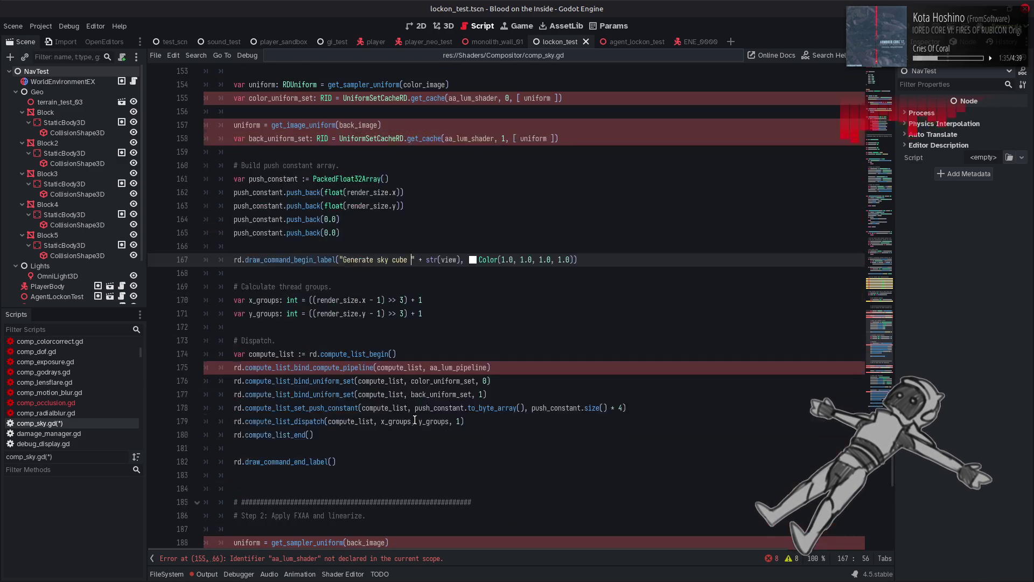
scroll(415, 419, "down", 4)
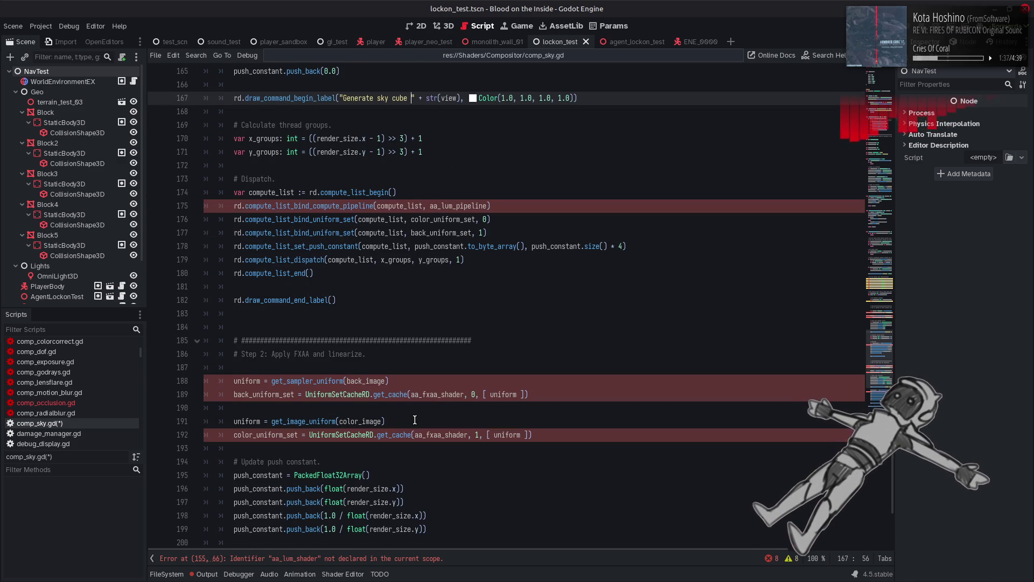
scroll(415, 419, "down", 4)
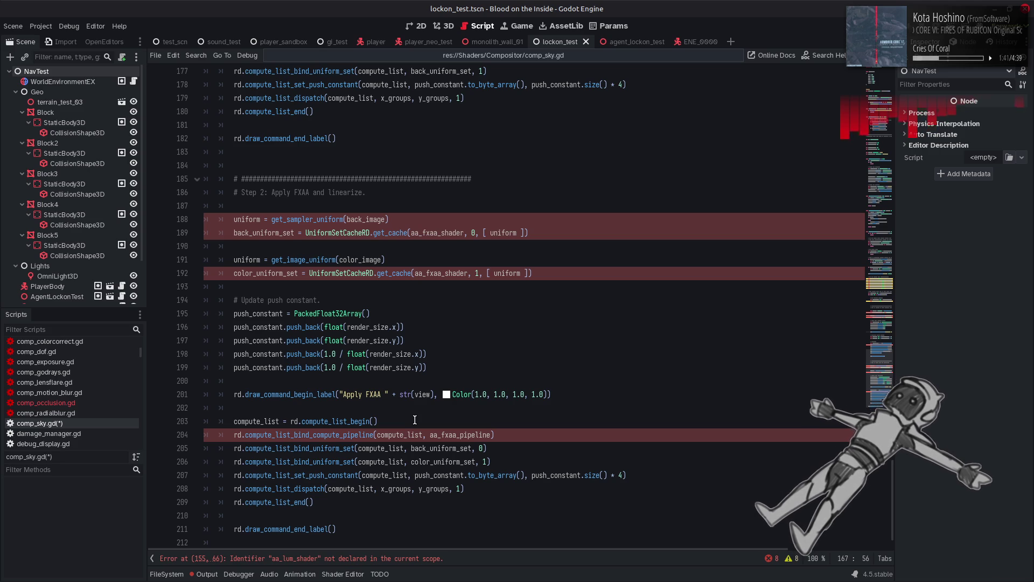
Replace the 'Apply FXAA' label on line 201 with 'Render sky' and save the script.
double_click(377, 395)
key("ctrl+s")
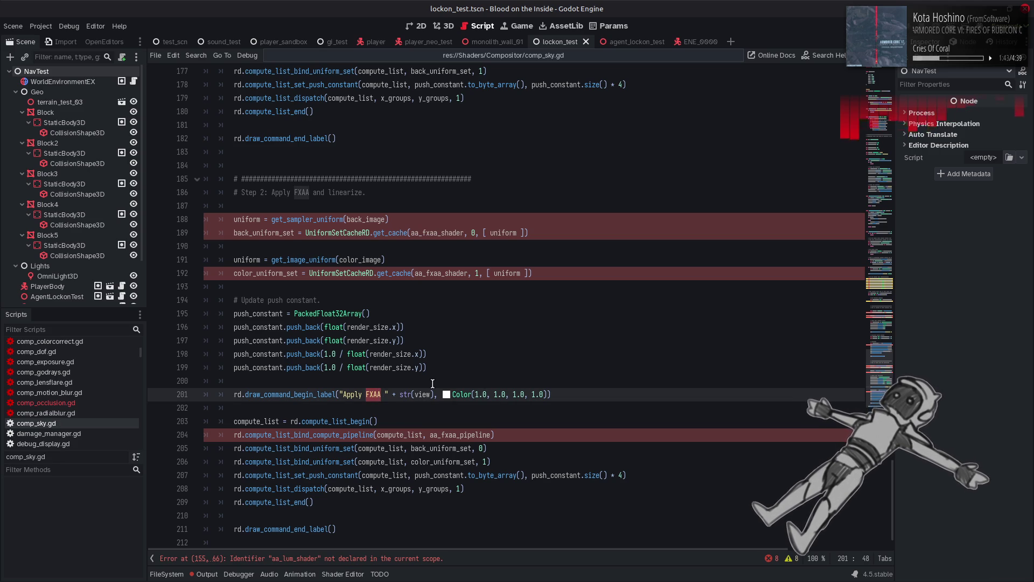
key("BackSpace")
key("BackSpace")
key("BackSpace")
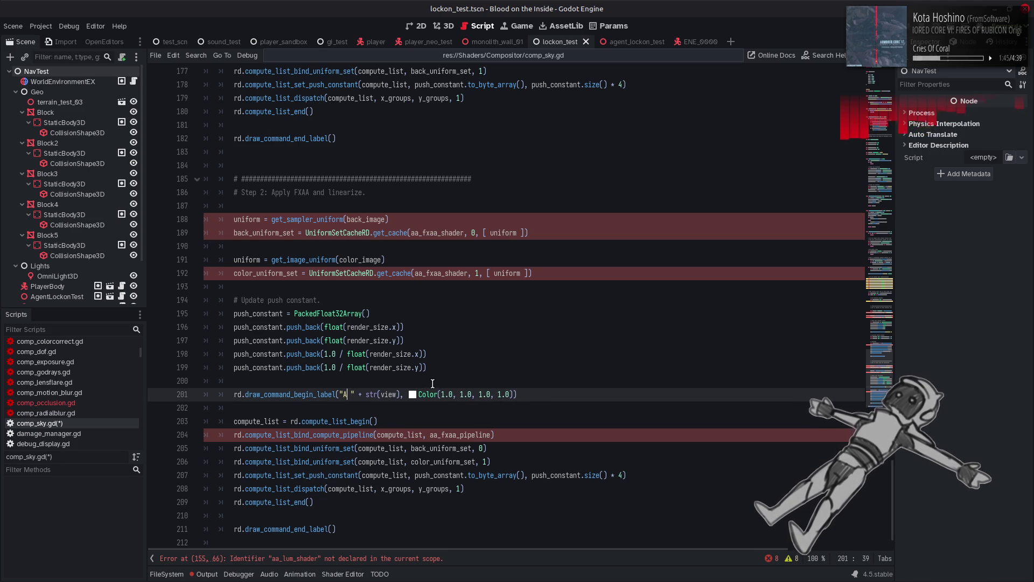
type("Render sky")
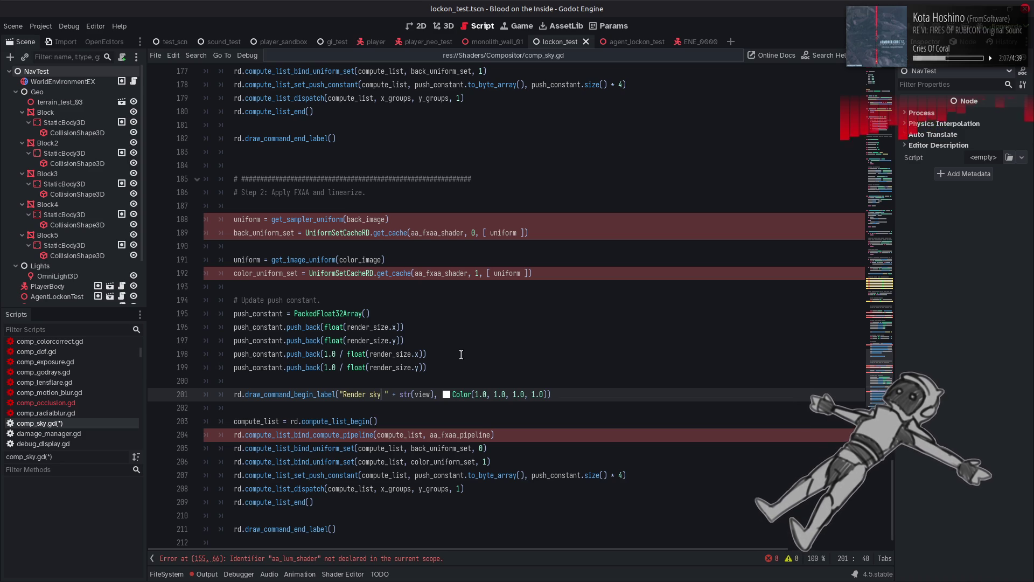
Scroll back up to the first pass's push constants and x thread-group line.
scroll(461, 354, "up", 15)
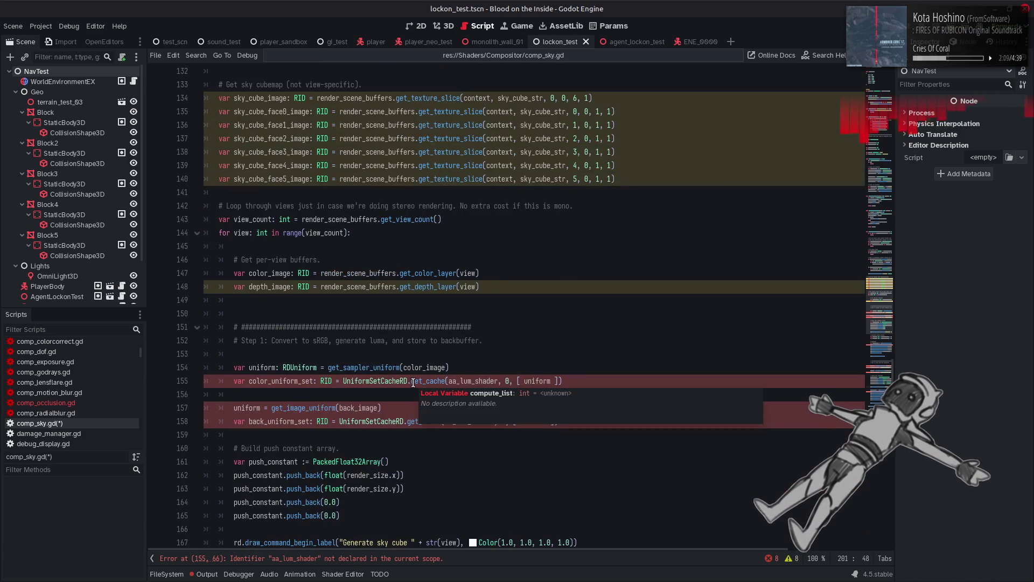
scroll(413, 382, "up", 2)
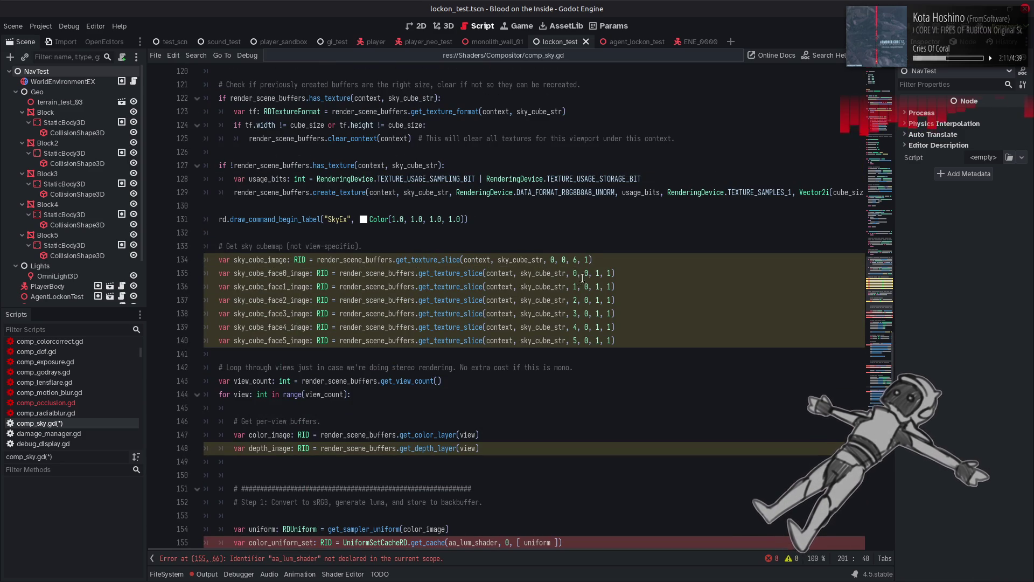
scroll(592, 260, "up", 1)
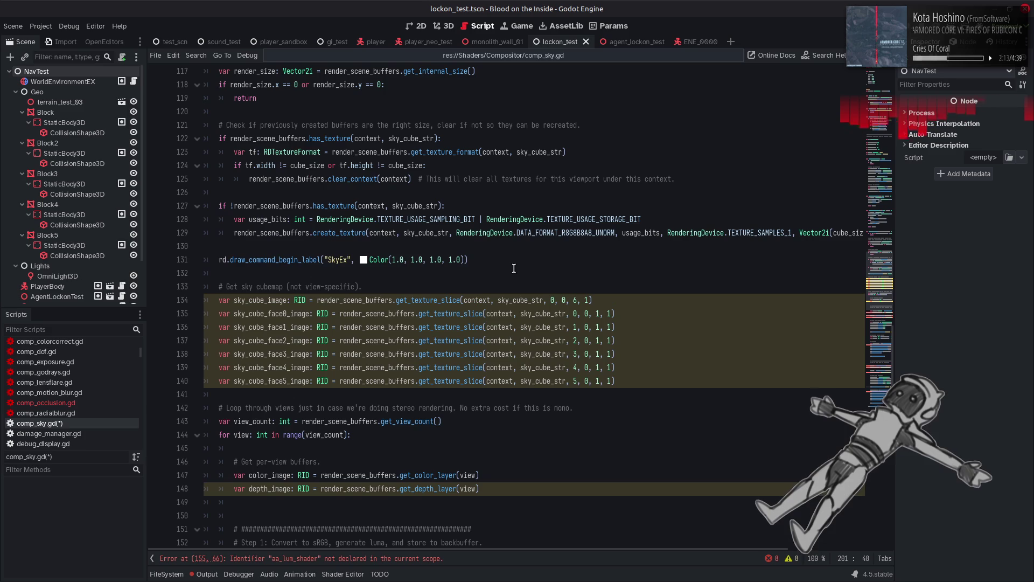
left_click_drag(860, 232, 849, 234)
left_click(795, 232)
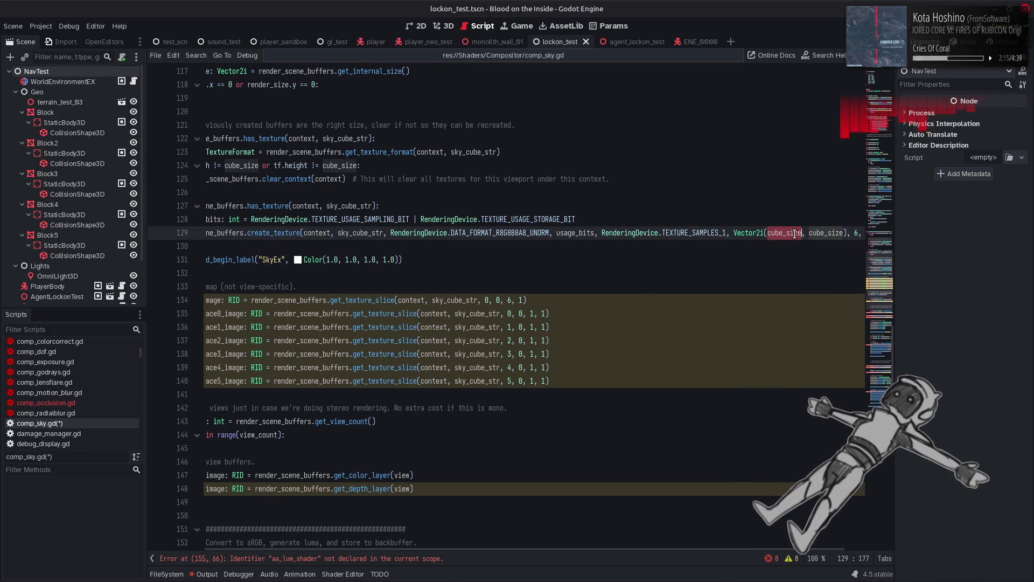
scroll(441, 339, "down", 14)
scroll(452, 337, "left", 5)
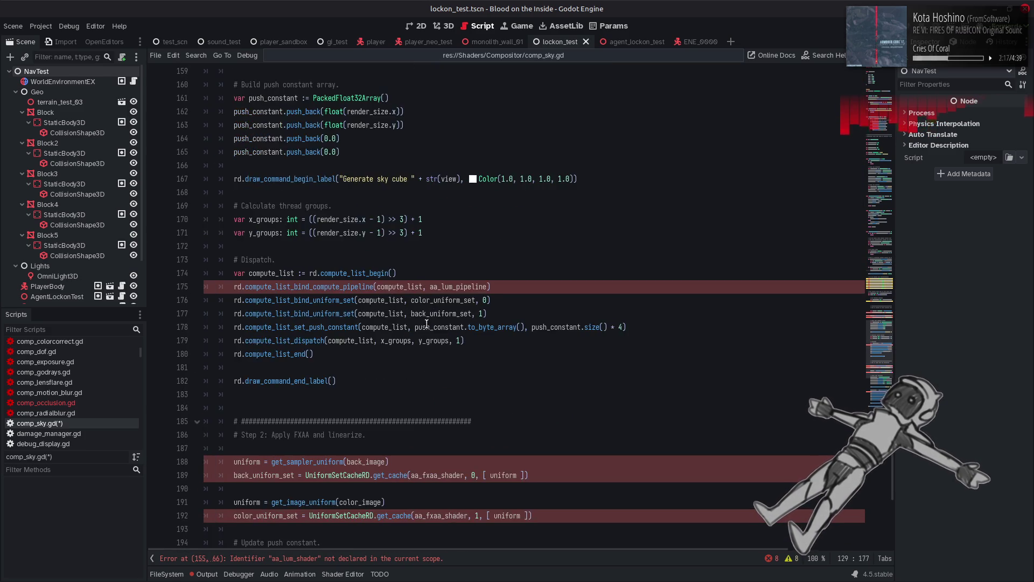
scroll(452, 337, "up", 3)
left_click(346, 341)
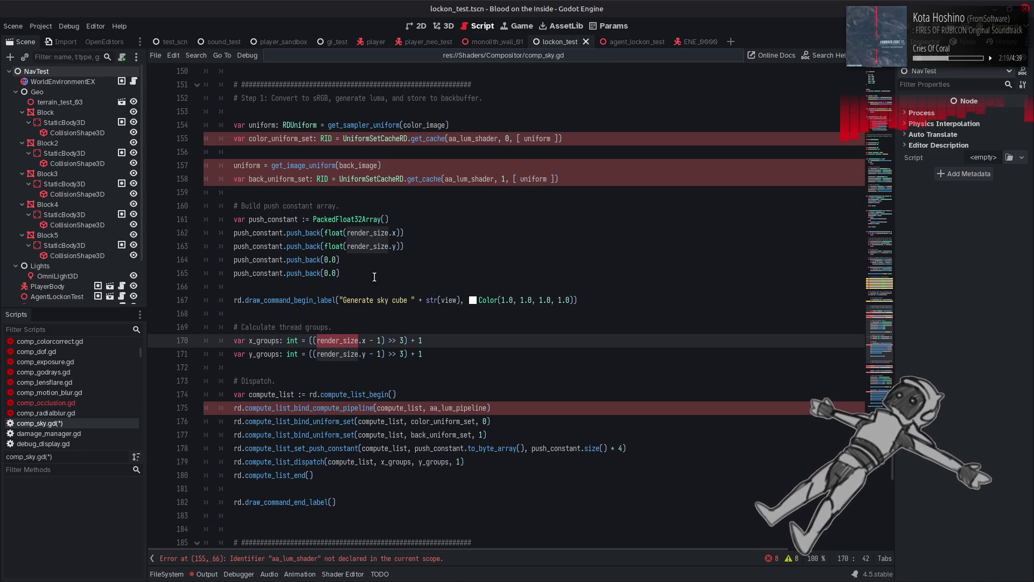
Replace render_size with cube_size in the first pass's push constants and x thread-group line.
left_click(390, 260)
left_click(397, 233)
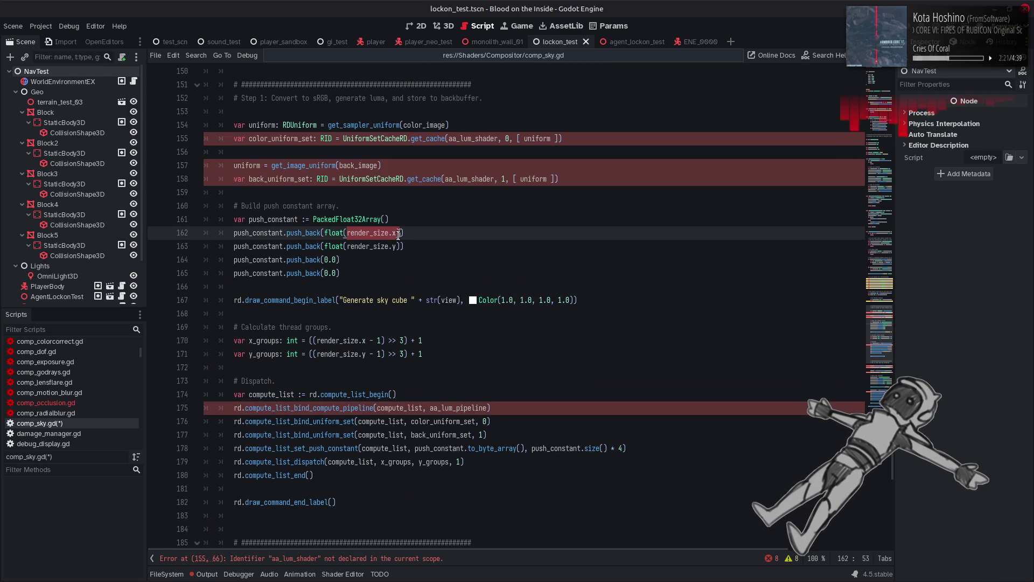
type("cube_size")
left_click(389, 246)
left_click_drag(397, 246, 346, 246)
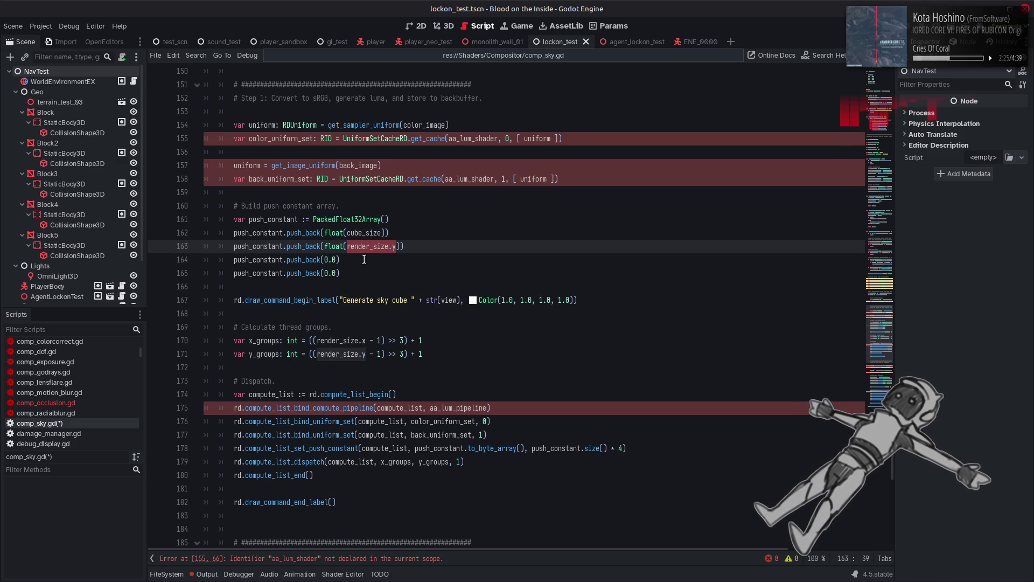
type("cube_size")
mouse_move(317, 340)
left_mouse_down()
mouse_move(367, 340)
mouse_move(316, 353)
left_mouse_up()
type("cube_sizecube_size")
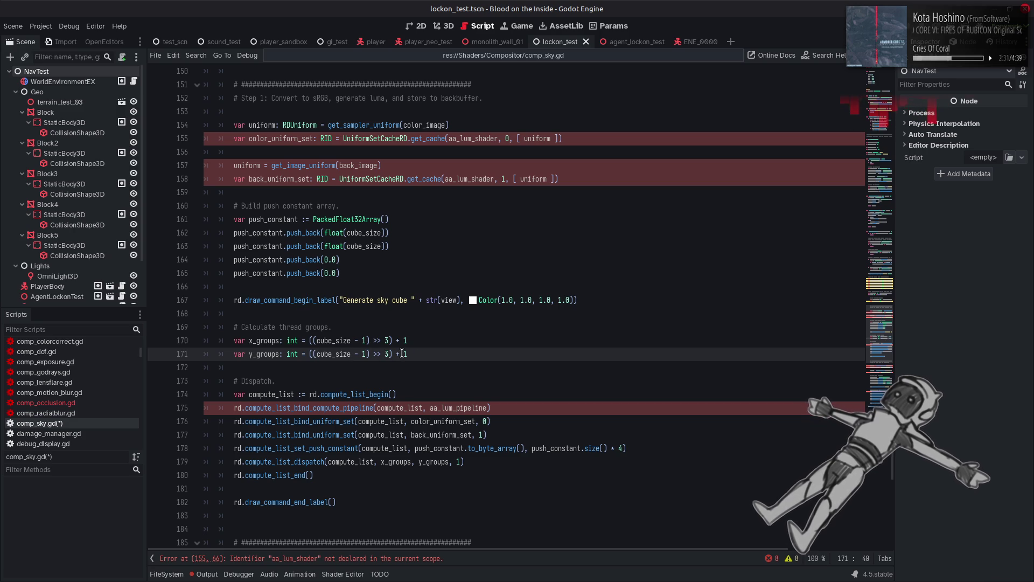
Paste cube_size over render_size.x and .y in the Step 2 push constants, lines 196–199.
scroll(398, 347, "down", 7)
scroll(398, 346, "down", 3)
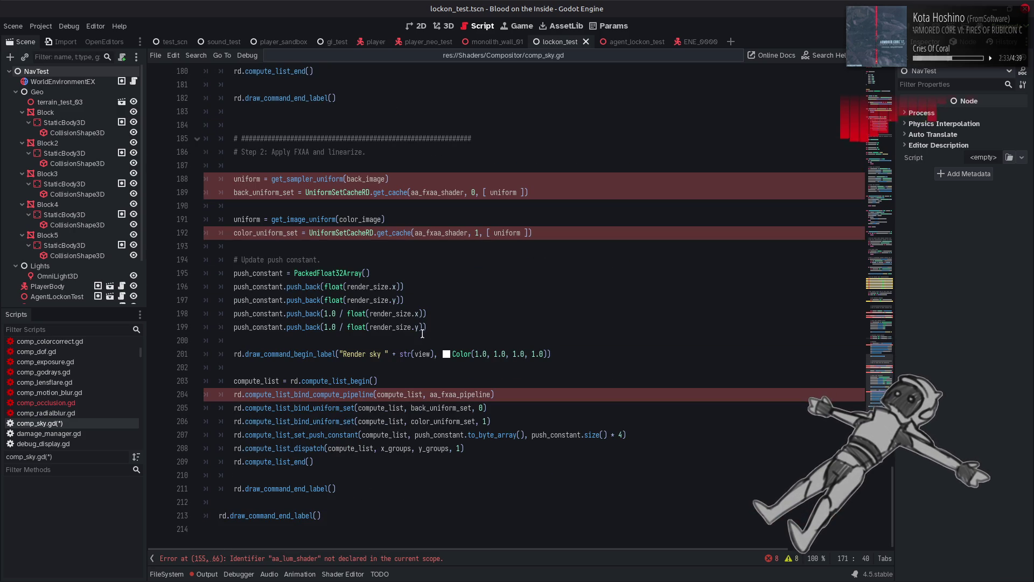
left_click(357, 287)
double_click(357, 287)
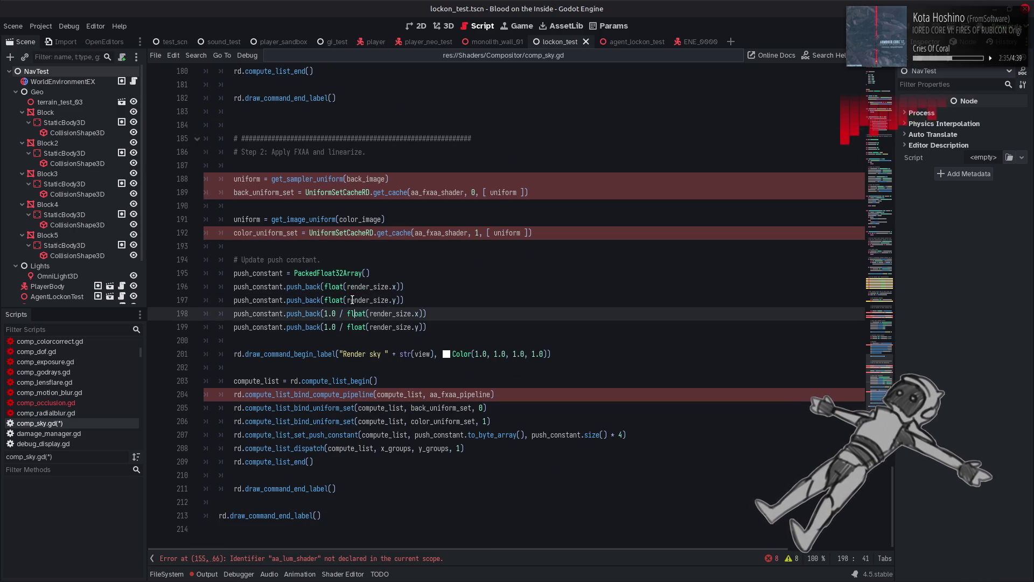
left_click(348, 287)
mouse_move(348, 287)
left_mouse_down()
mouse_move(398, 287)
mouse_move(348, 300)
mouse_move(418, 313)
mouse_move(369, 328)
left_mouse_up()
type("cube_size")
left_click(397, 300)
type("cube_size")
type("cube_size")
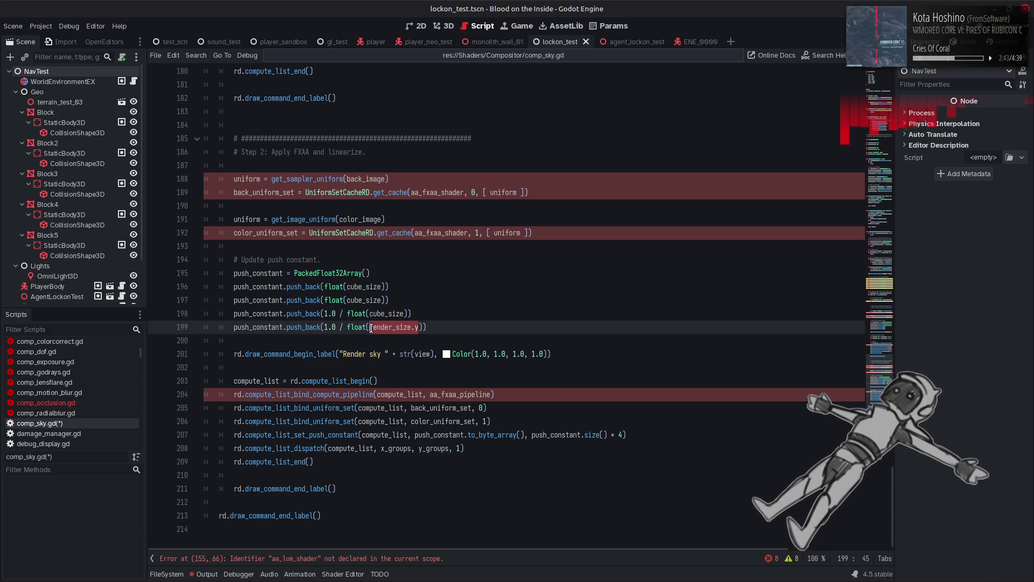
type("cube_size")
left_click(469, 306)
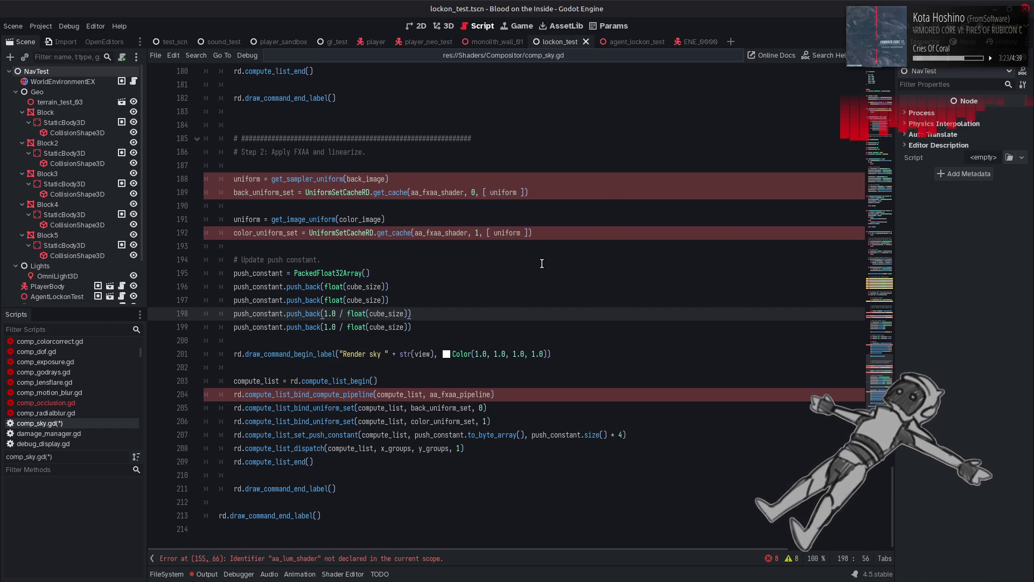
scroll(542, 263, "up", 10)
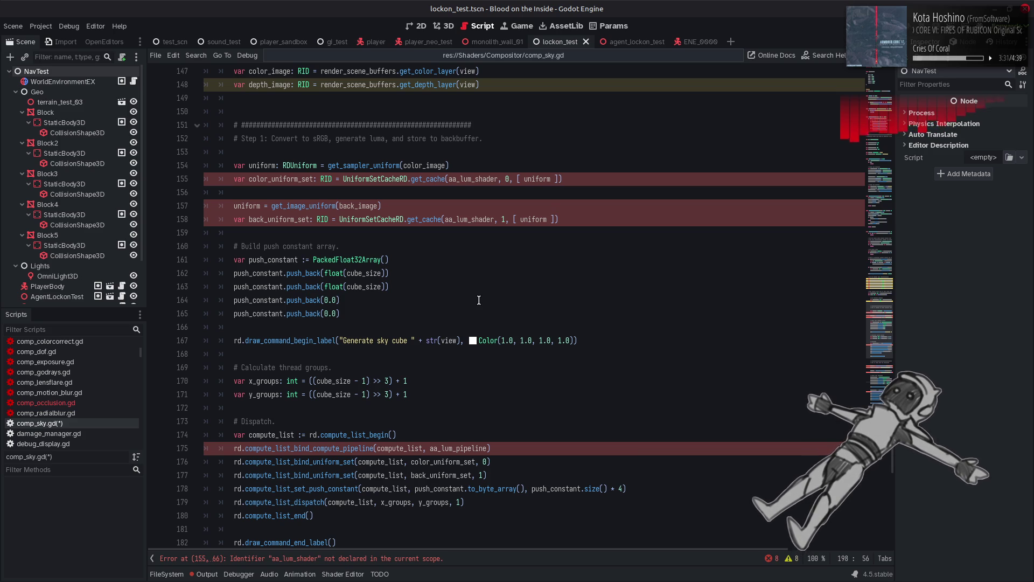
scroll(479, 300, "up", 3)
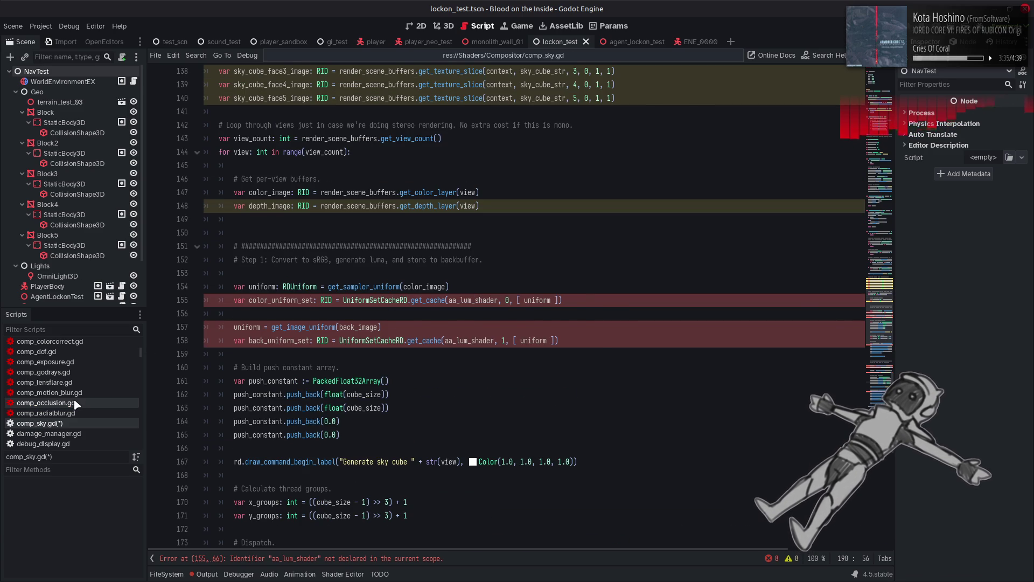
Take the depth mip uniform lines 297–303 from comp_occlusion.gd and return to comp_sky.gd.
left_click(46, 402)
scroll(406, 310, "down", 7)
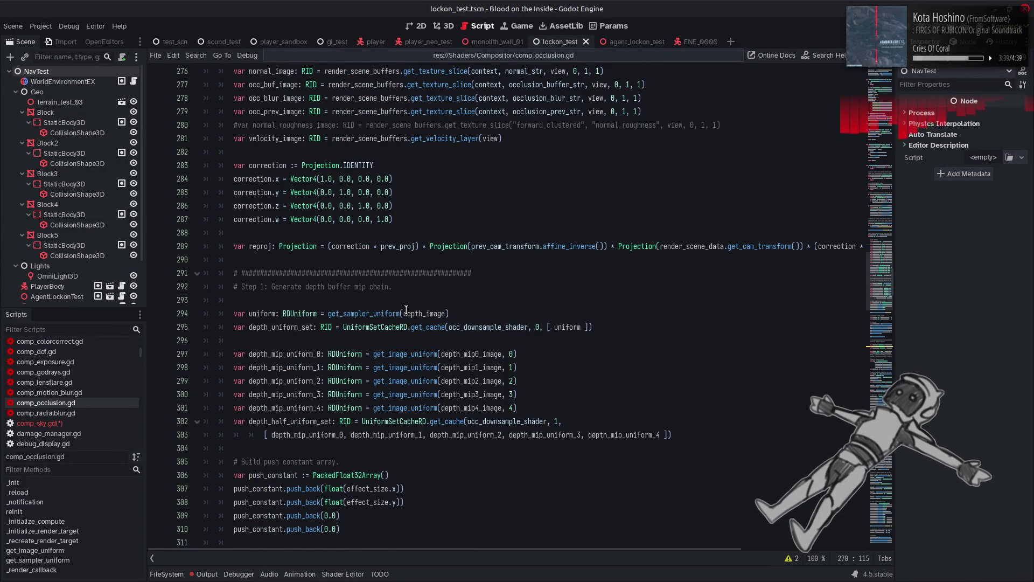
scroll(406, 309, "down", 1)
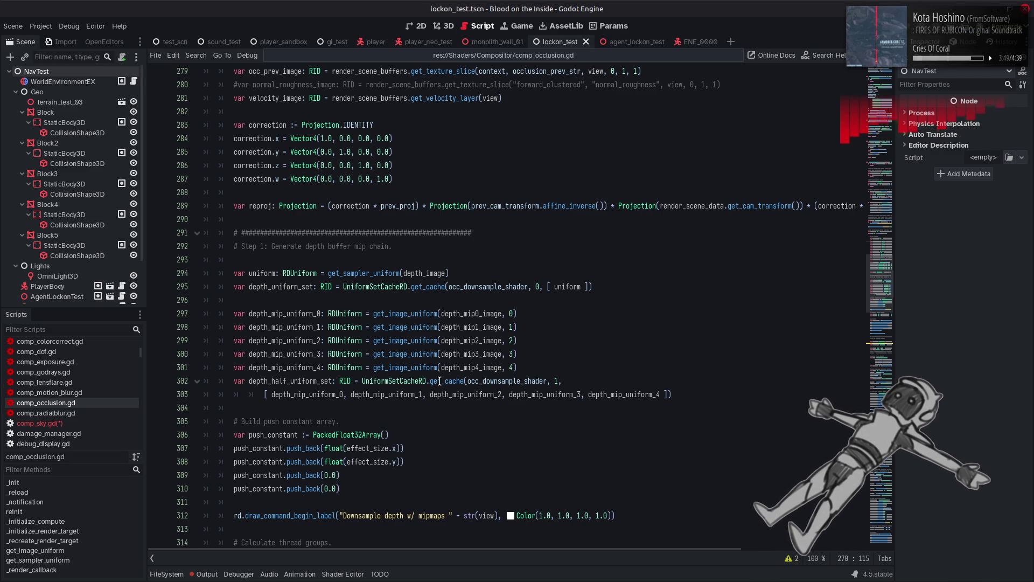
mouse_move(439, 378)
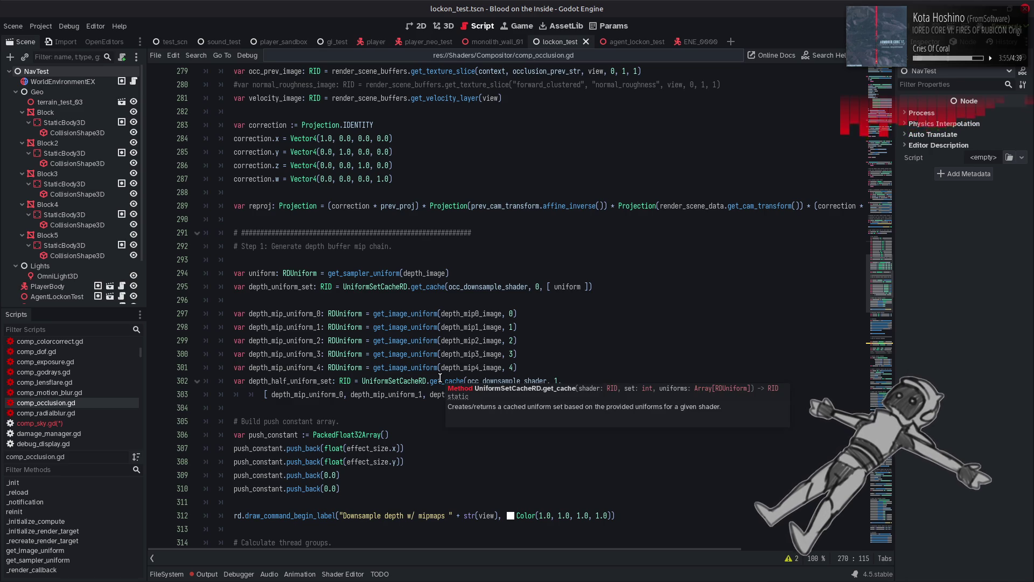
left_click(83, 424)
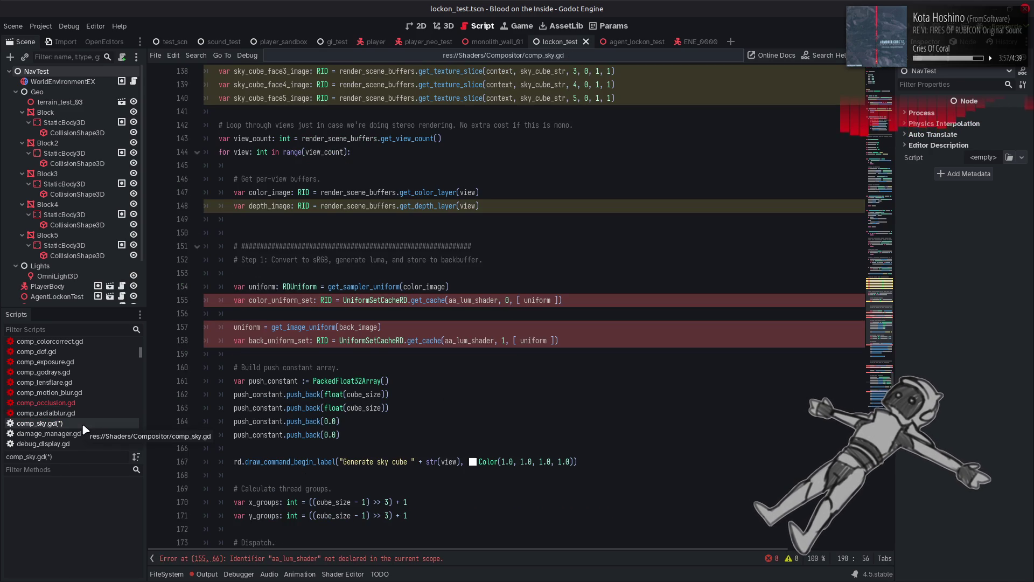
left_click(83, 399)
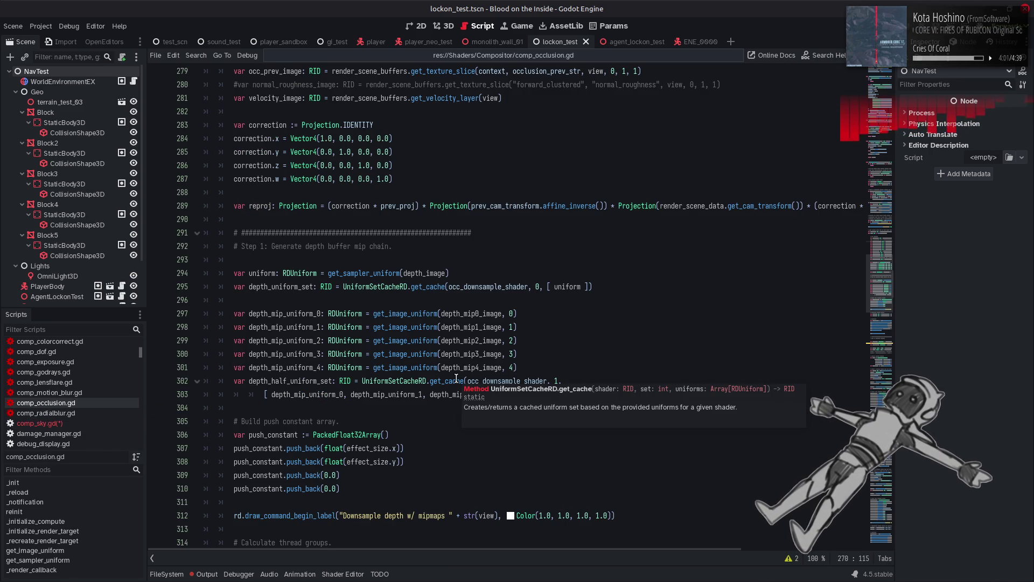
double_click(254, 281)
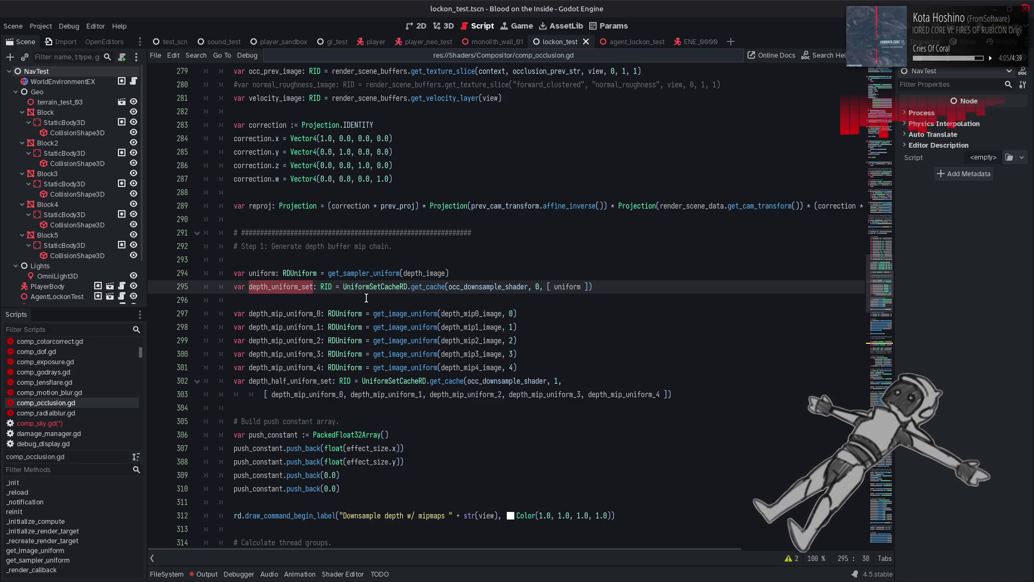
scroll(366, 298, "down", 4)
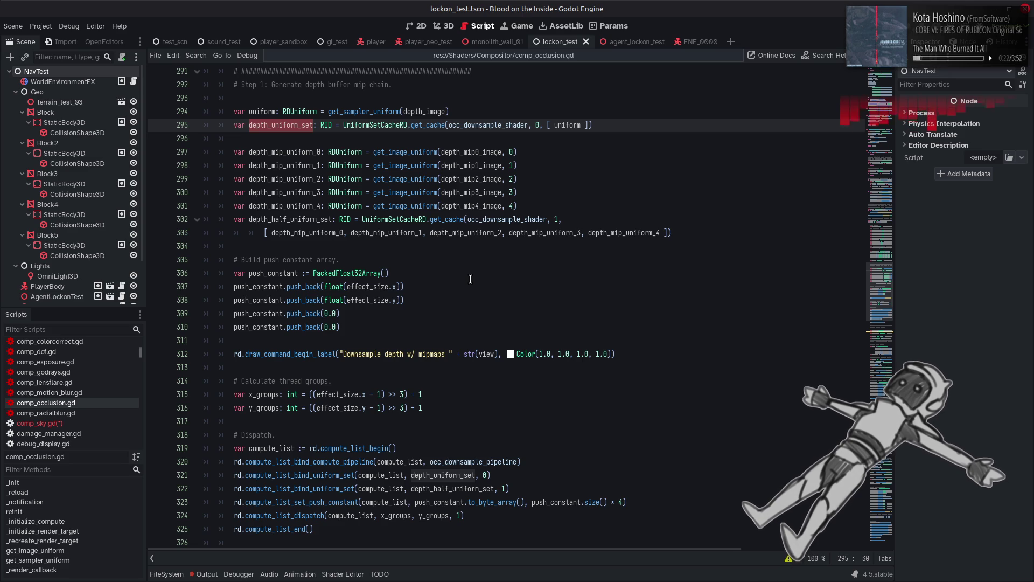
mouse_move(300, 307)
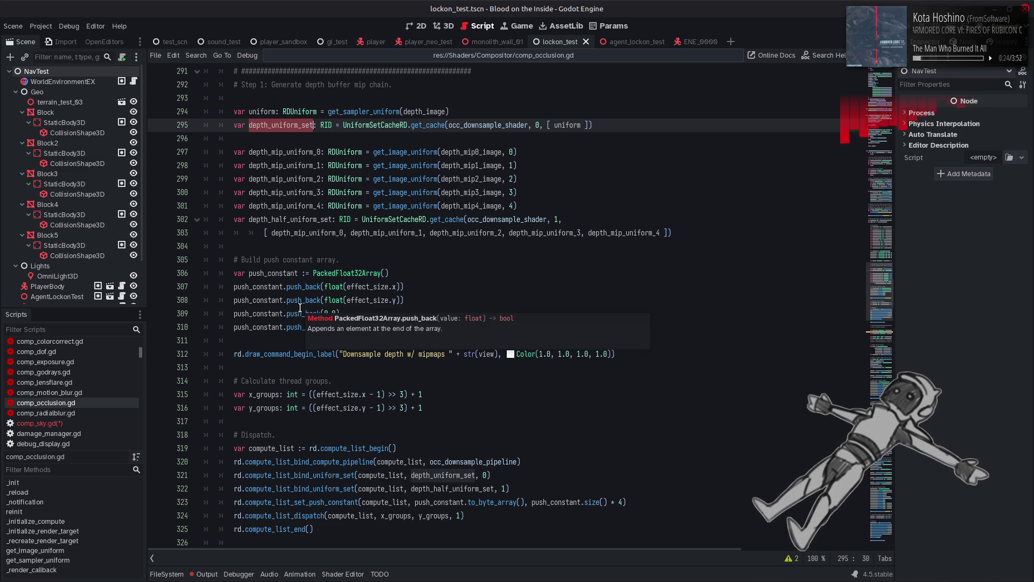
scroll(409, 253, "up", 2)
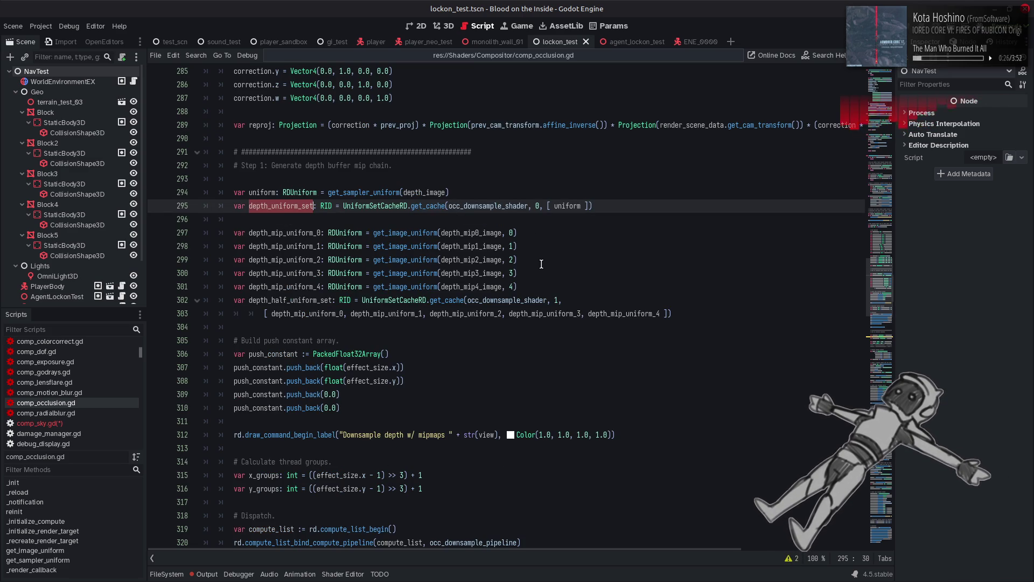
mouse_move(680, 313)
left_mouse_down()
mouse_move(240, 246)
mouse_move(233, 232)
left_mouse_up()
key("ctrl+c")
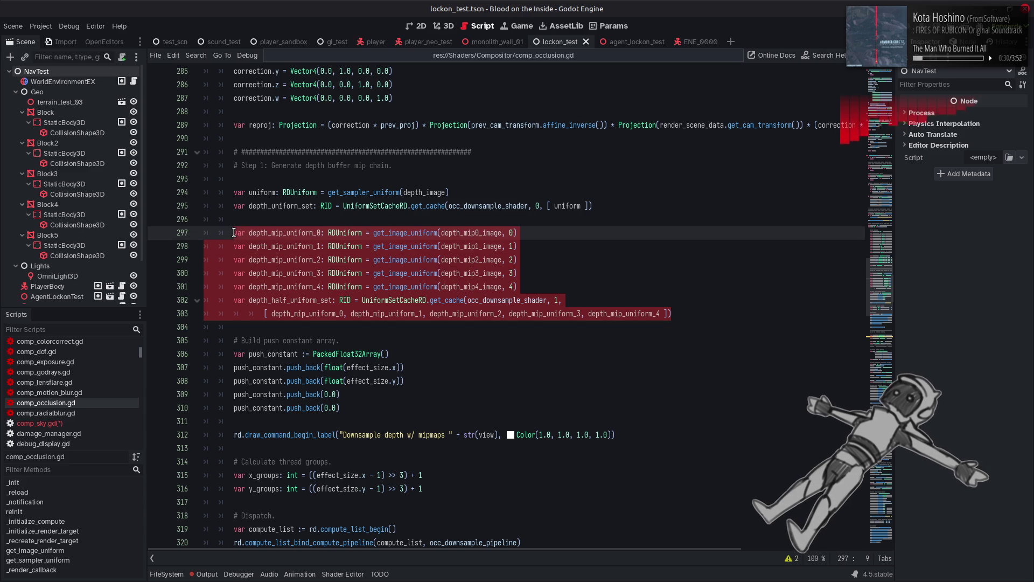
left_click(82, 423)
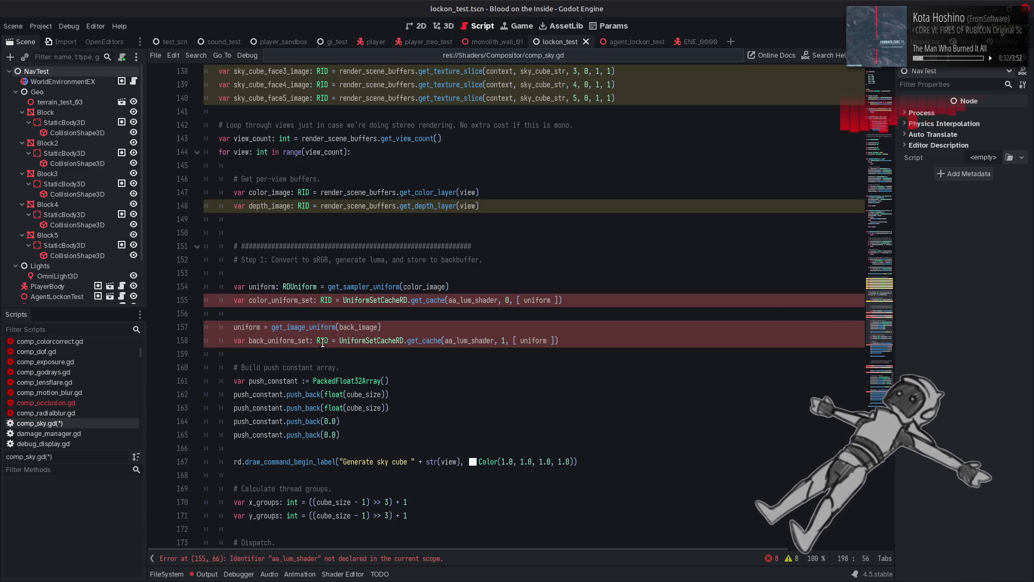
Paste the depth mip uniform block over back-buffer lines 157–158, then check sky_cube_image on line 134.
left_click(573, 345)
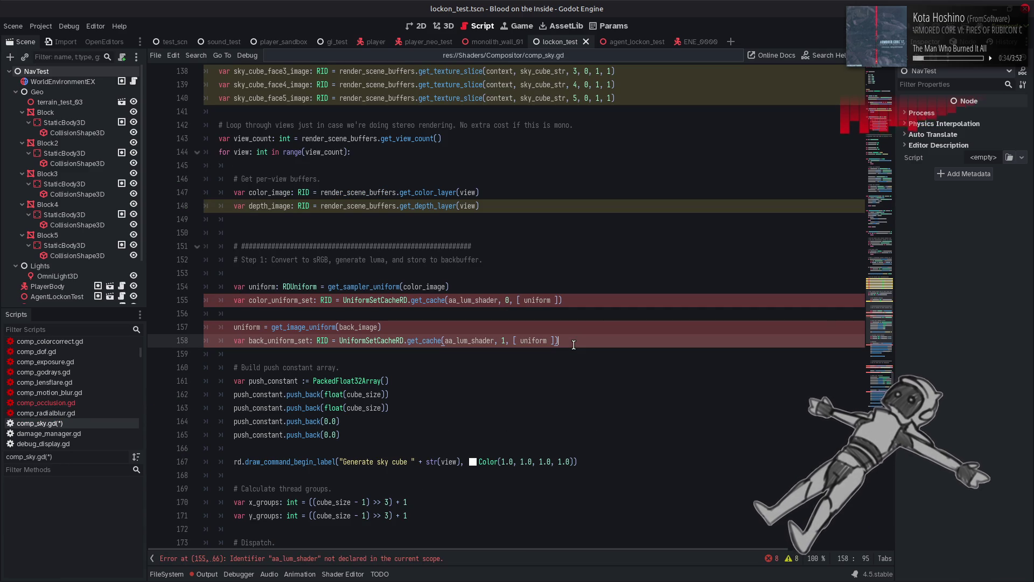
left_click_drag(573, 345, 232, 329)
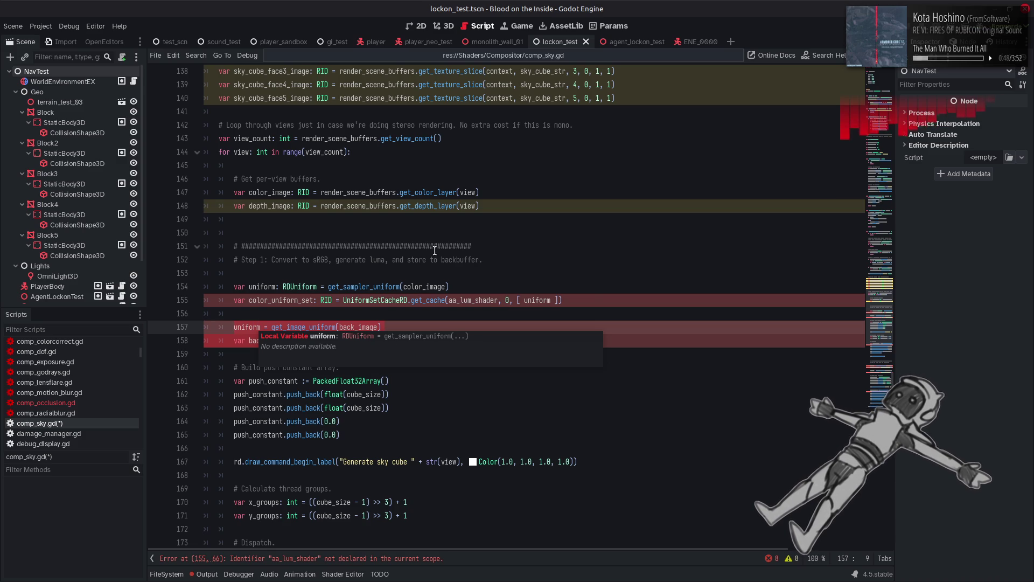
key("ctrl+v")
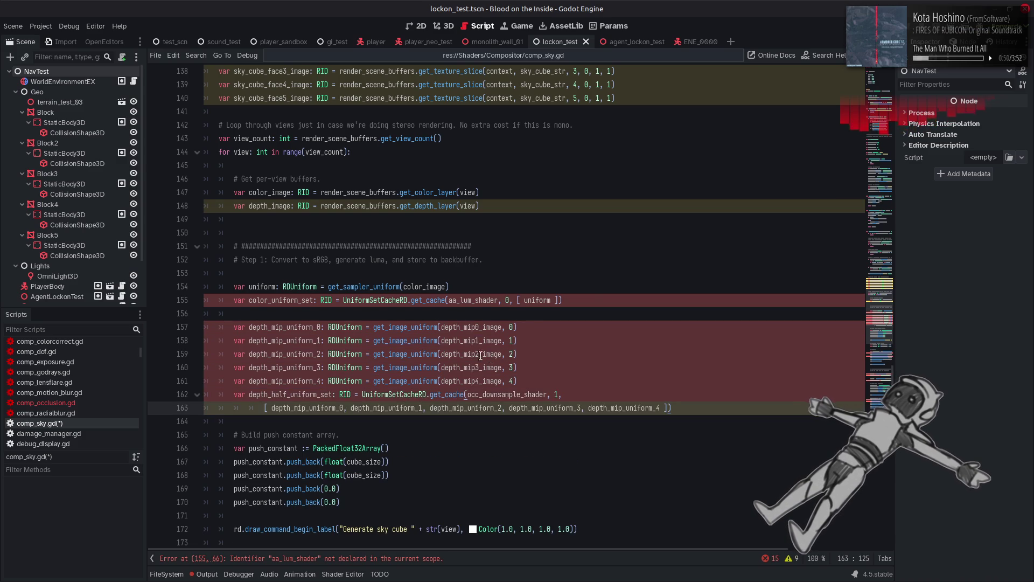
scroll(303, 328, "up", 6)
scroll(303, 328, "up", 3)
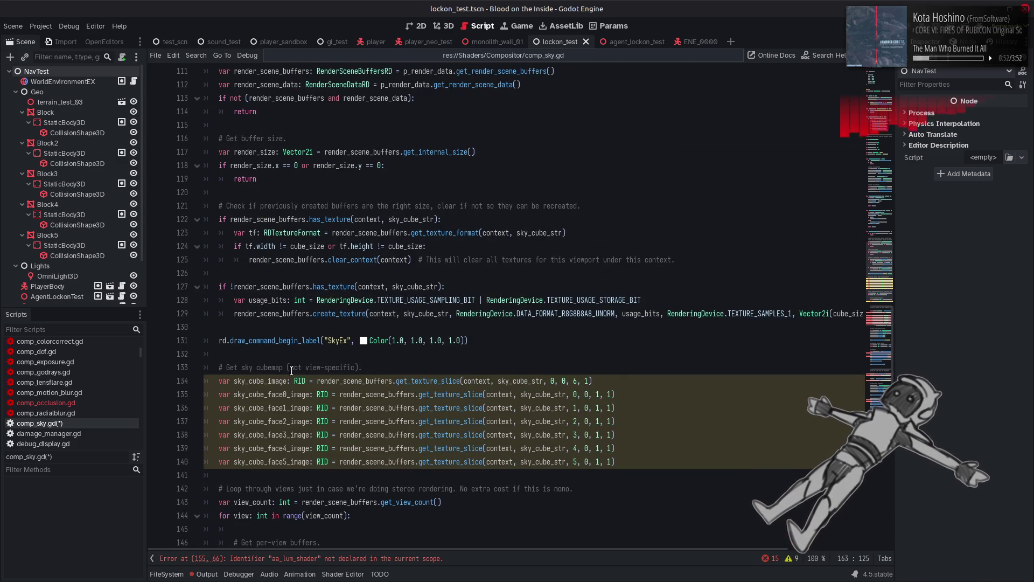
scroll(293, 368, "down", 4)
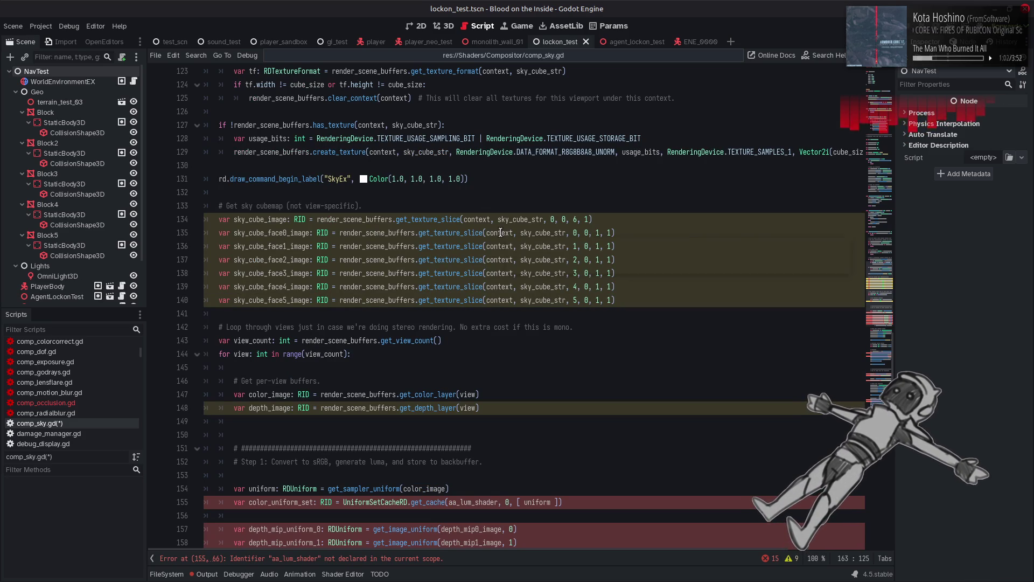
mouse_move(501, 232)
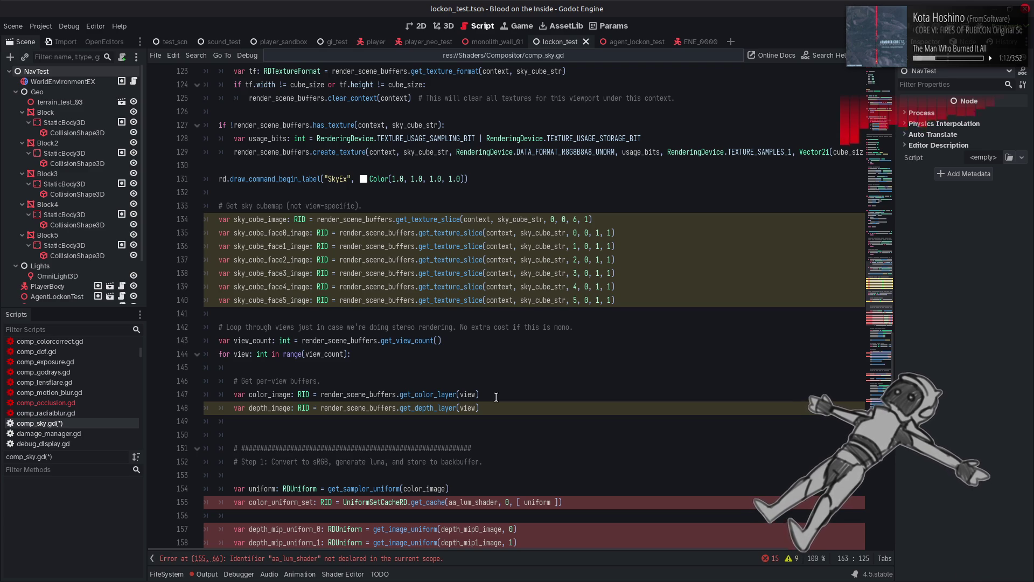
double_click(270, 219)
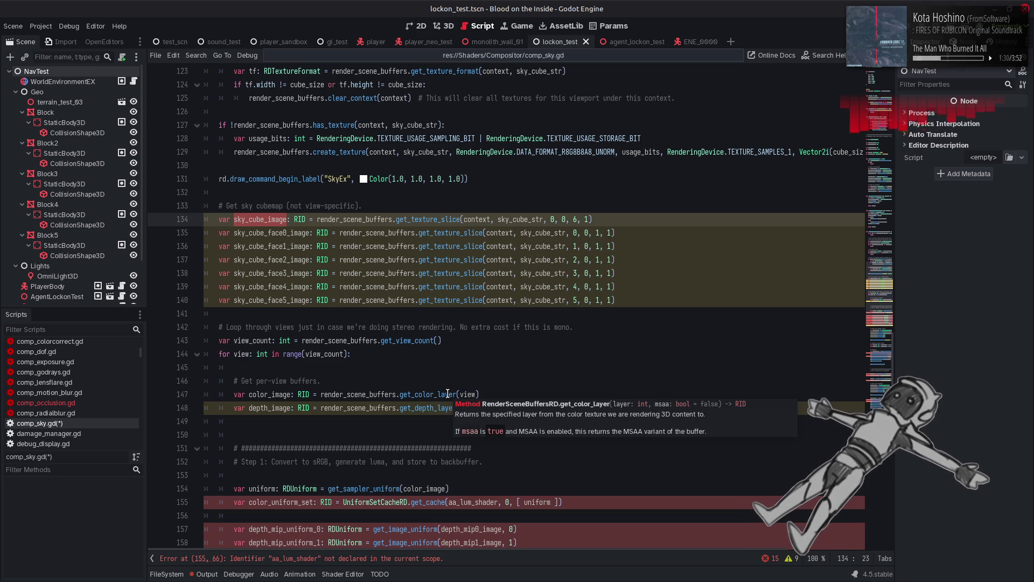
scroll(447, 394, "down", 5)
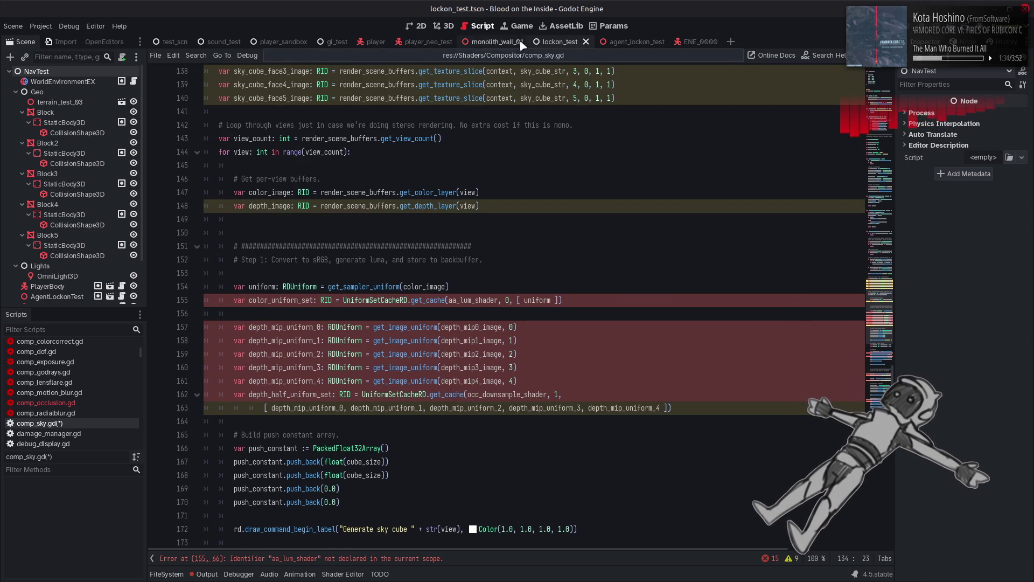
Search the asset library for 'compute' and switch to the Fusion-Compute repository in the browser.
left_click(548, 28)
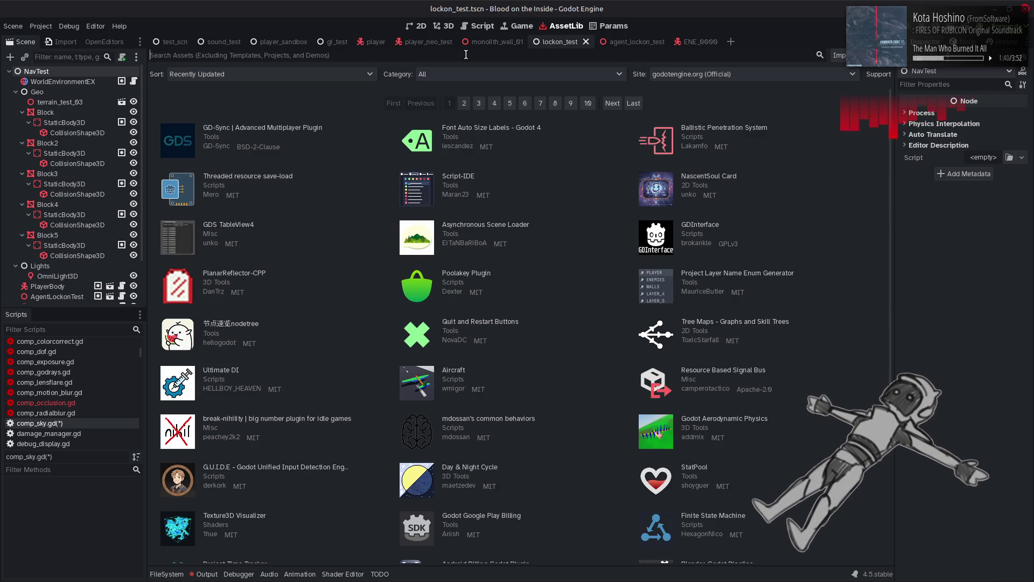
left_click(466, 55)
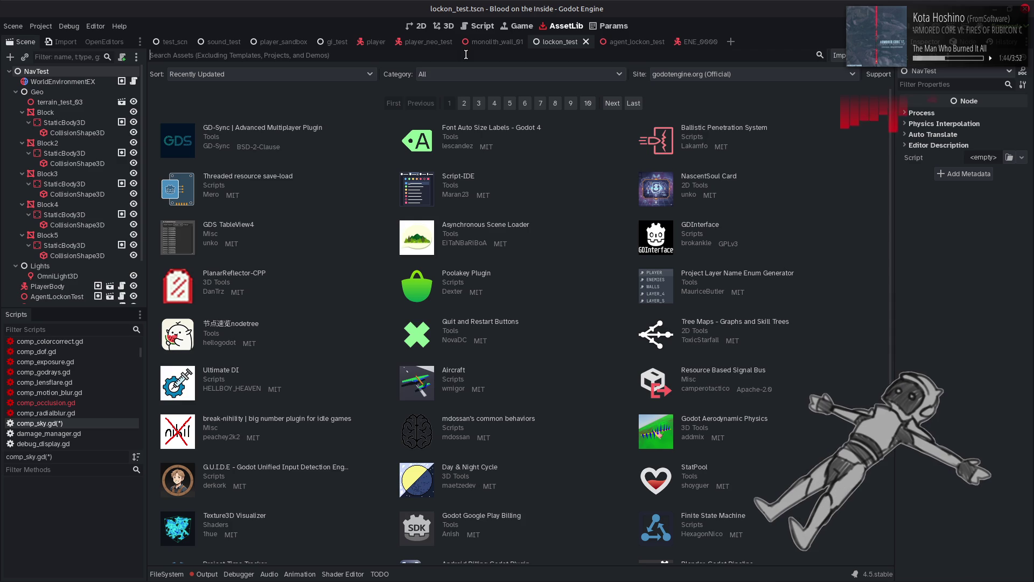
left_click(244, 225)
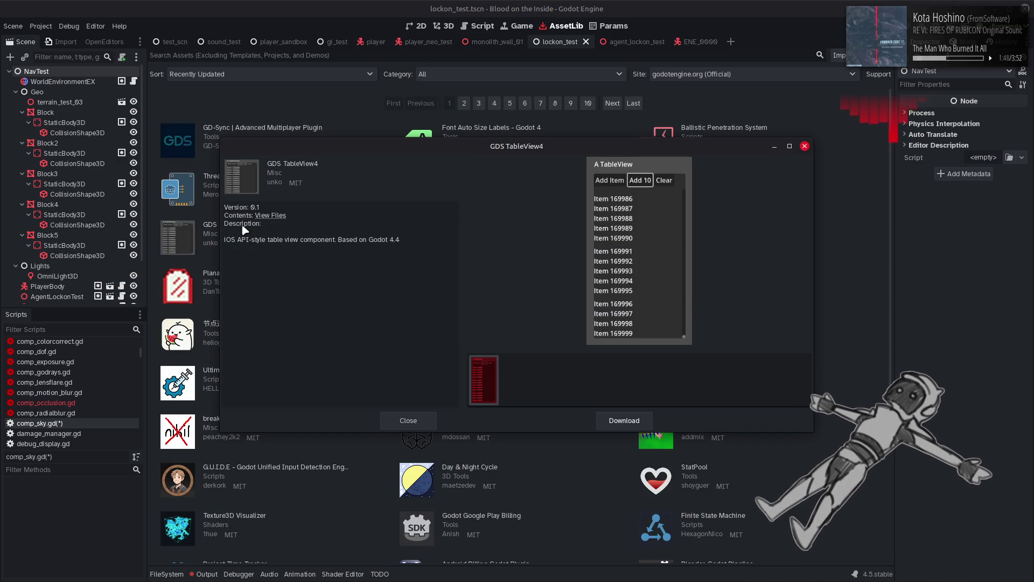
left_click(408, 421)
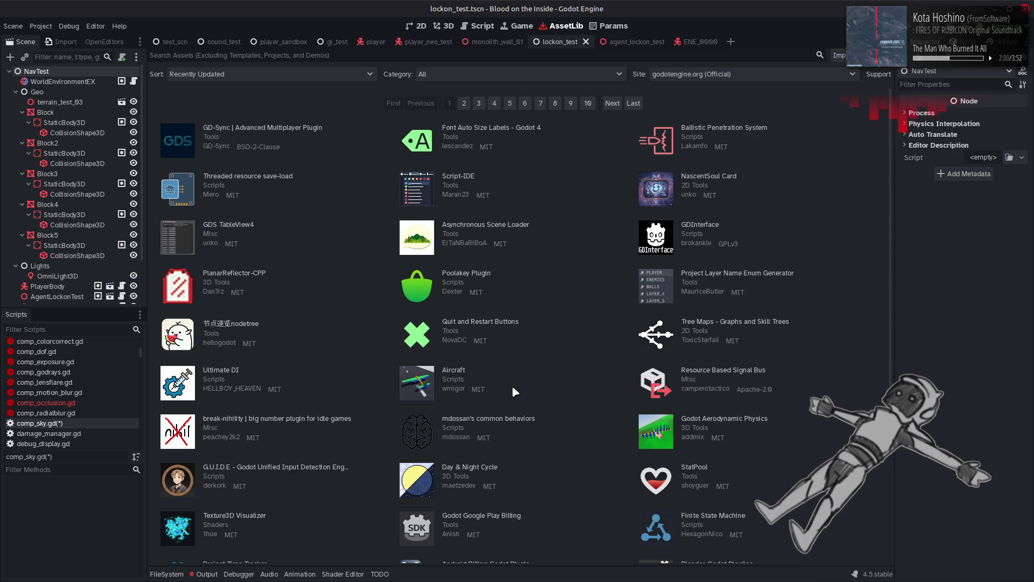
left_click(406, 55)
type("compute")
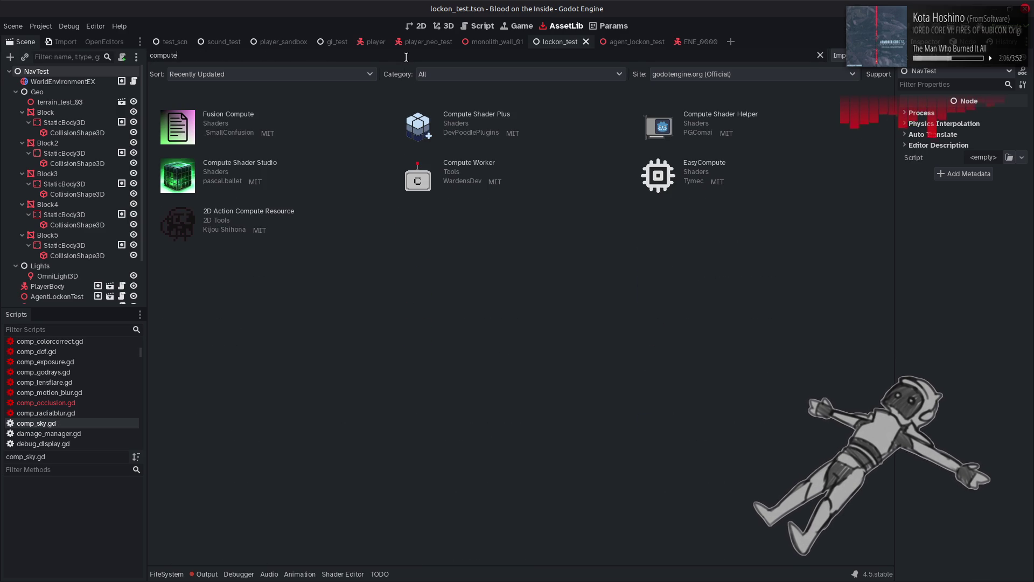
key("alt+Tab")
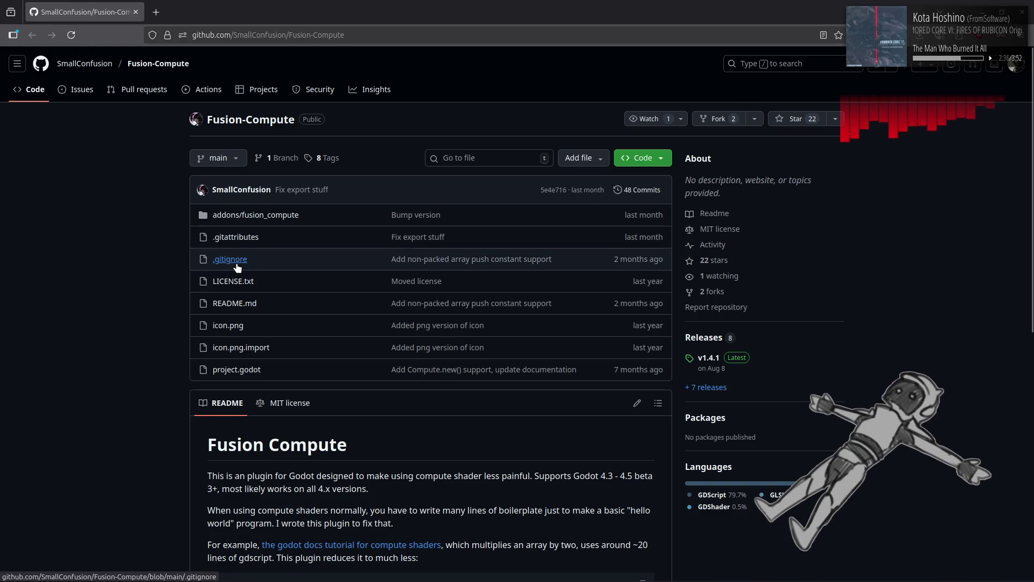
Open addons/fusion_compute/compute.gd in the Fusion-Compute repo and show its symbols list.
left_click(241, 215)
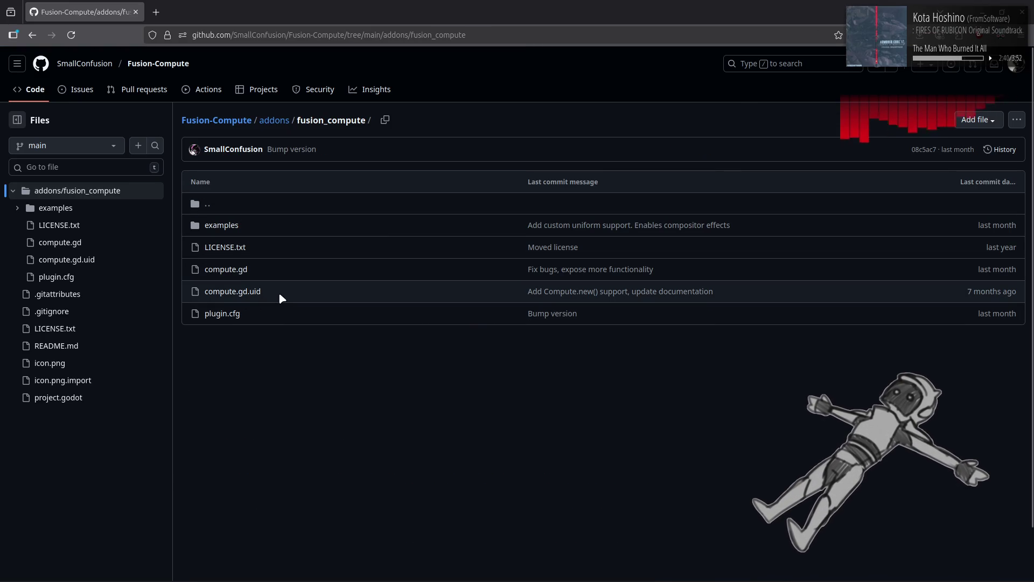
left_click(247, 269)
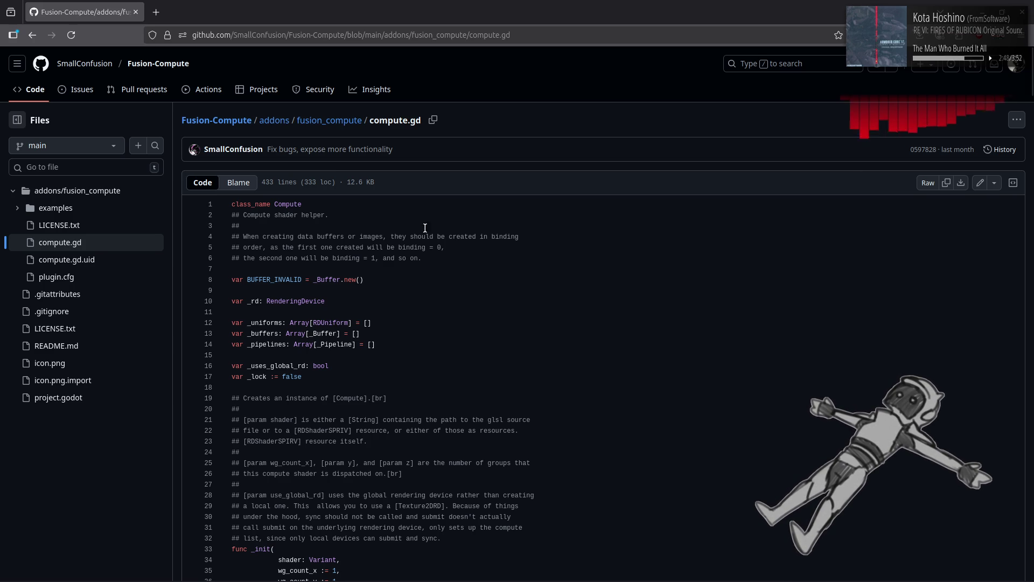
left_click(1012, 183)
Read compute.gd through to its end, then return to Godot's Fusion Compute asset details.
left_click(1012, 184)
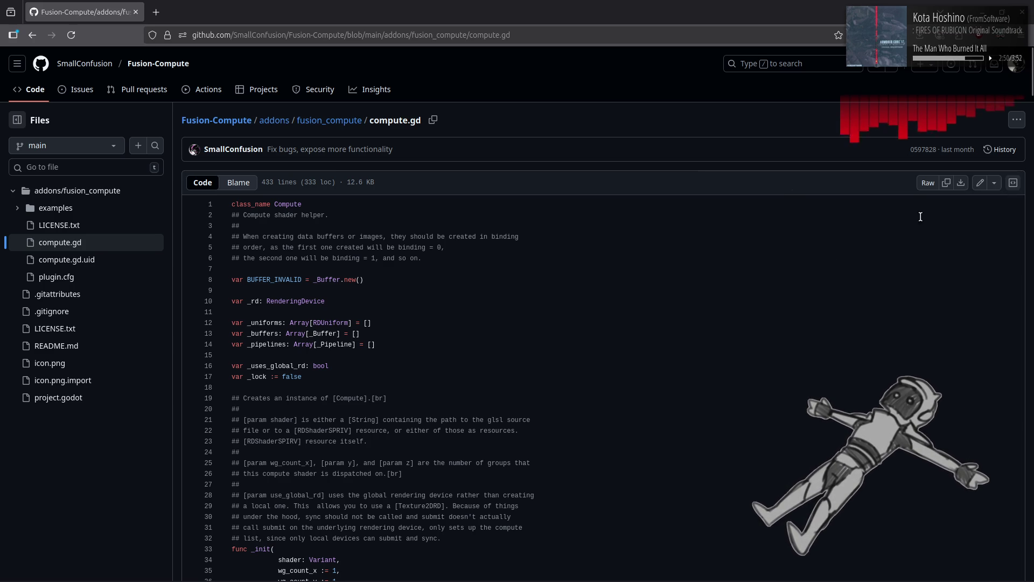
scroll(557, 273, "down", 8)
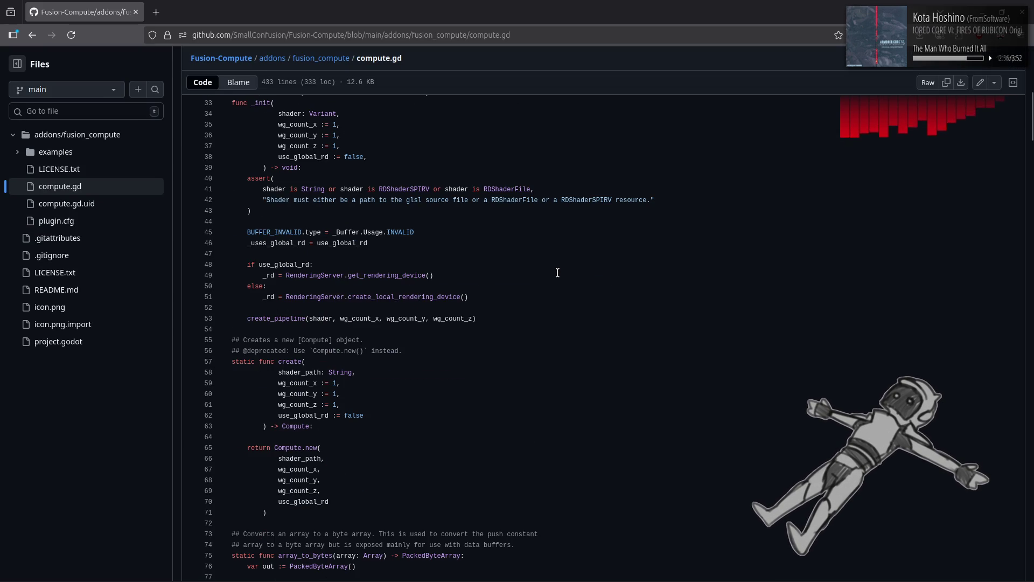
scroll(557, 272, "down", 5)
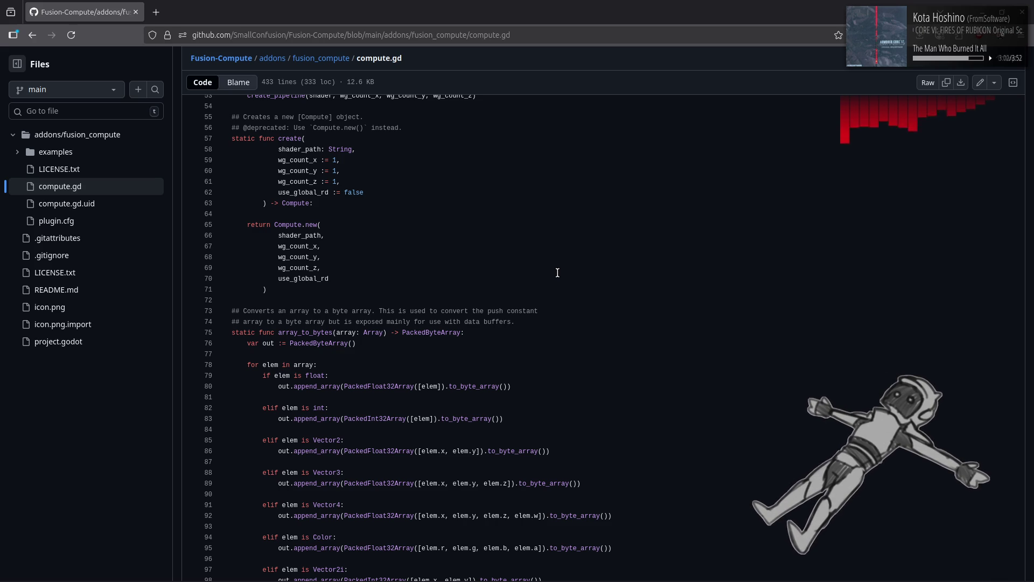
scroll(557, 273, "down", 14)
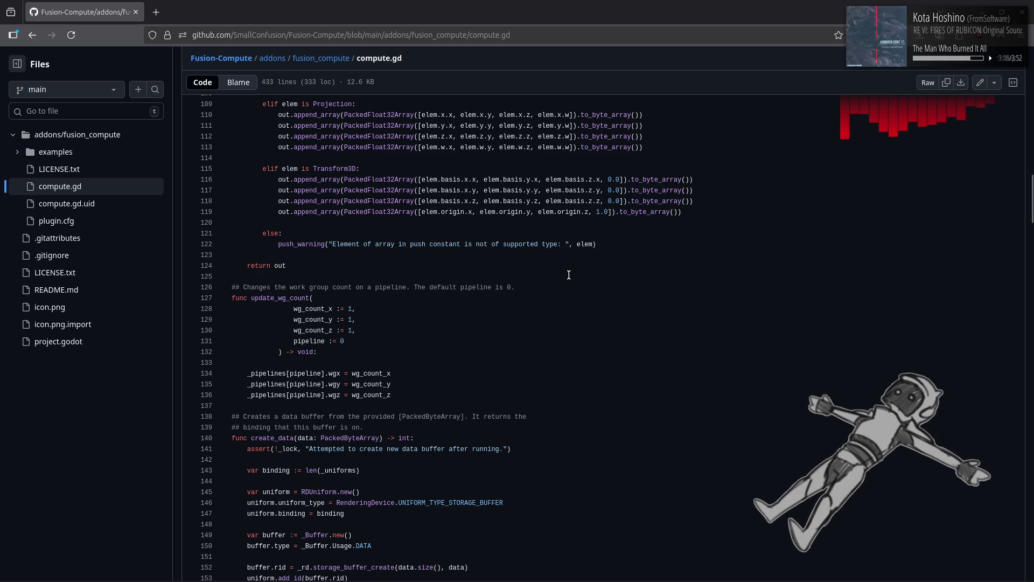
scroll(568, 275, "down", 5)
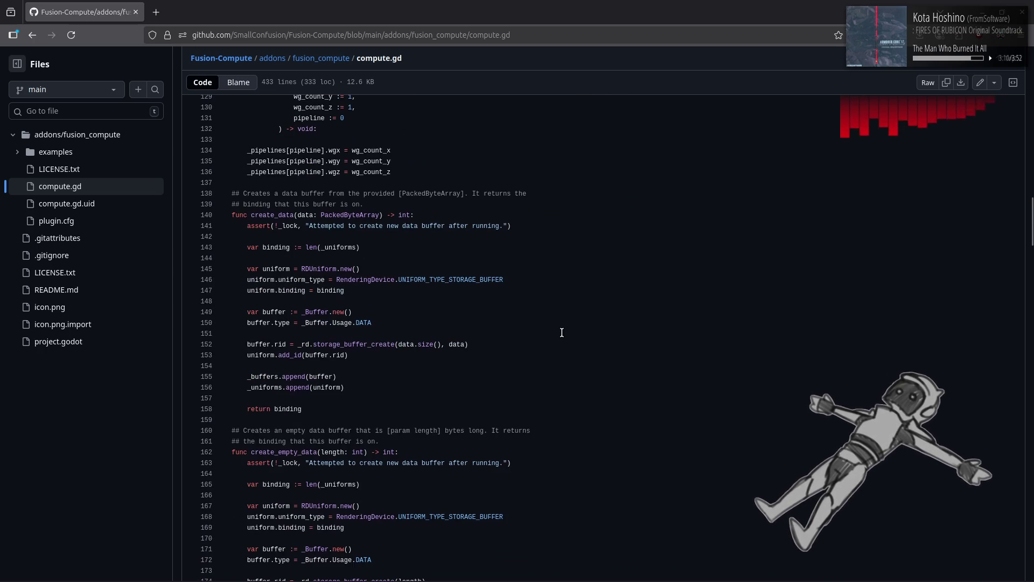
scroll(566, 334, "down", 3)
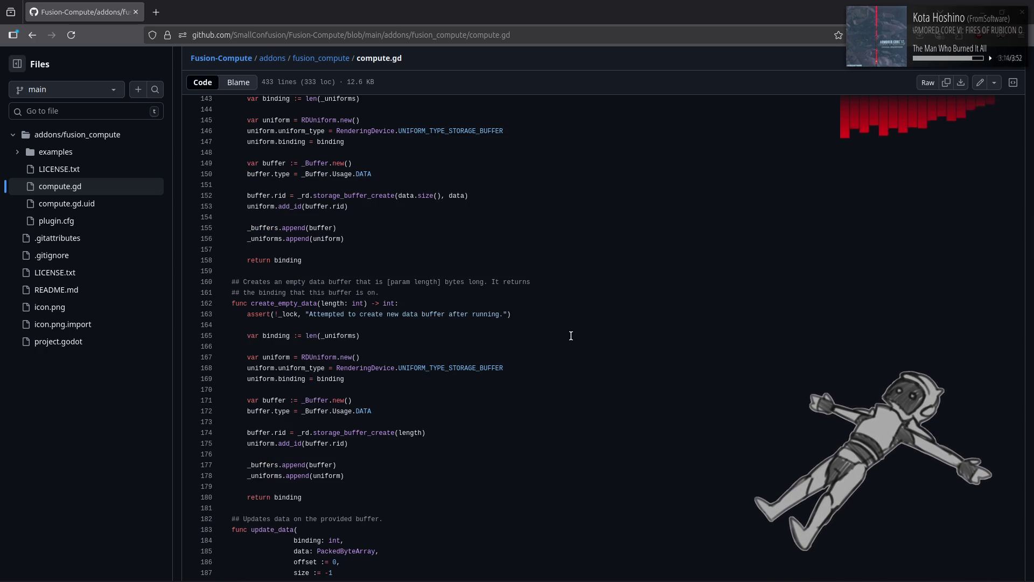
scroll(570, 335, "down", 10)
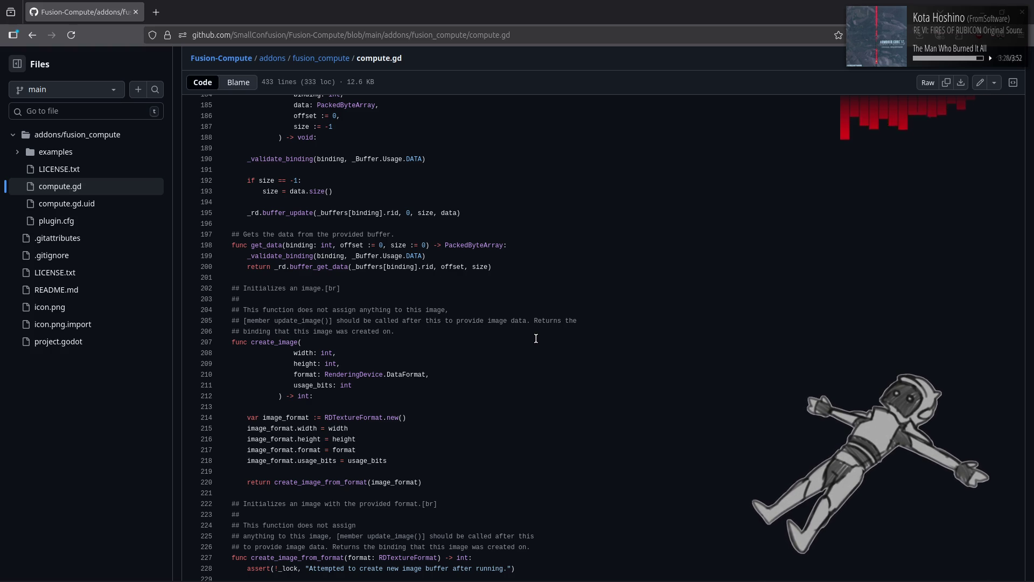
scroll(536, 338, "down", 5)
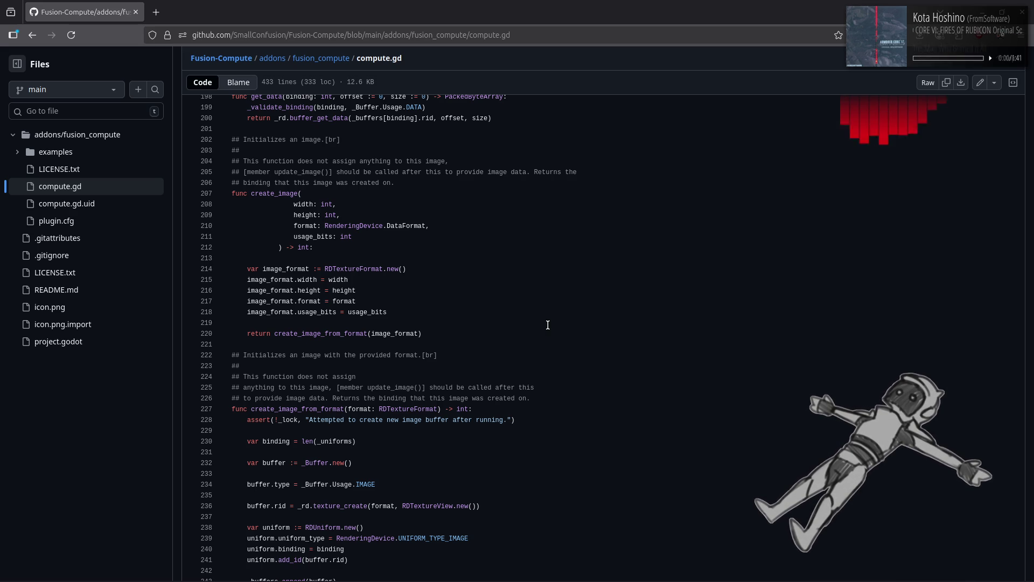
scroll(547, 325, "down", 7)
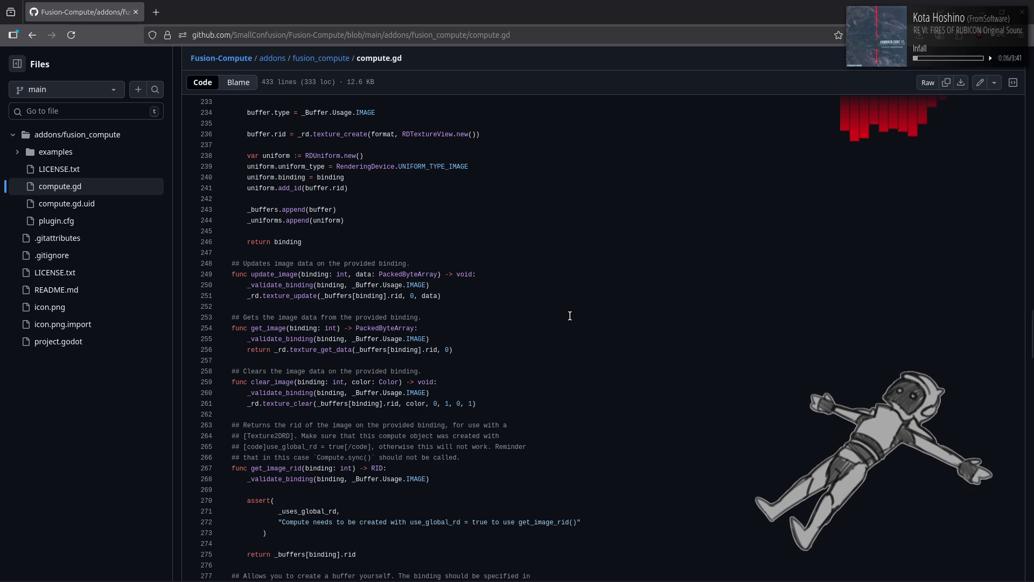
scroll(569, 316, "down", 3)
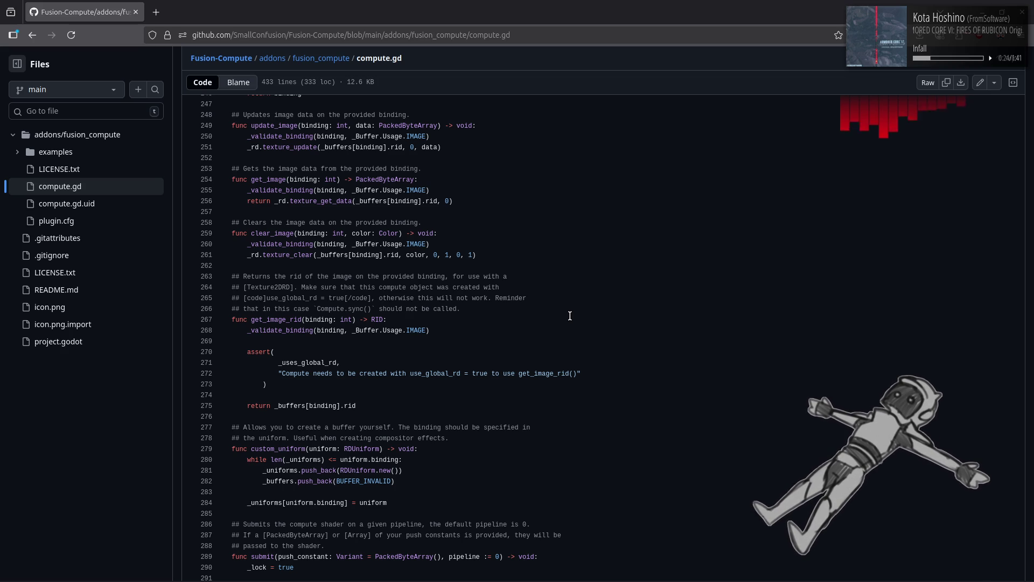
scroll(569, 315, "down", 5)
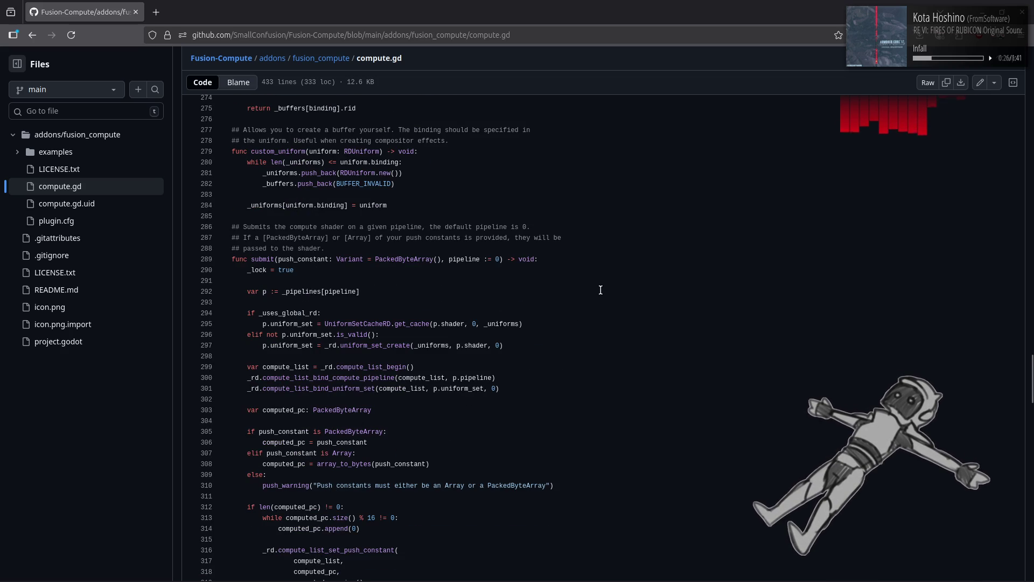
scroll(599, 296, "down", 6)
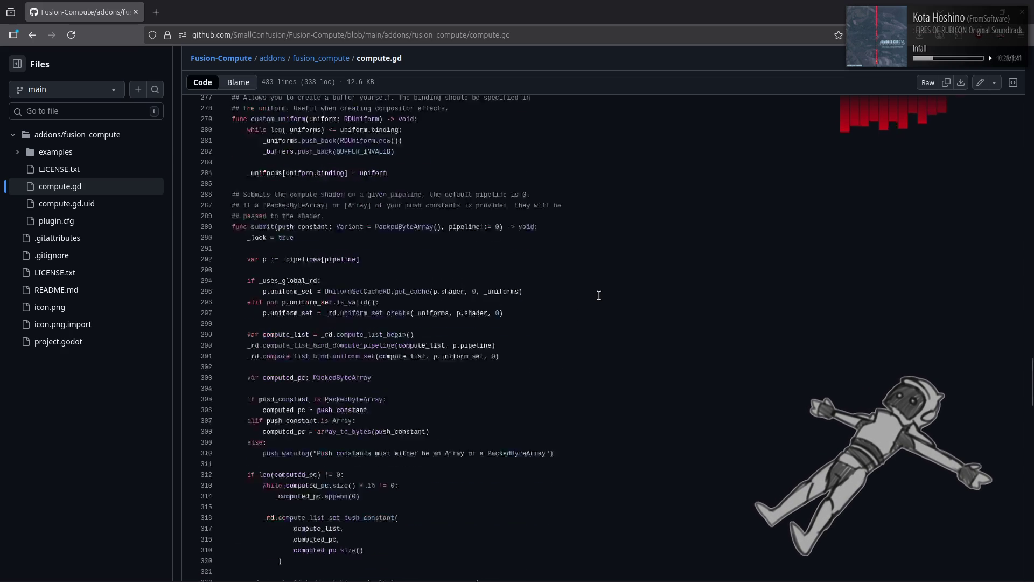
scroll(625, 328, "down", 5)
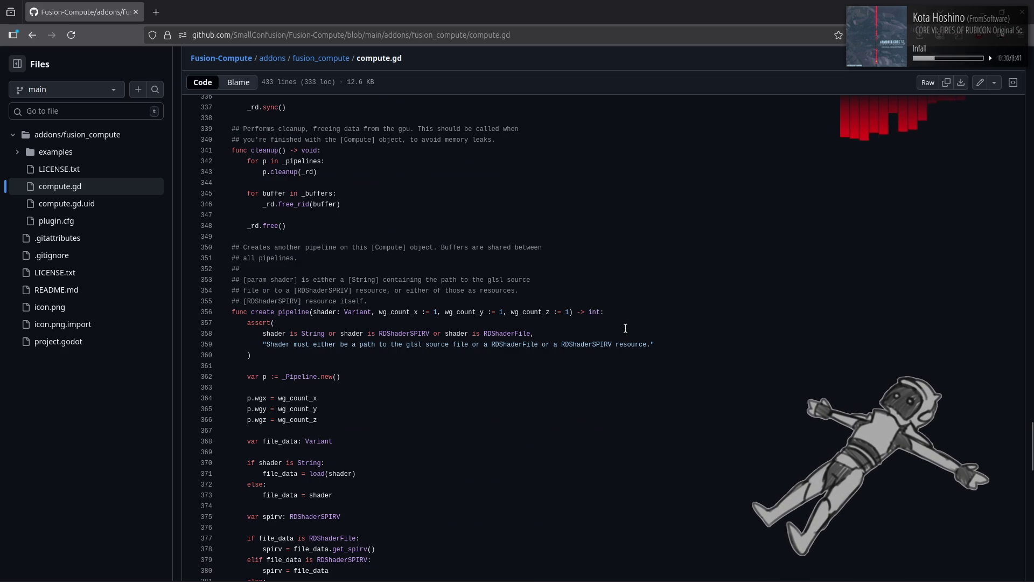
scroll(625, 328, "down", 8)
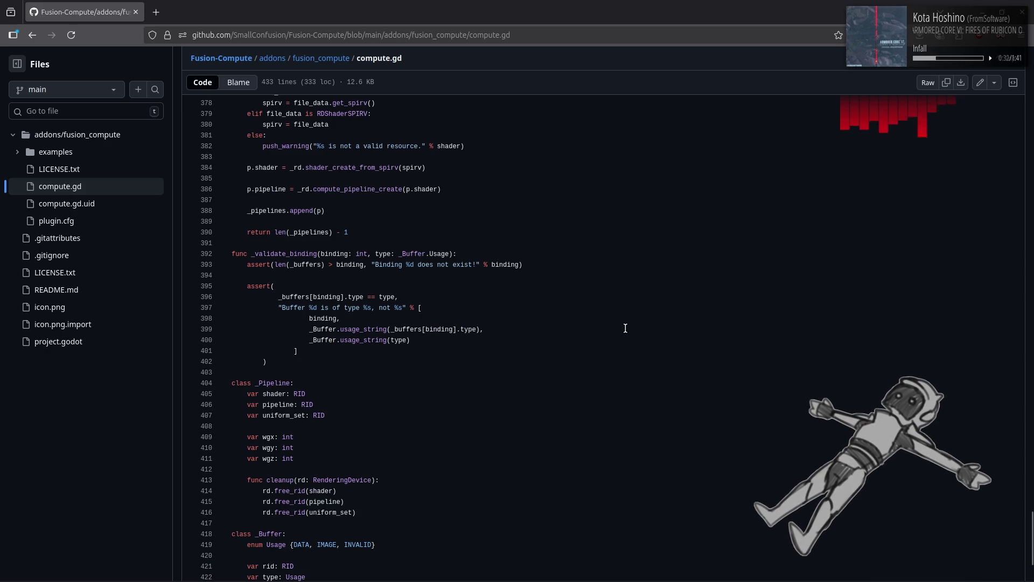
scroll(625, 328, "down", 2)
scroll(625, 327, "up", 8)
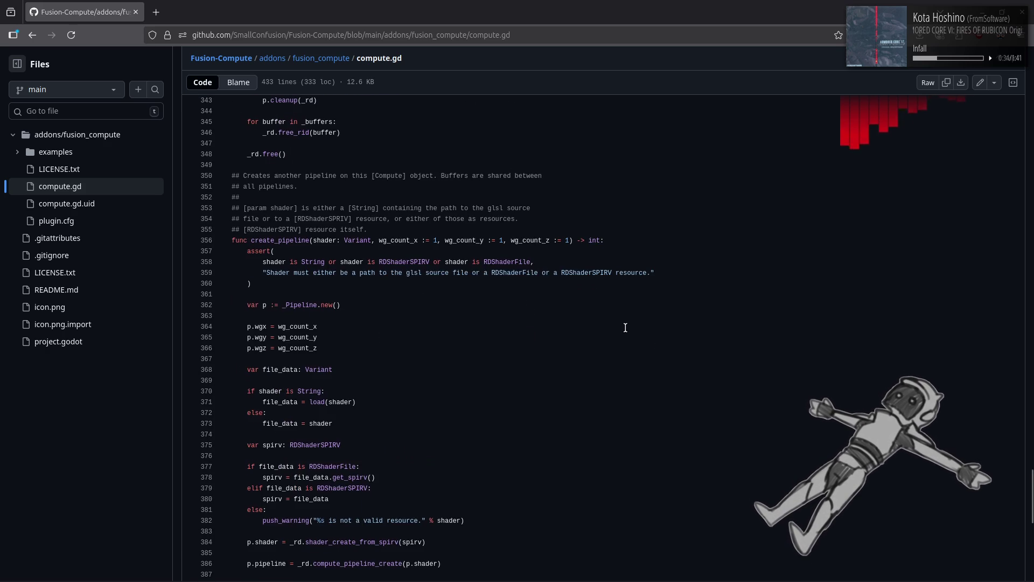
scroll(625, 328, "up", 20)
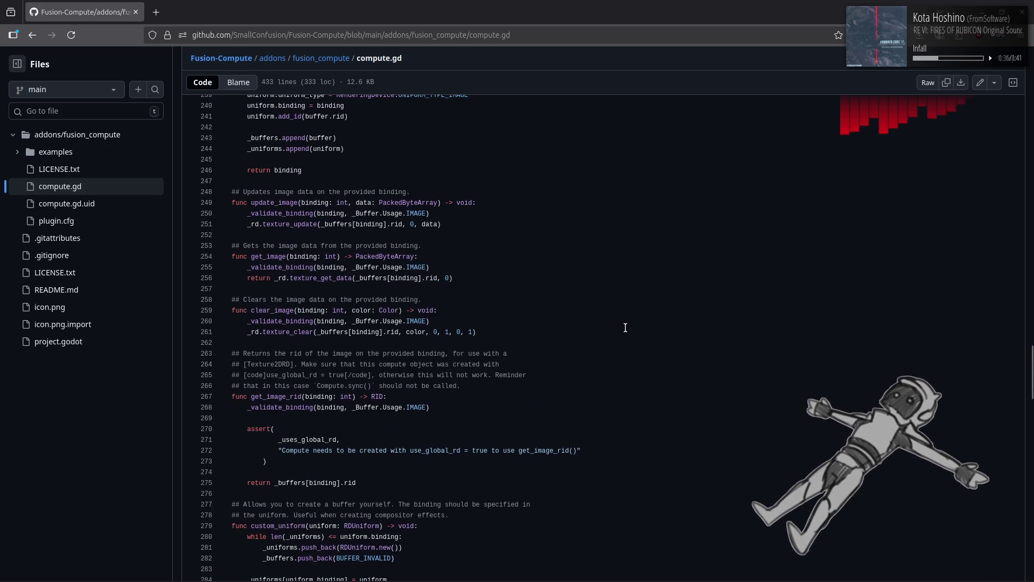
scroll(625, 327, "up", 3)
key("alt+Tab")
key("alt+Tab")
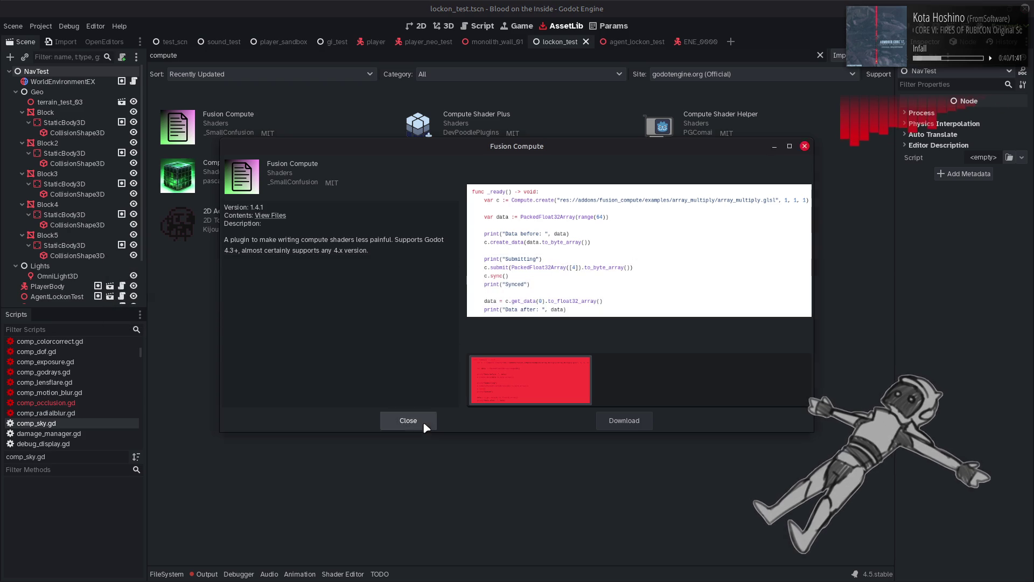
Close the Fusion Compute details and browse the Compute Shader Plus repository README.
left_click(424, 421)
left_click(450, 222)
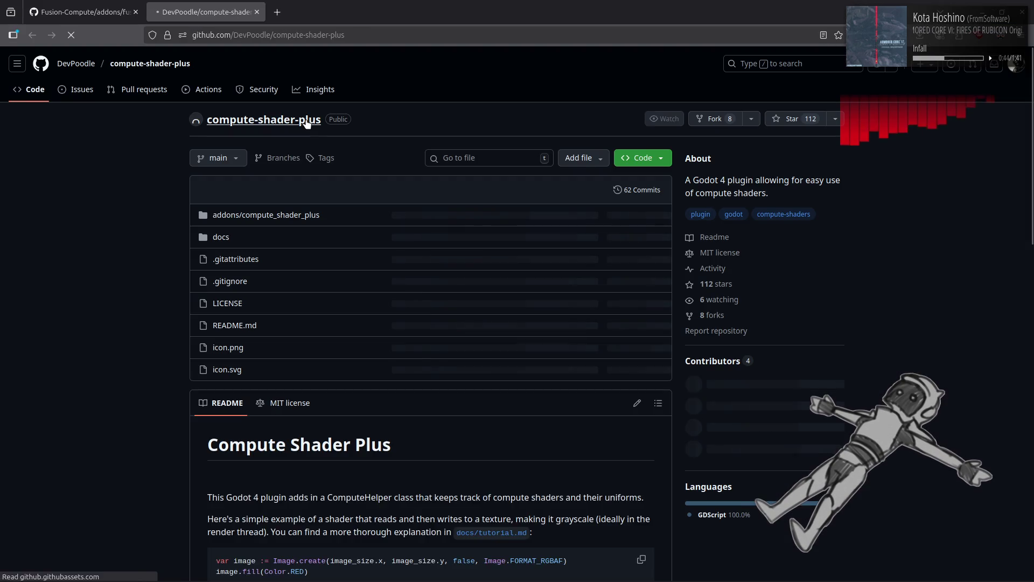
scroll(88, 246, "down", 6)
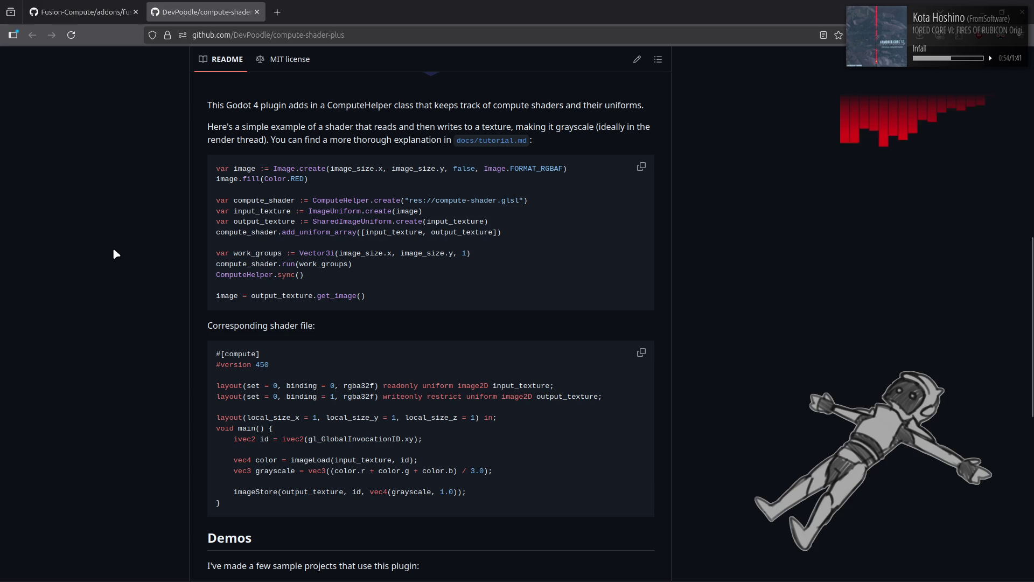
scroll(114, 253, "down", 4)
scroll(115, 253, "down", 3)
scroll(115, 252, "down", 2)
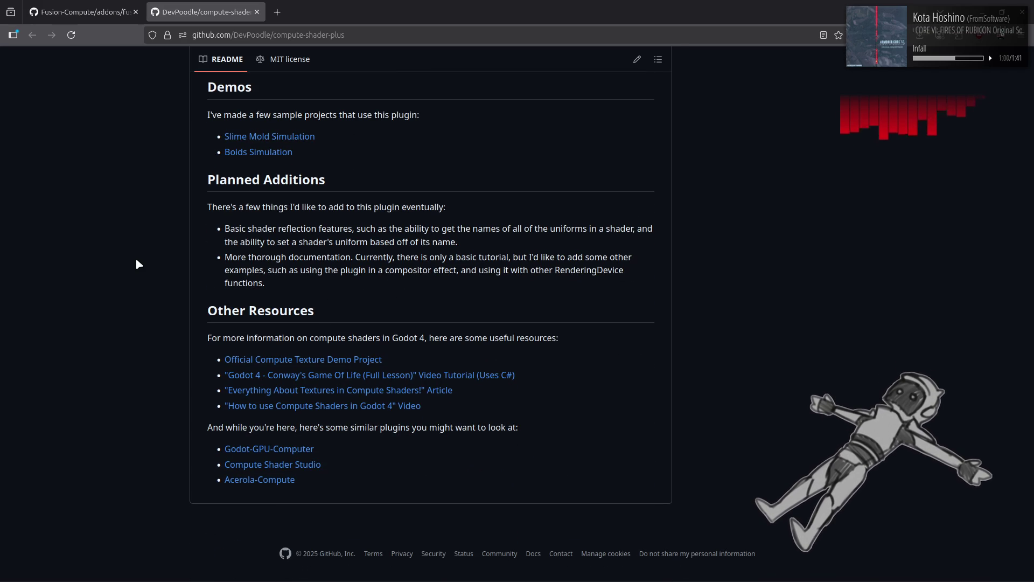
Check the README's compute-shader textures article (a 404), then open Godot-GPU-Computer in a new tab.
middle_click(341, 395)
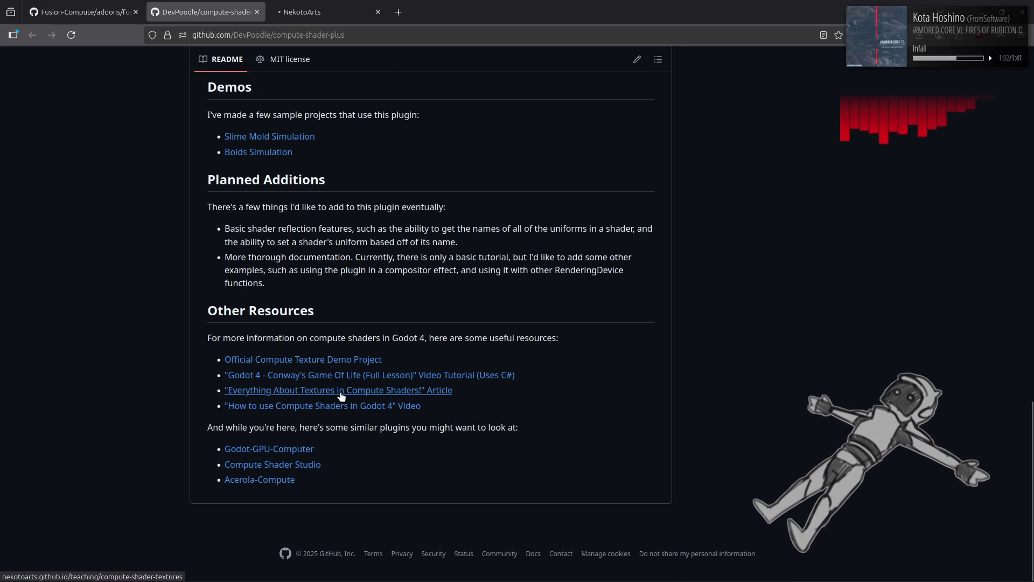
left_click(319, 11)
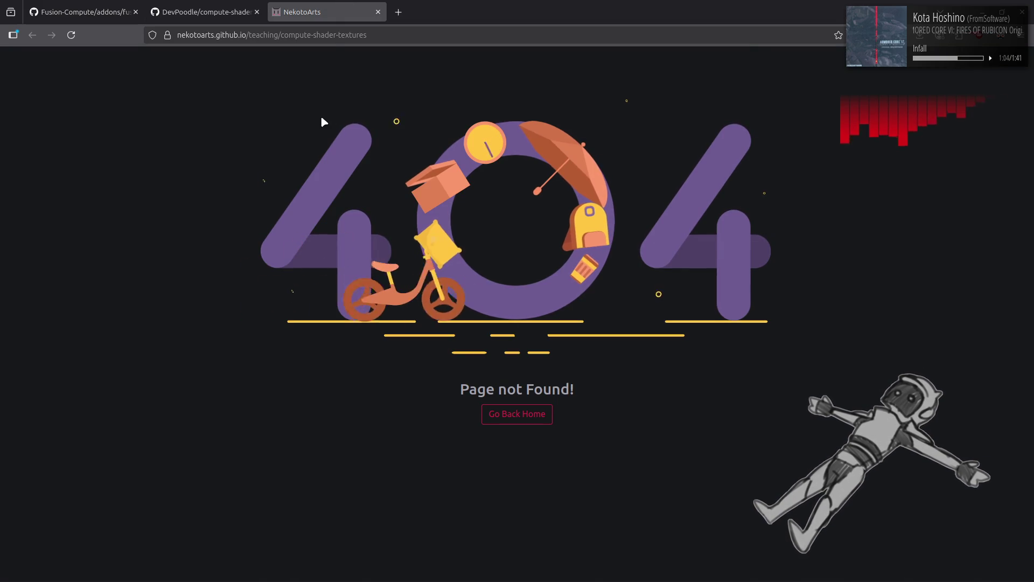
middle_click(305, 6)
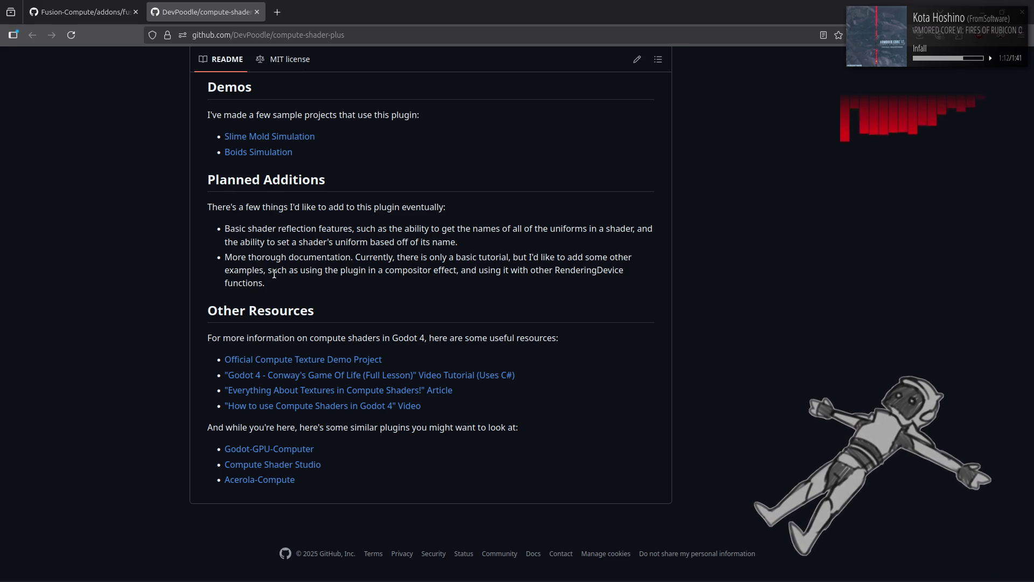
middle_click(269, 450)
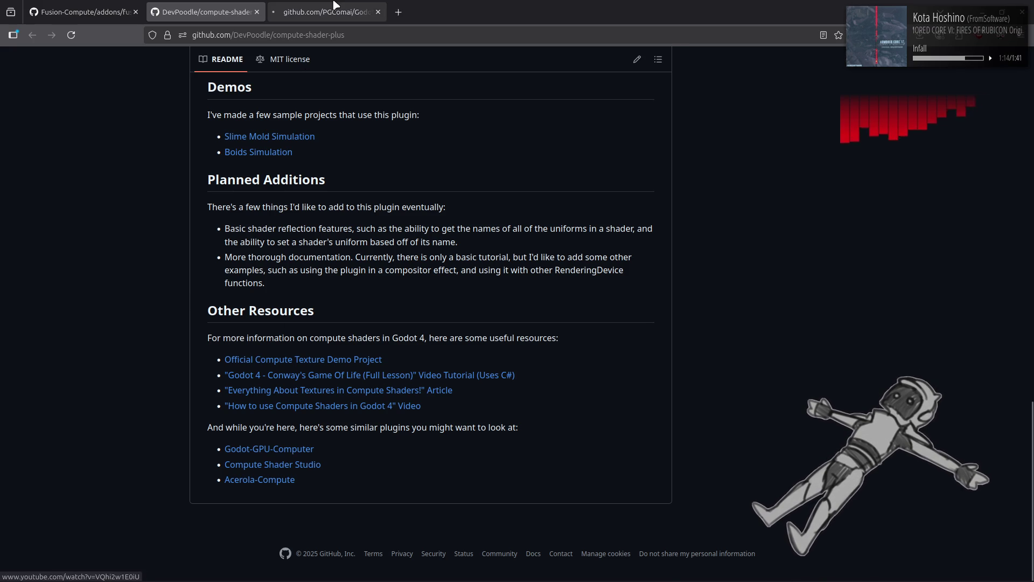
left_click(333, 5)
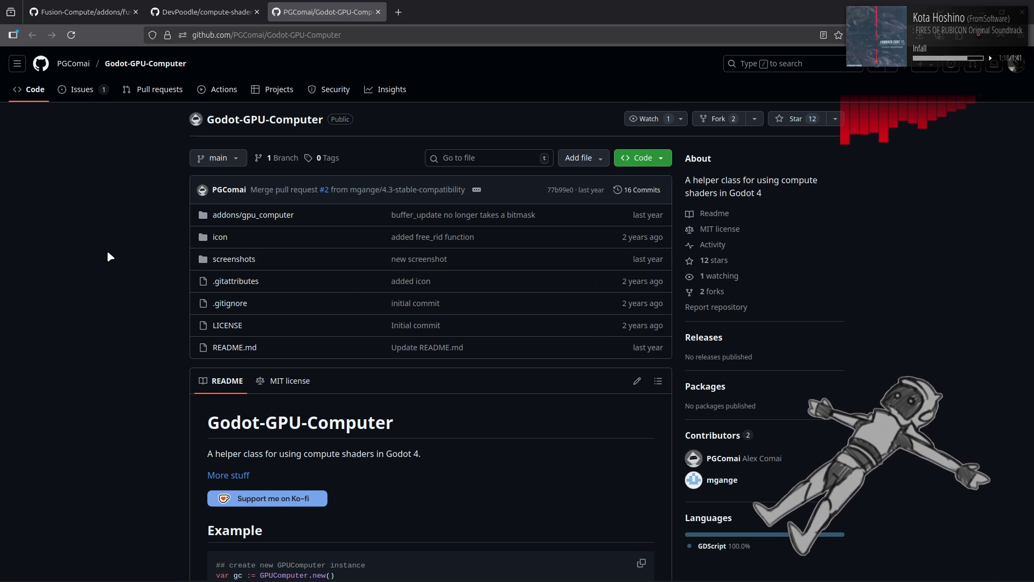
Skim the Godot-GPU-Computer README example, then open compute-shader-plus's addons/compute_shader_plus folder.
mouse_move(64, 70)
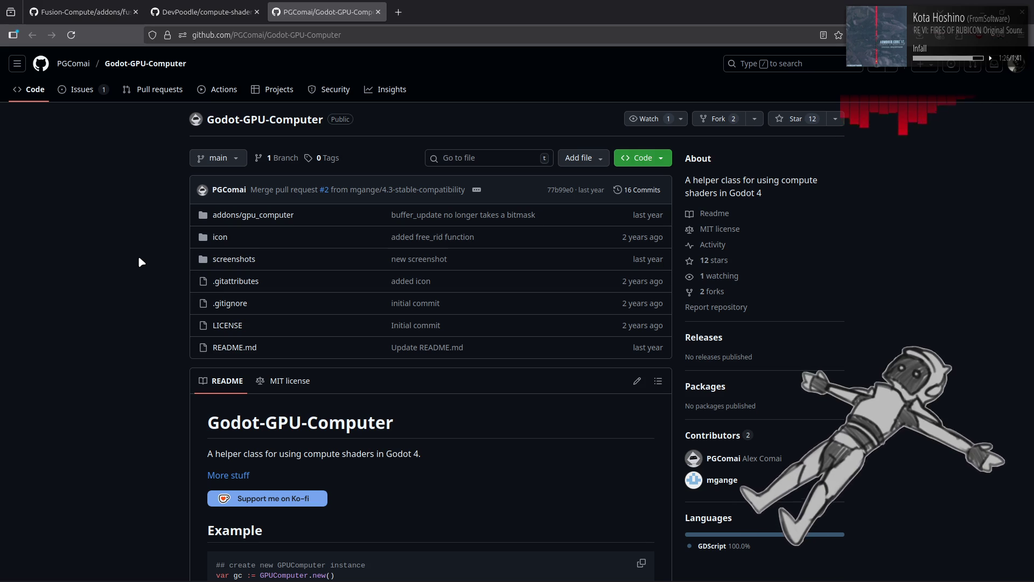
scroll(139, 257, "down", 4)
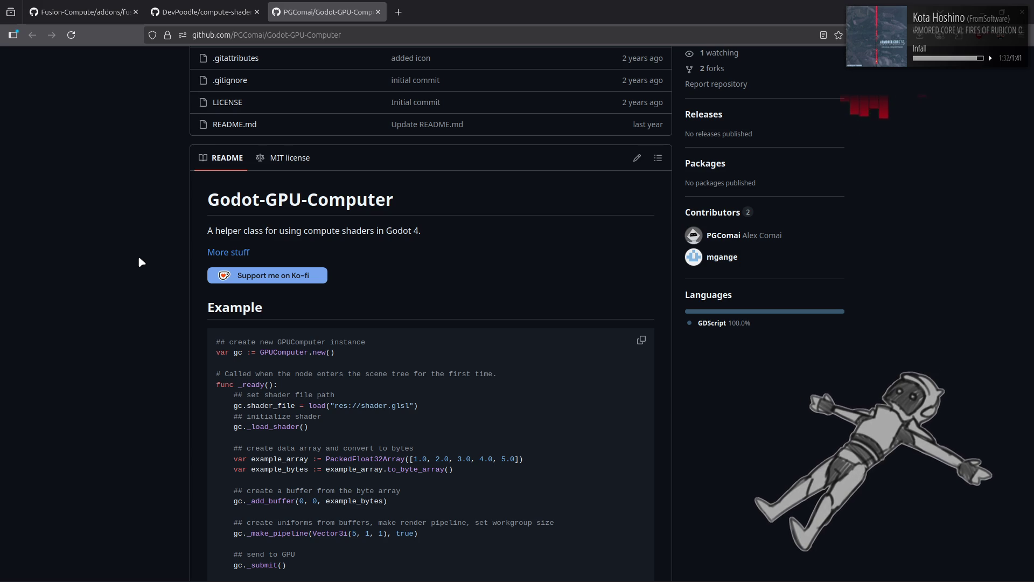
scroll(139, 258, "down", 3)
scroll(139, 258, "up", 1)
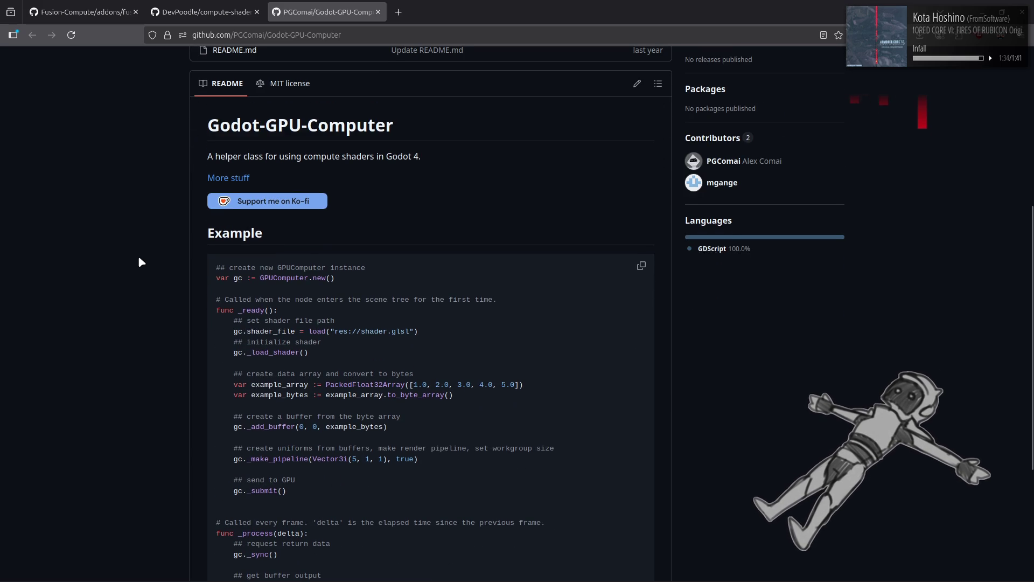
scroll(139, 260, "down", 5)
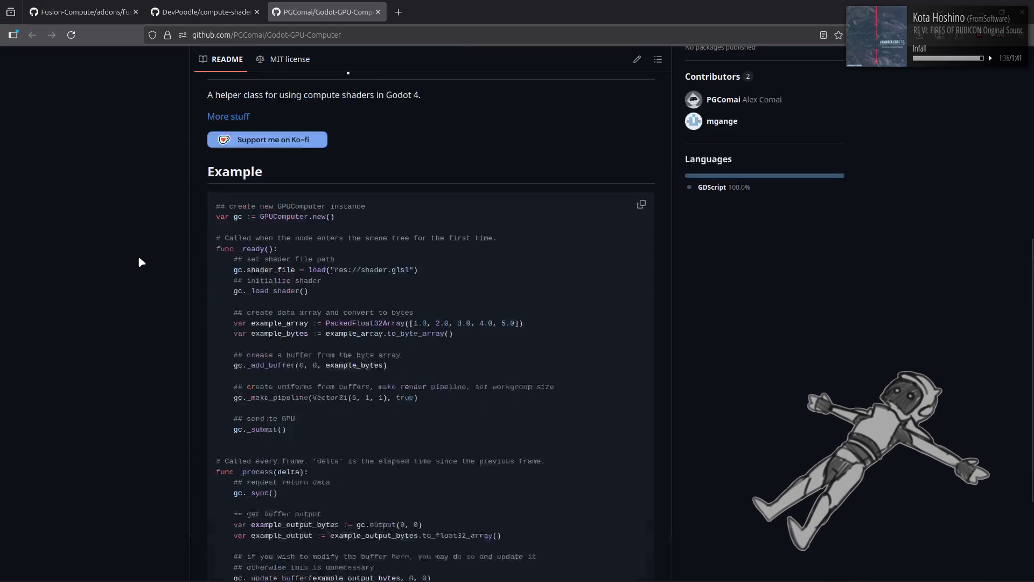
left_click(216, 12)
scroll(128, 270, "up", 15)
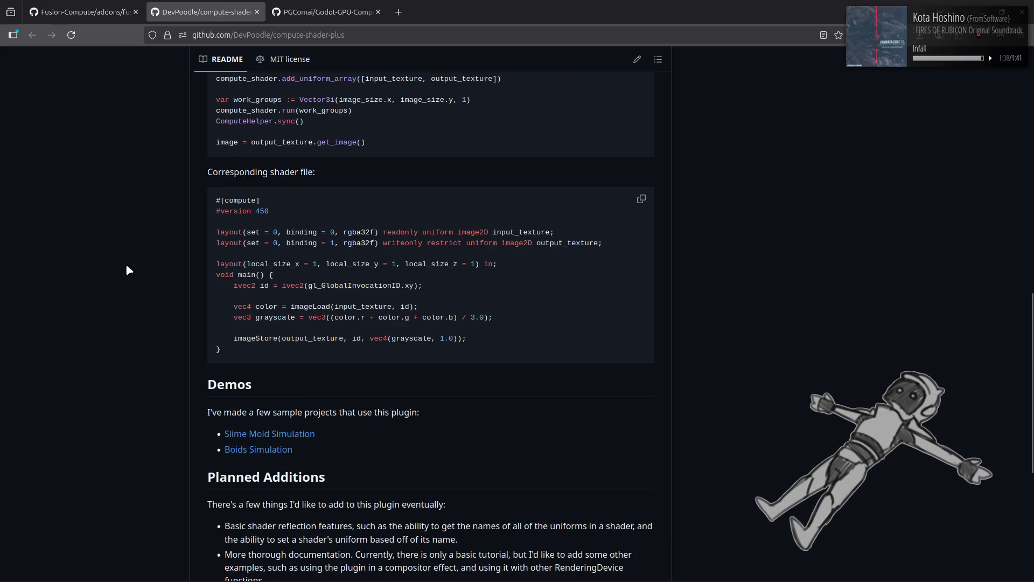
scroll(128, 269, "up", 2)
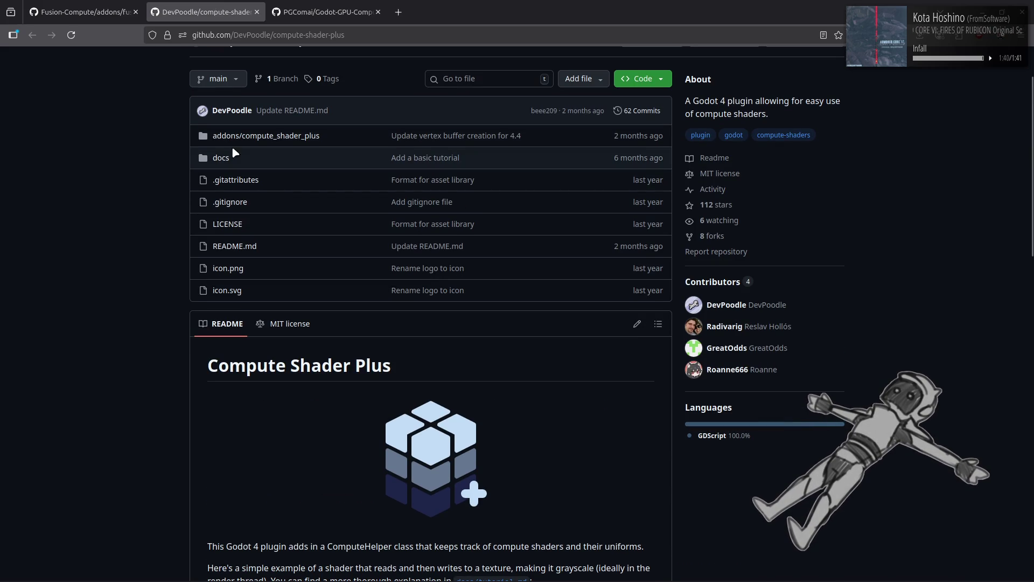
left_click(259, 137)
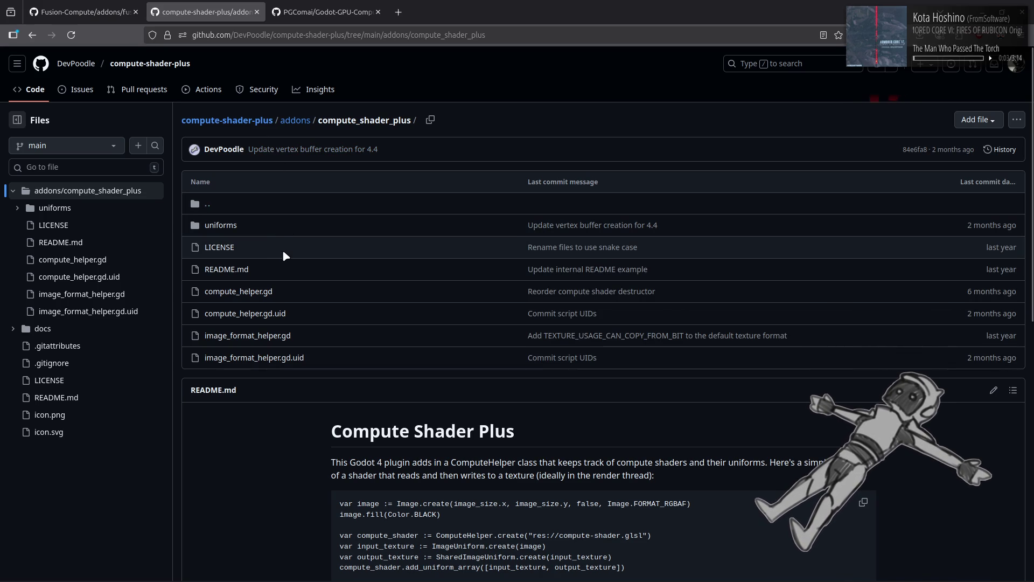
Read compute-shader-plus's image_format_helper.gd source.
left_click(264, 336)
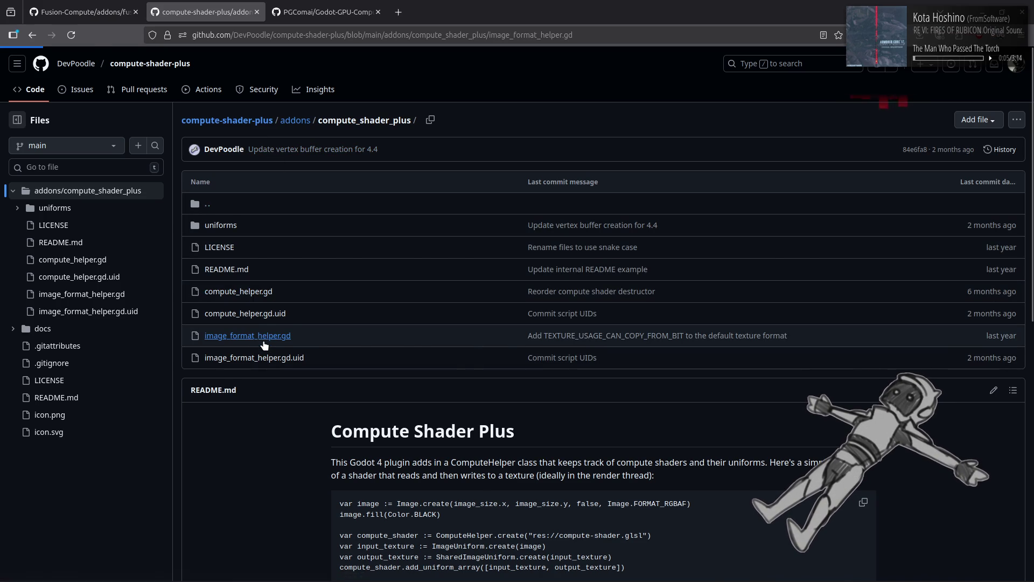
key("alt+Left")
scroll(280, 194, "down", 5)
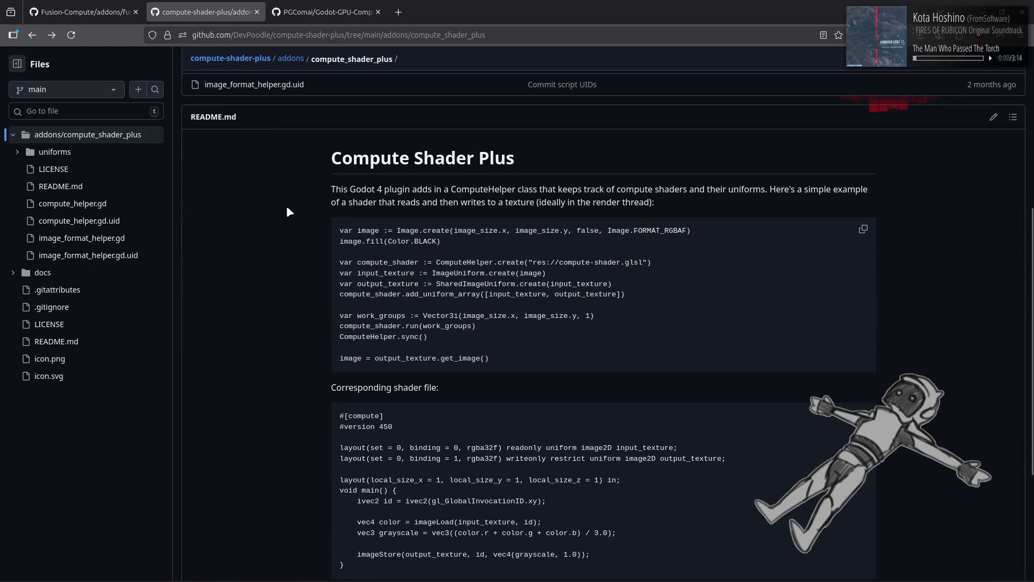
scroll(286, 205, "down", 3)
key("alt+Right")
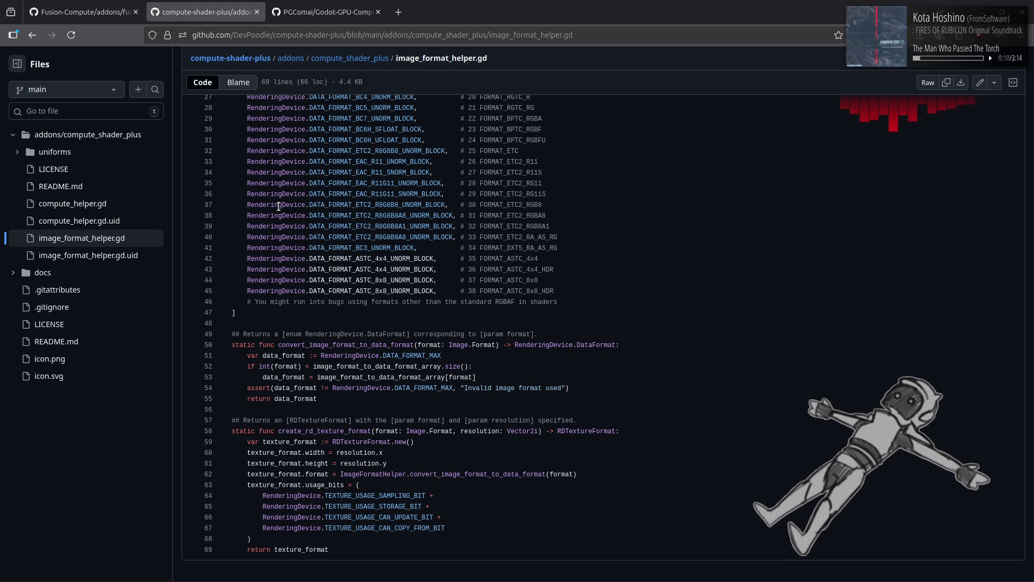
scroll(278, 206, "up", 10)
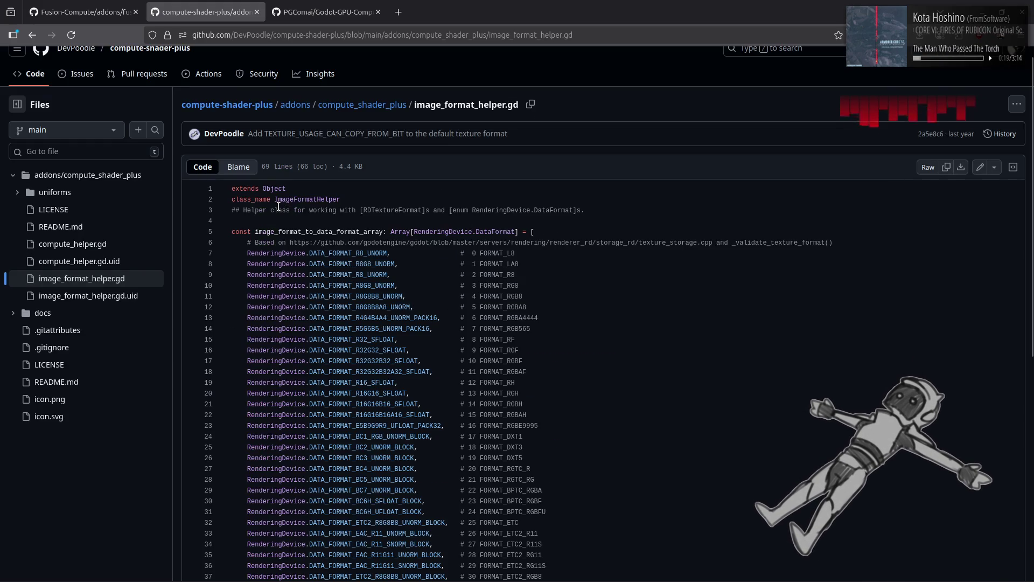
key("alt+Left")
Read compute_helper.gd, then open Godot-GPU-Computer's addons/gpu_computer folder.
left_click(256, 277)
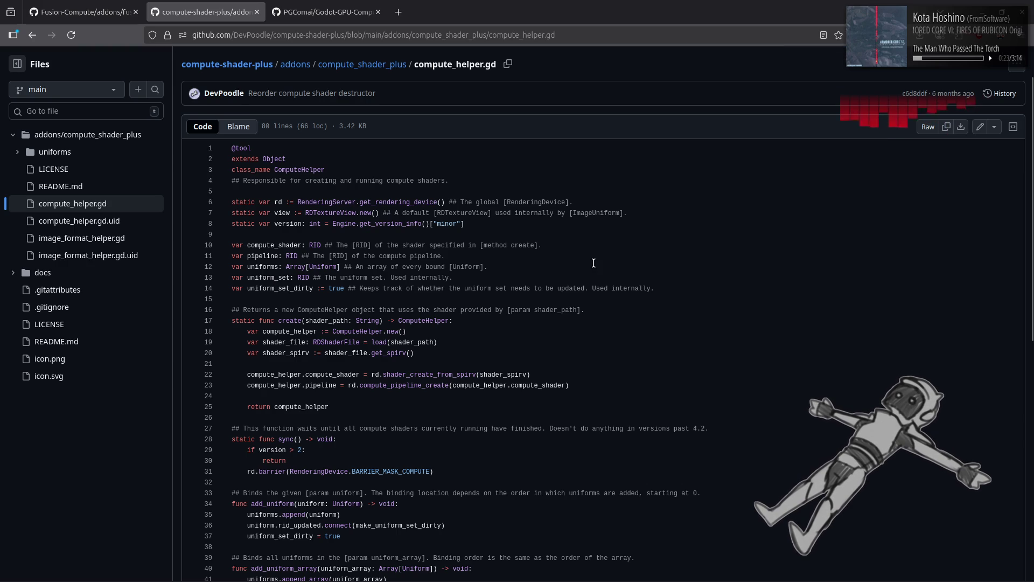
scroll(593, 263, "down", 5)
scroll(593, 263, "down", 3)
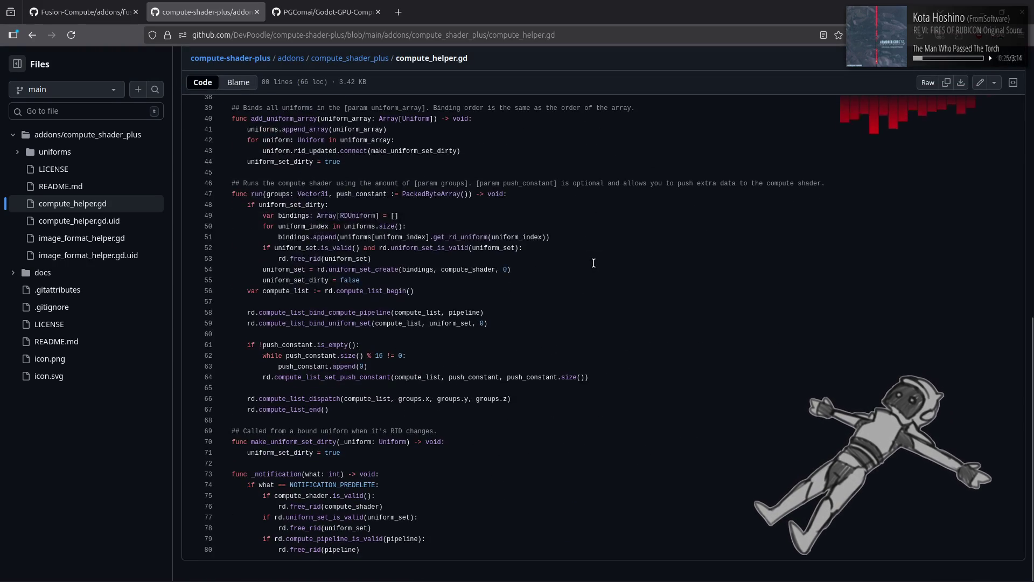
key("alt+Left")
left_click(326, 12)
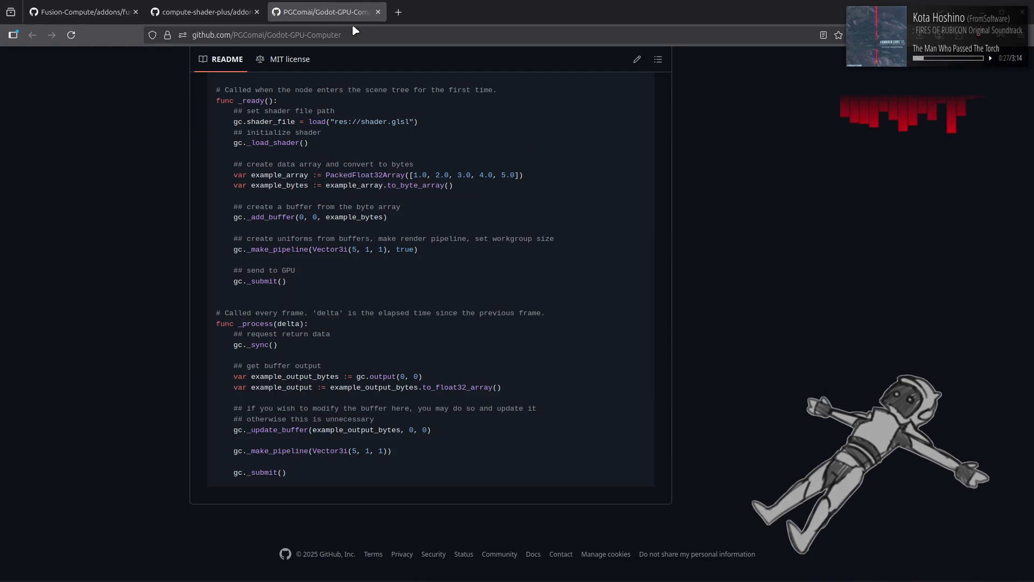
scroll(127, 205, "up", 10)
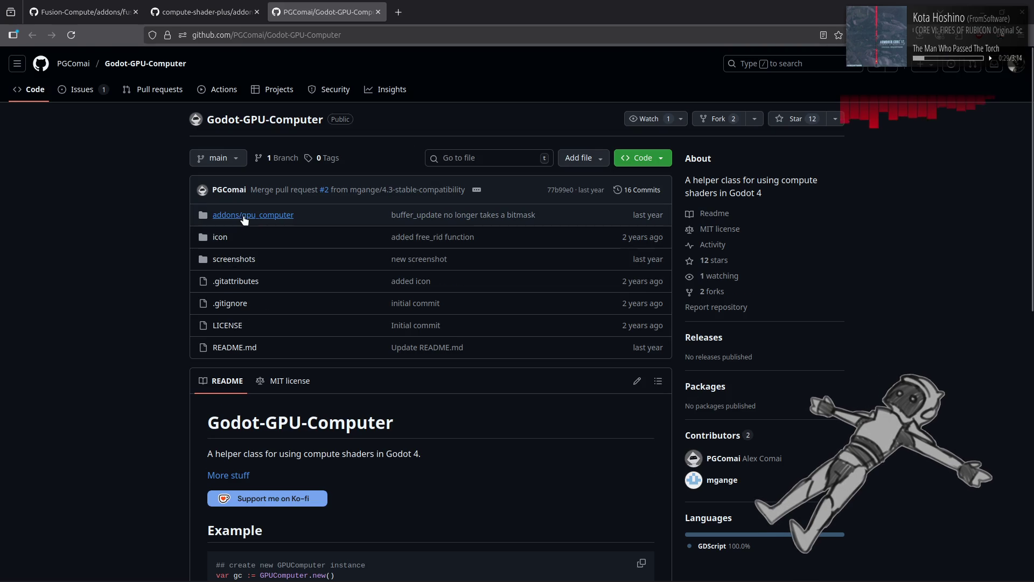
left_click(258, 216)
Read gpu_computer.gd to its end, marking line 19's local rendering device creation, then return to compute.gd.
left_click(257, 222)
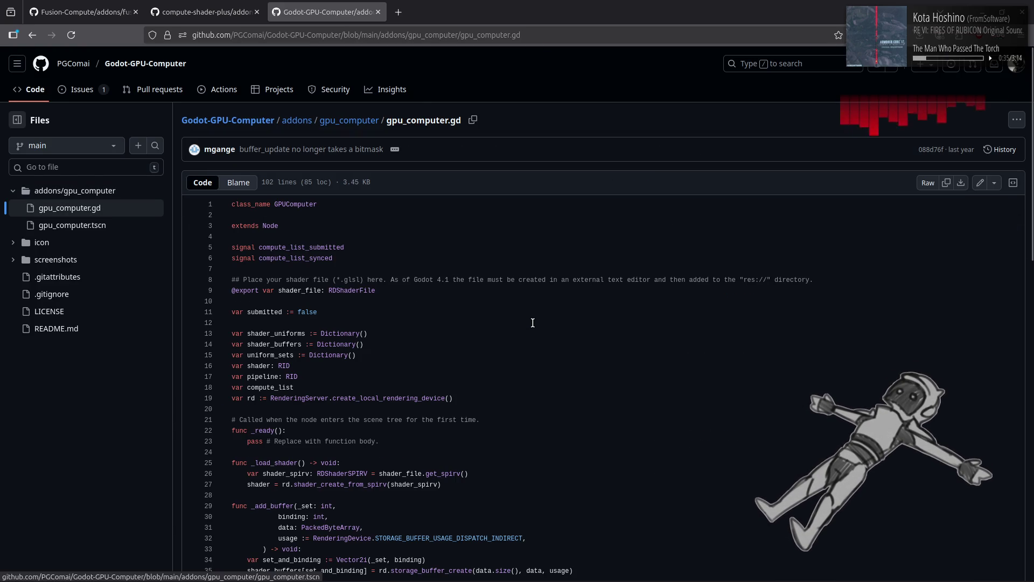
scroll(532, 322, "down", 3)
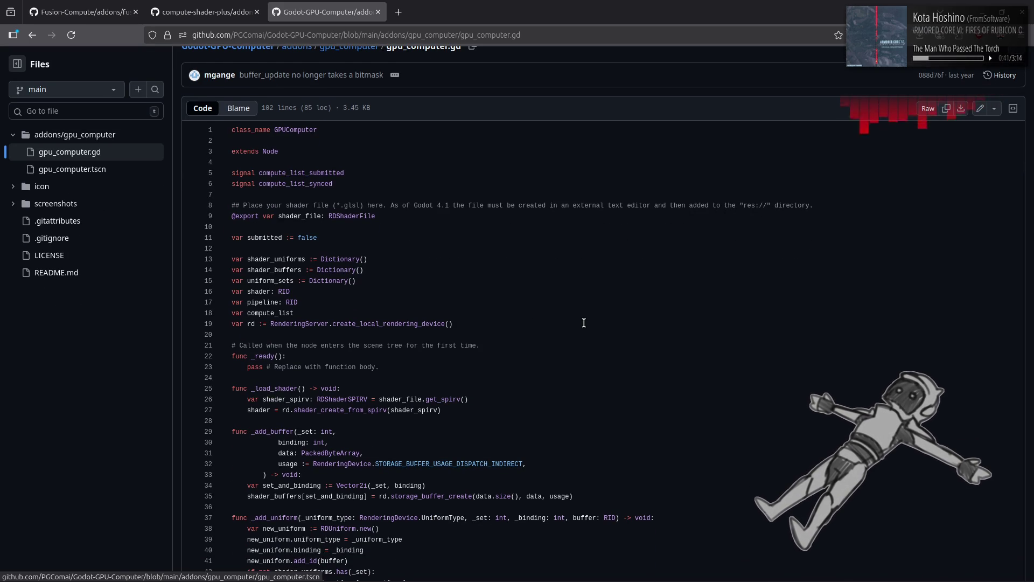
left_click(497, 321)
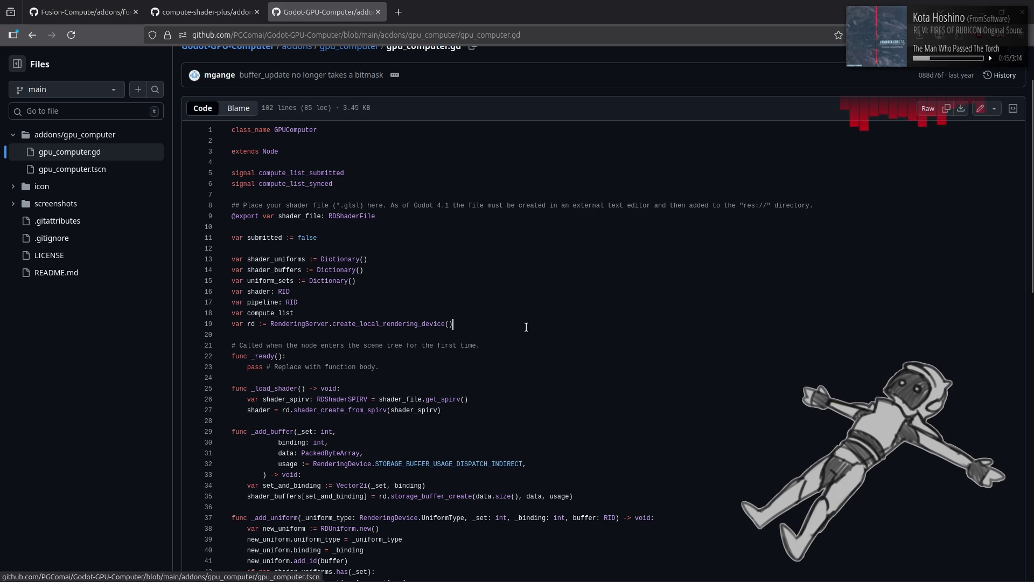
scroll(526, 327, "down", 5)
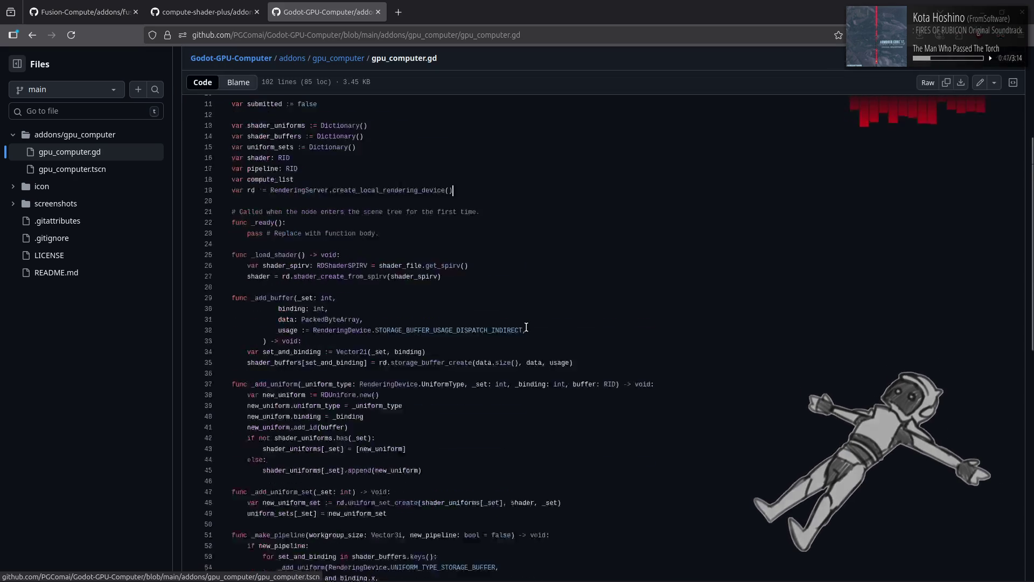
scroll(526, 327, "down", 5)
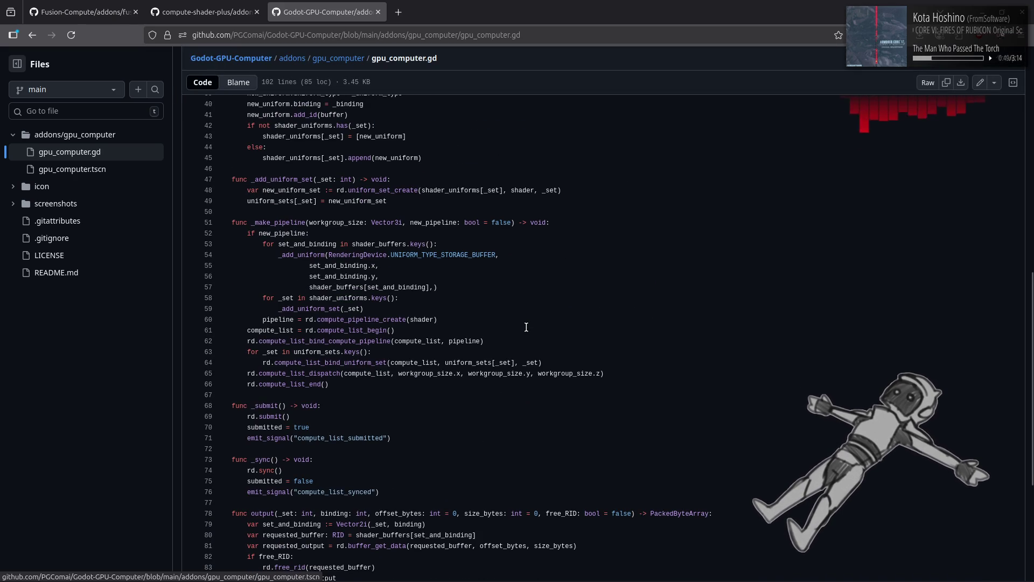
scroll(526, 327, "down", 5)
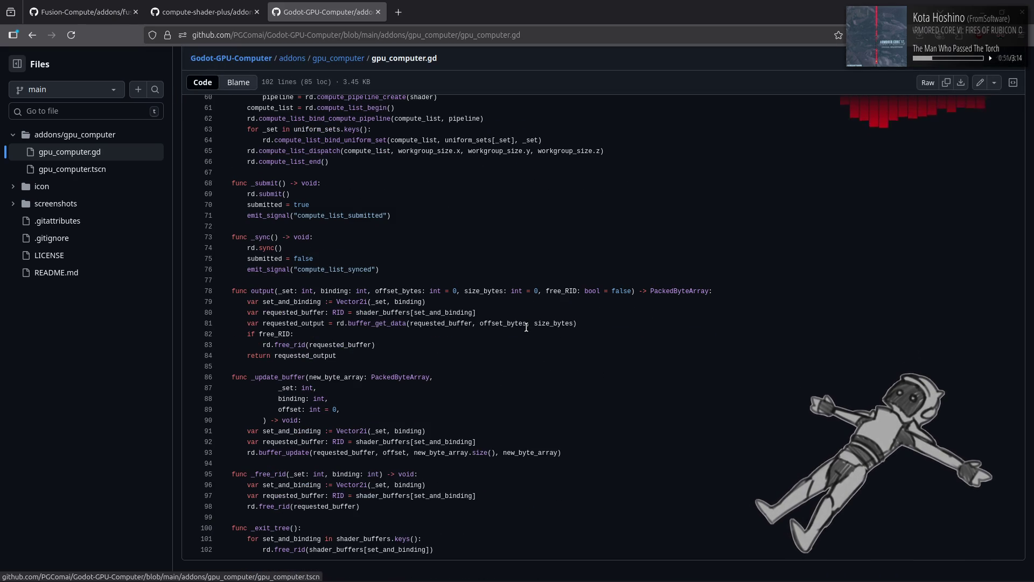
key("ctrl+Tab")
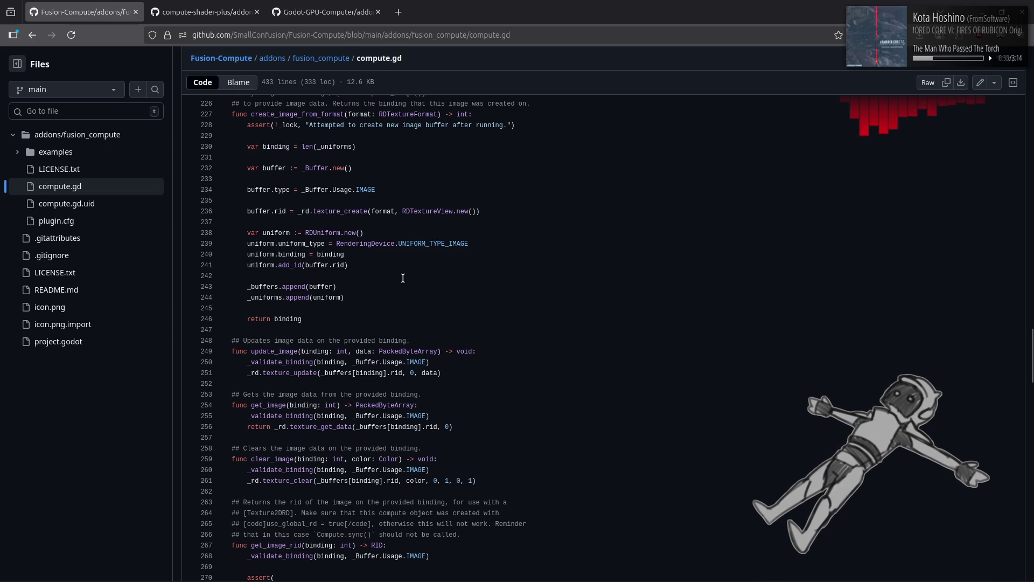
Review compute.gd from the top, including create_image_from_format, update_image and get_image.
scroll(402, 275, "up", 3)
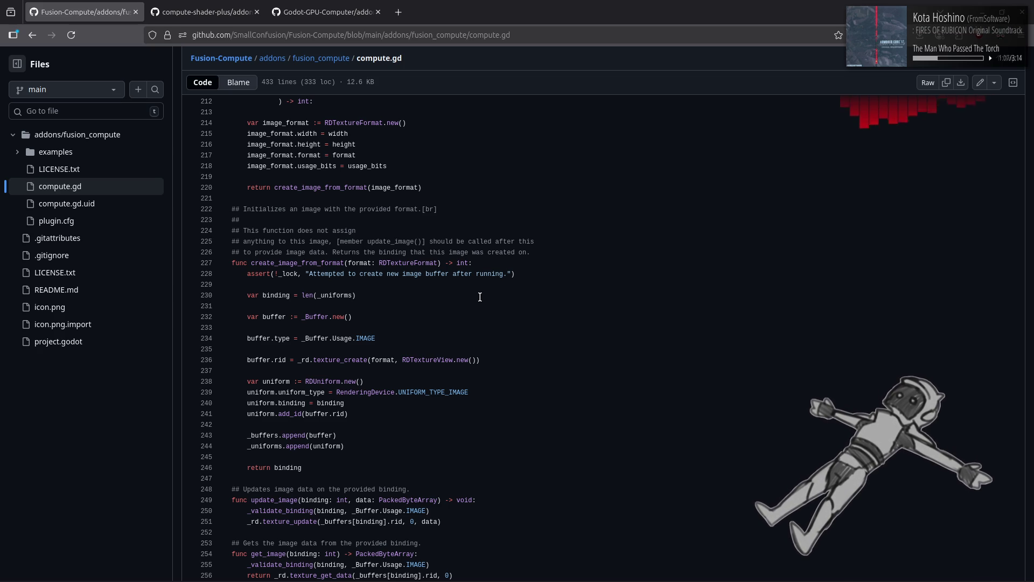
key("Home")
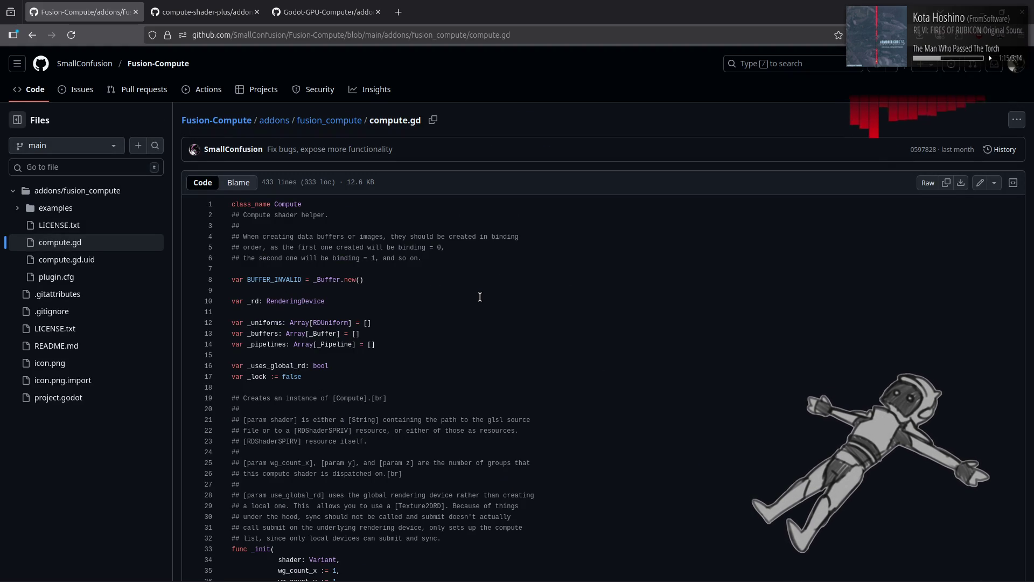
scroll(480, 296, "down", 2)
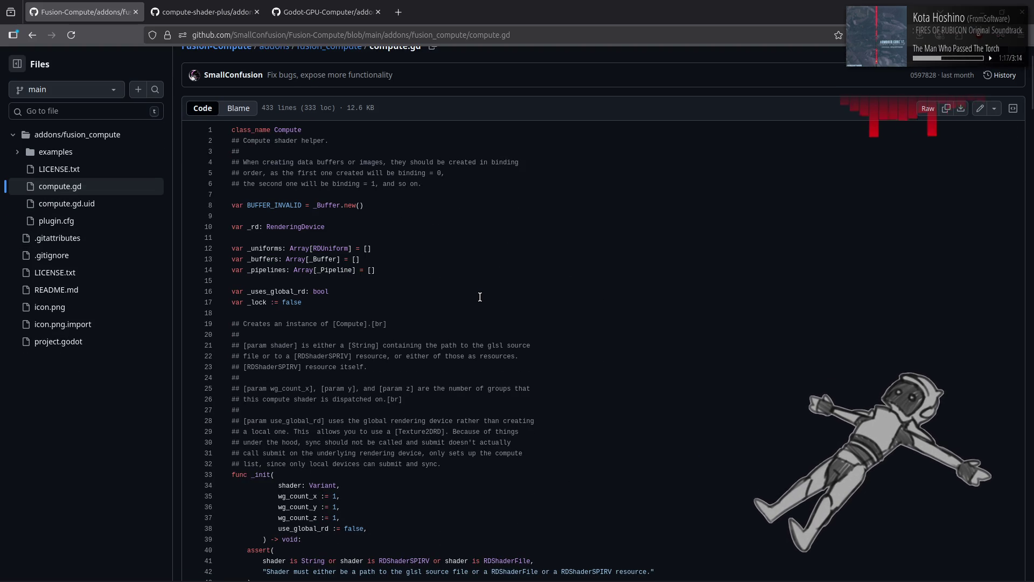
scroll(480, 297, "down", 20)
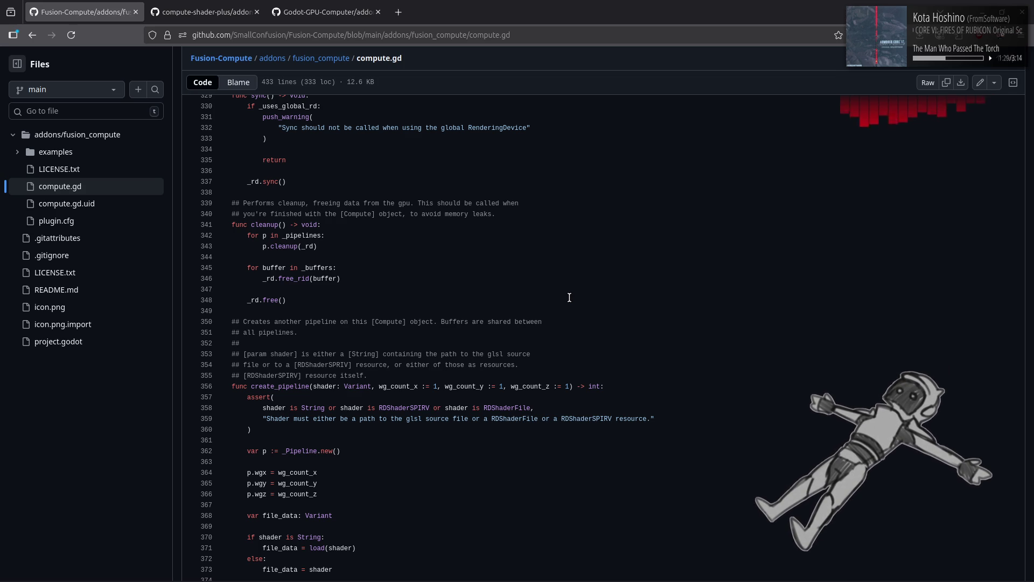
scroll(569, 297, "up", 10)
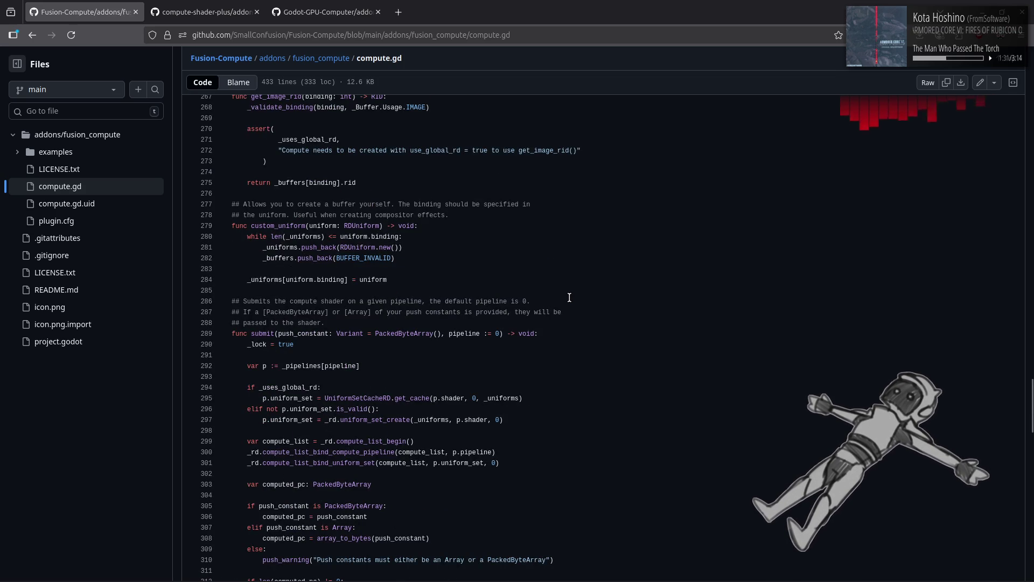
scroll(569, 297, "up", 3)
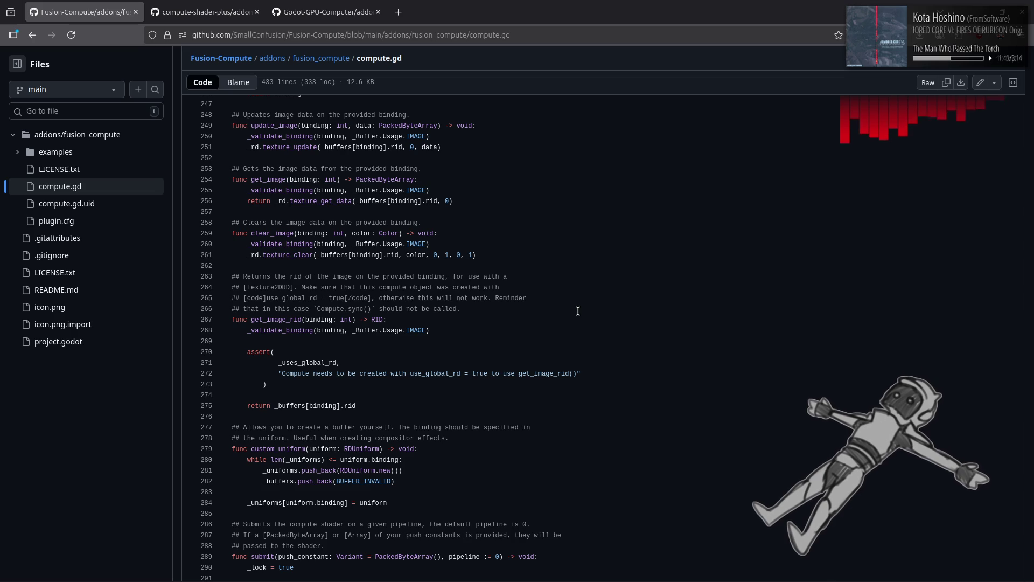
scroll(577, 310, "up", 3)
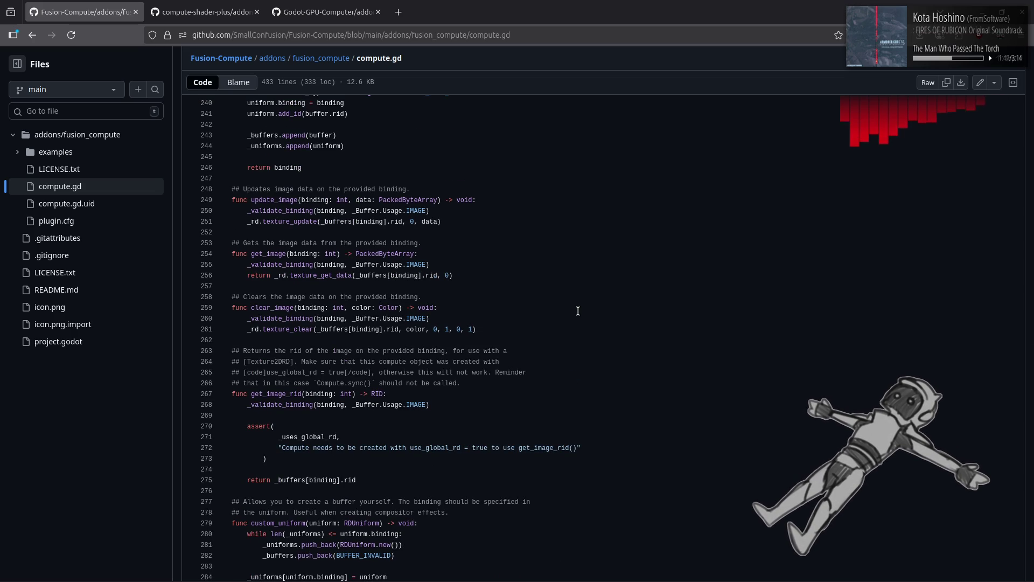
scroll(577, 311, "up", 3)
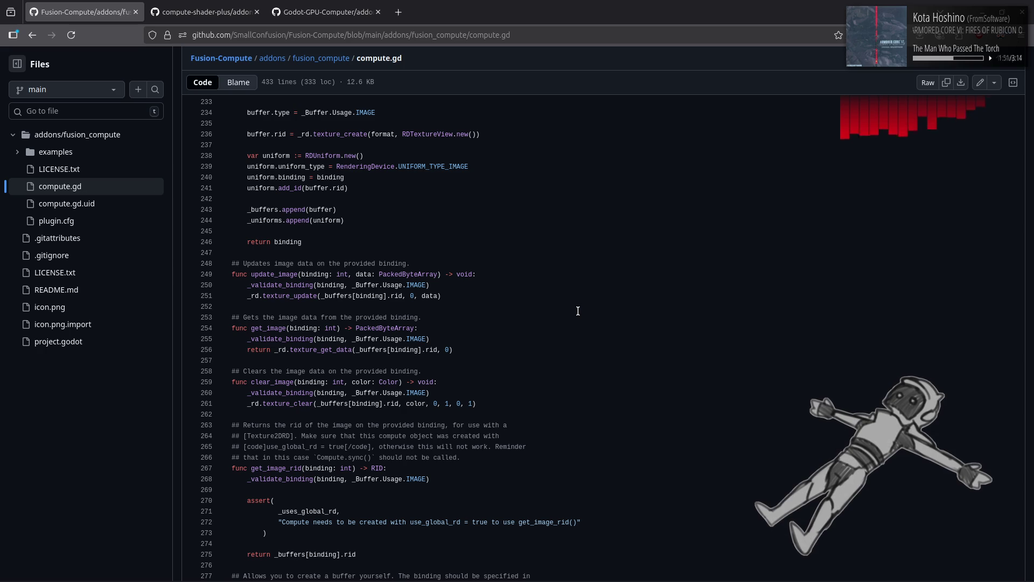
scroll(578, 311, "up", 5)
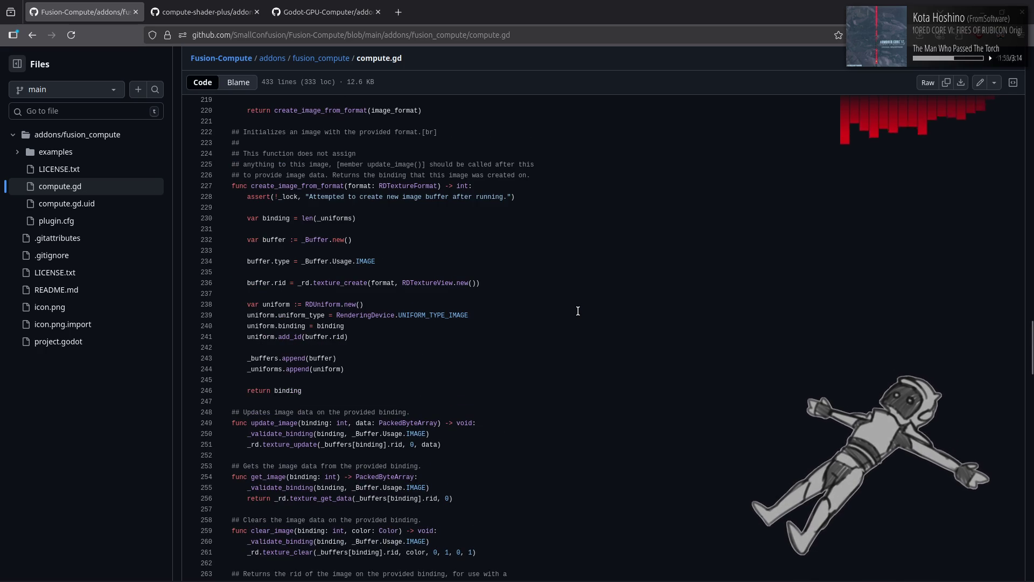
scroll(577, 310, "up", 3)
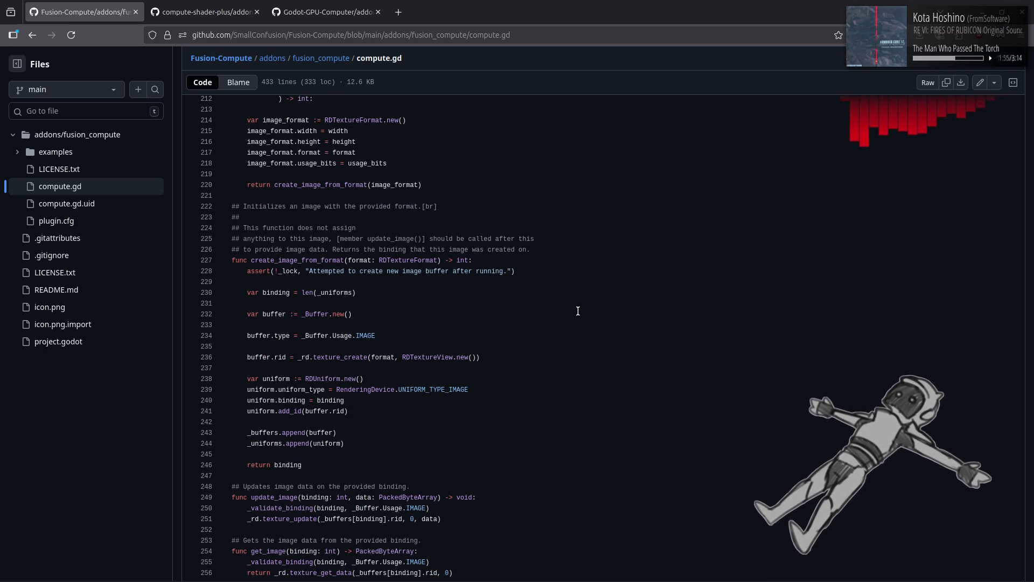
Back in Godot, close the Compute Shader Plus asset details and open comp_occlusion.gd in the script editor.
key("alt+Tab")
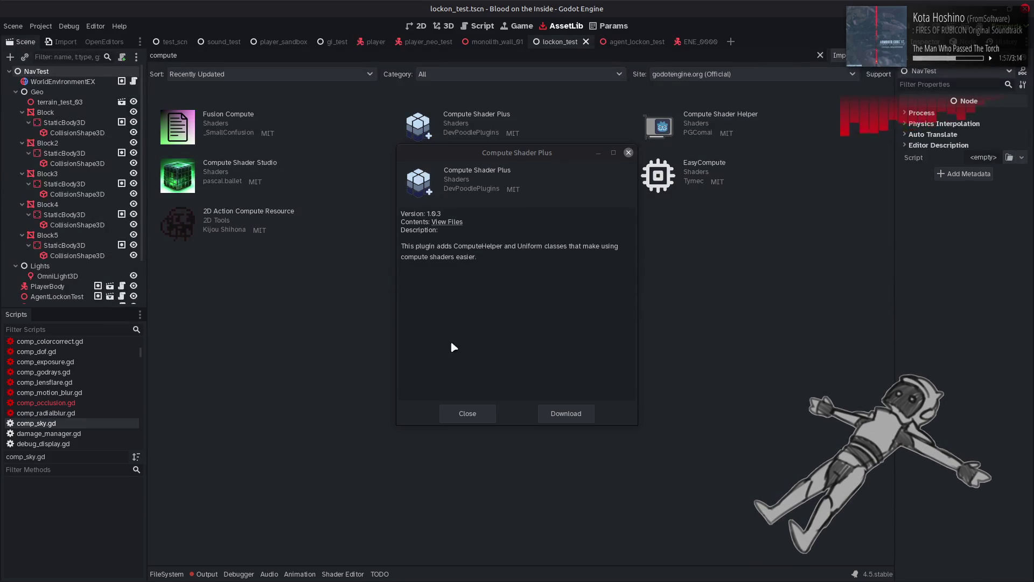
left_click(468, 414)
left_click(481, 31)
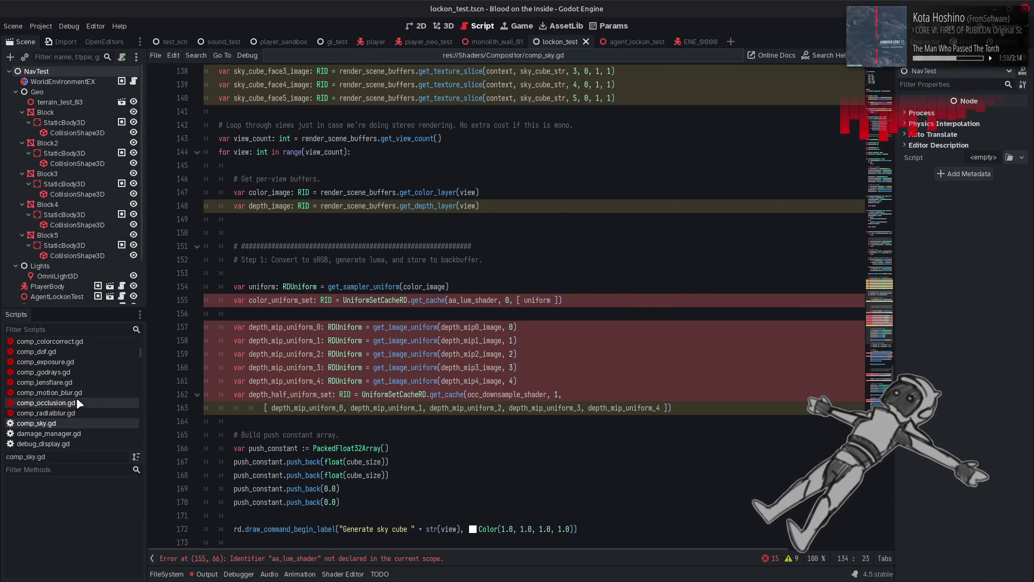
left_click(76, 401)
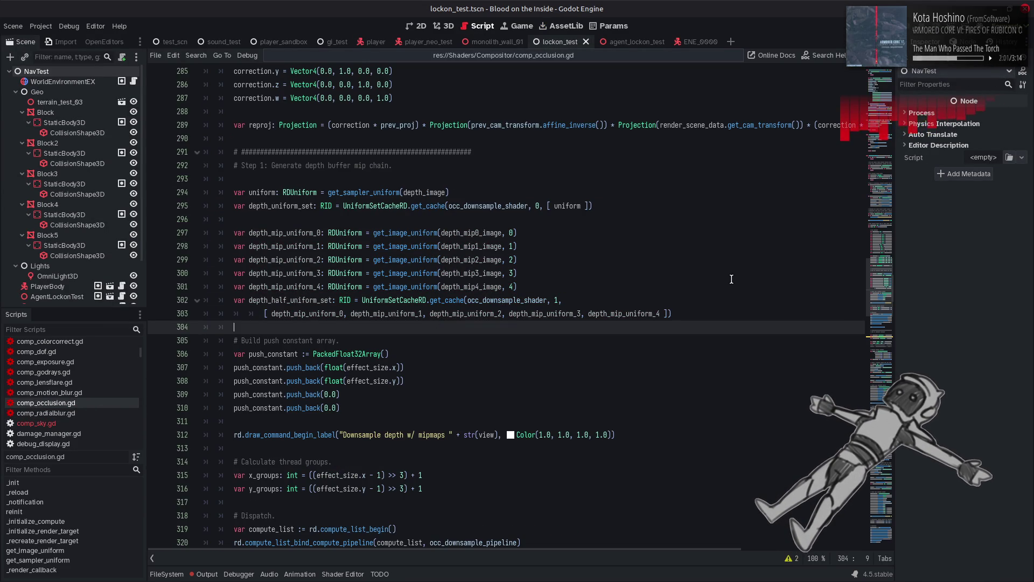
Search occlusion_buffer with Match Case and Whole Words to reach its line 193 assignment from occ_upsample_tex.
left_click_drag(883, 296, 544, 207)
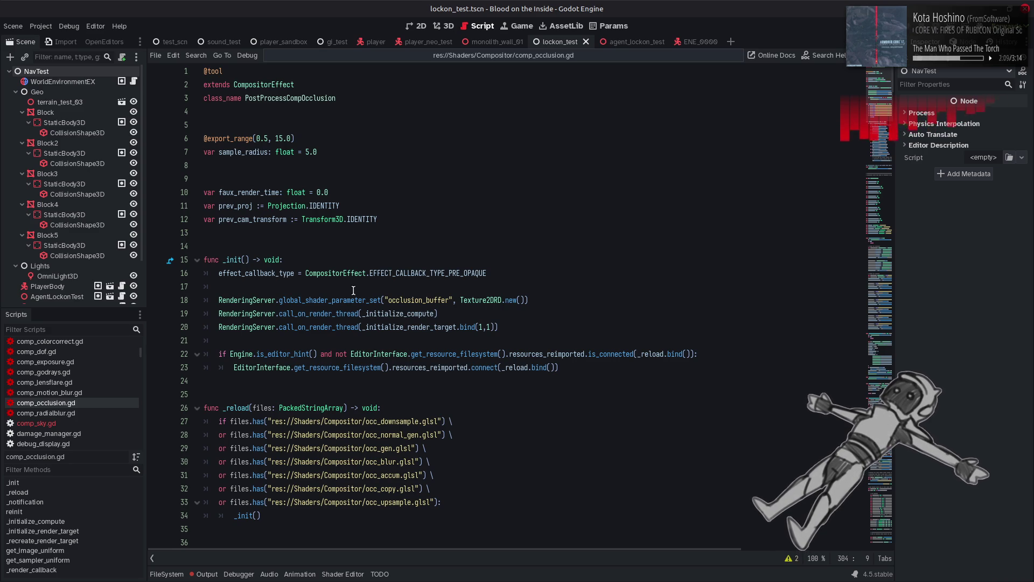
double_click(489, 300)
double_click(419, 300)
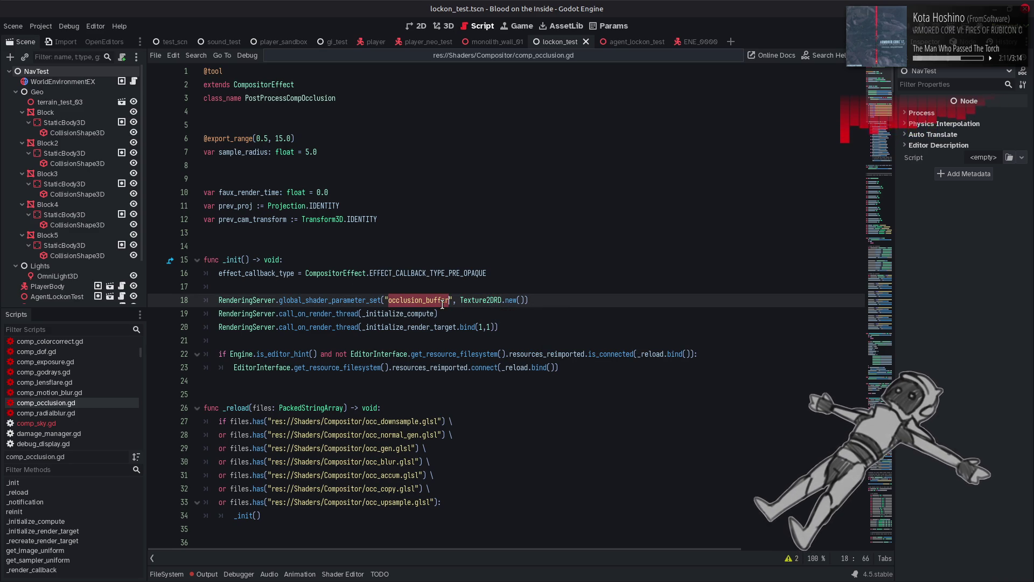
key("ctrl+f")
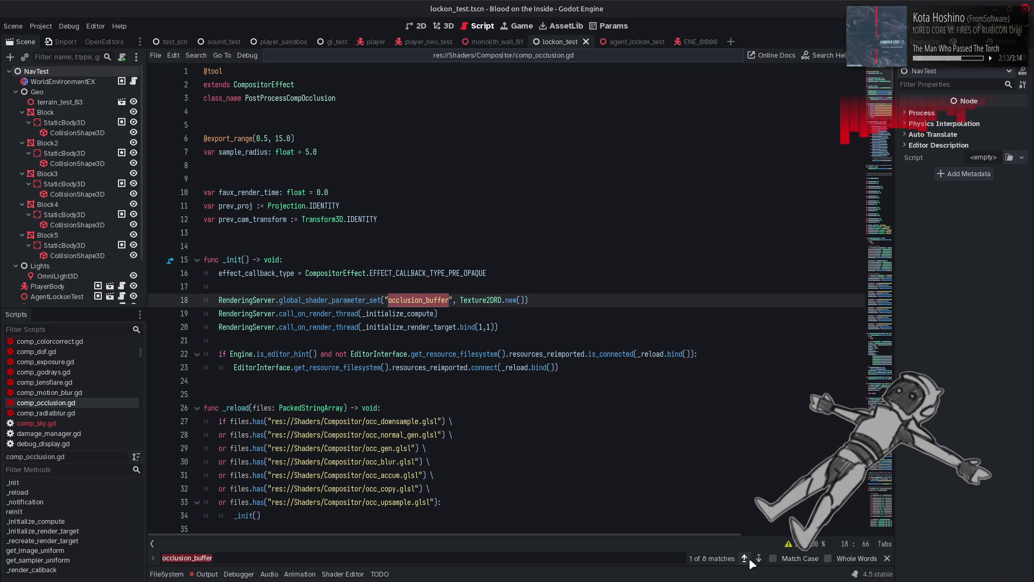
left_click(759, 559)
left_click(773, 559)
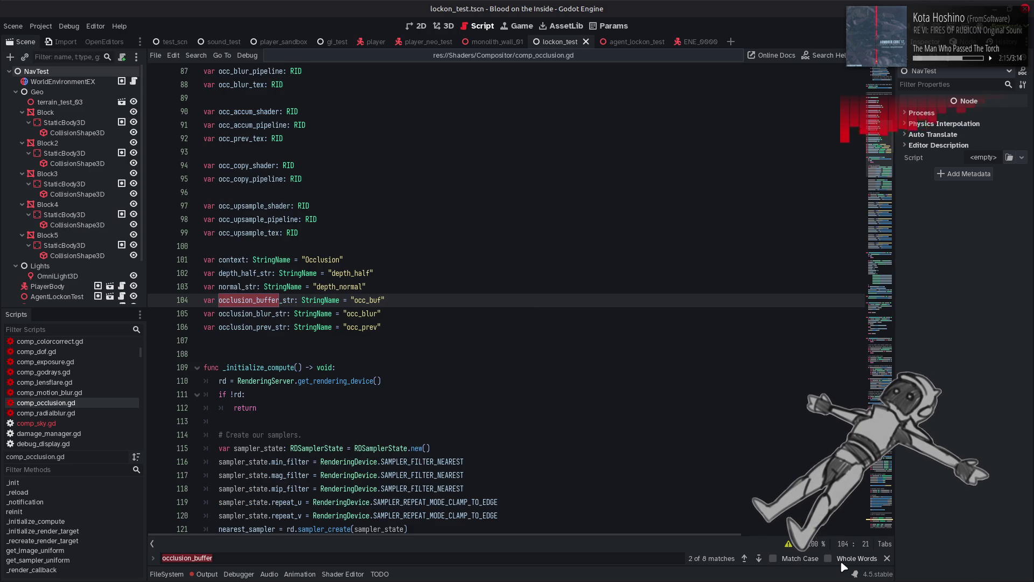
left_click(827, 558)
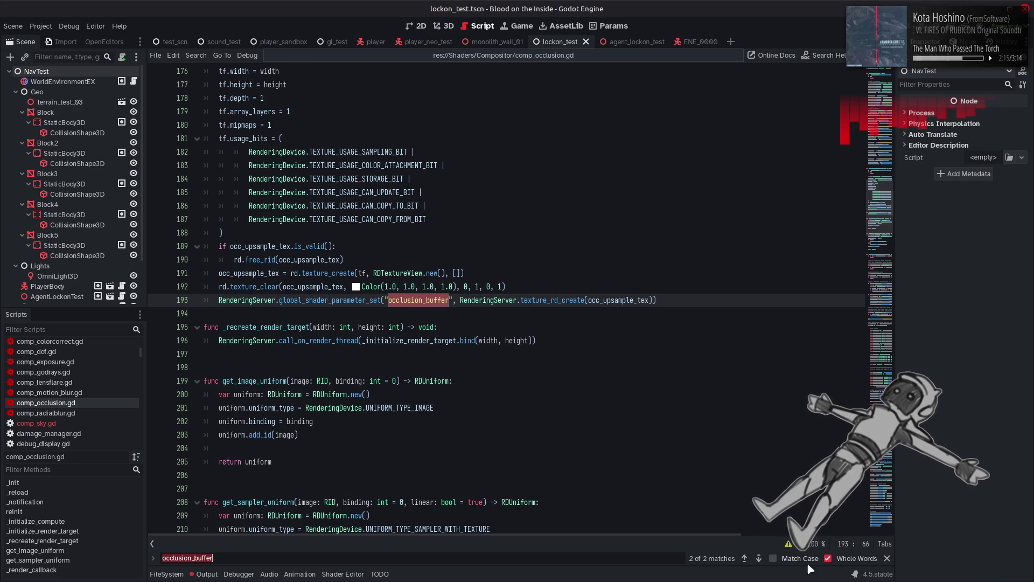
left_click(759, 558)
left_click(760, 560)
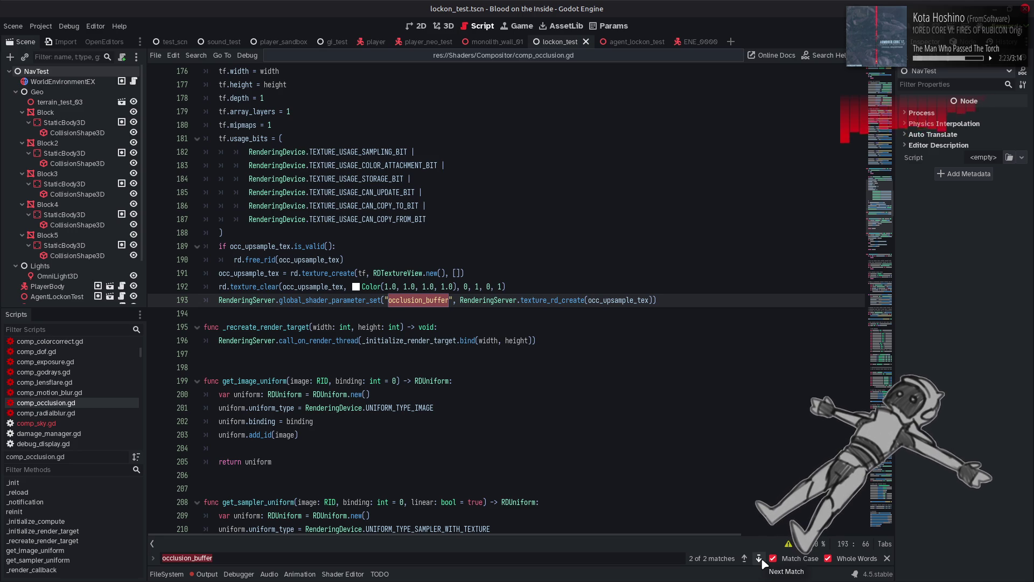
left_click(887, 558)
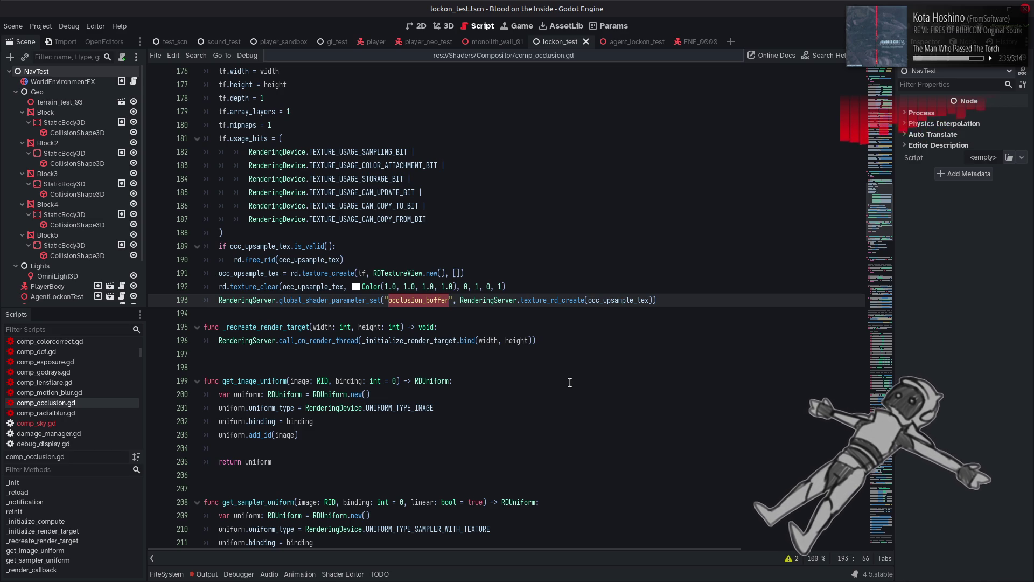
Change 'uniform: =' to 'uniform :=' on lines 200 and 209.
left_click(789, 559)
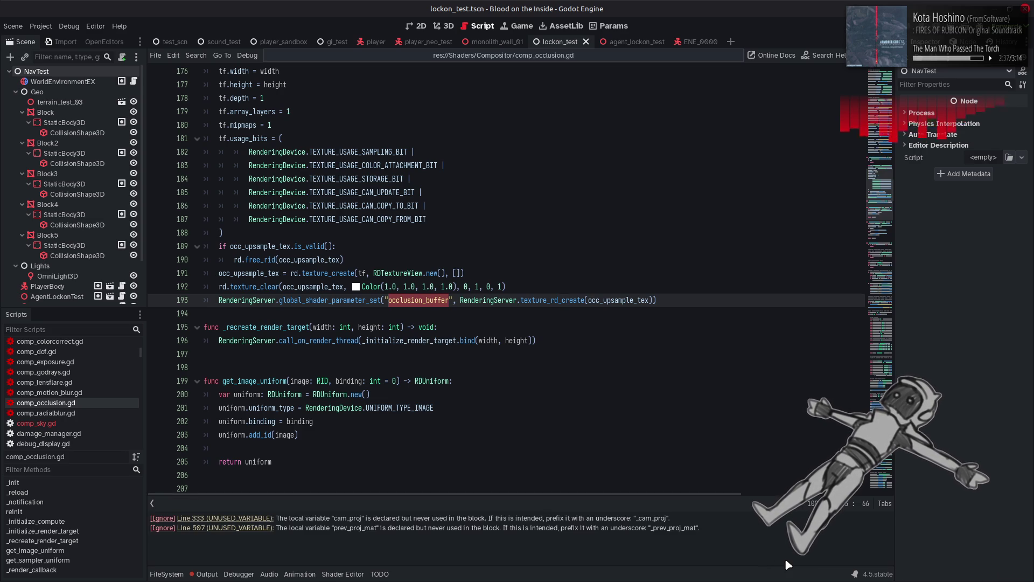
left_click(790, 506)
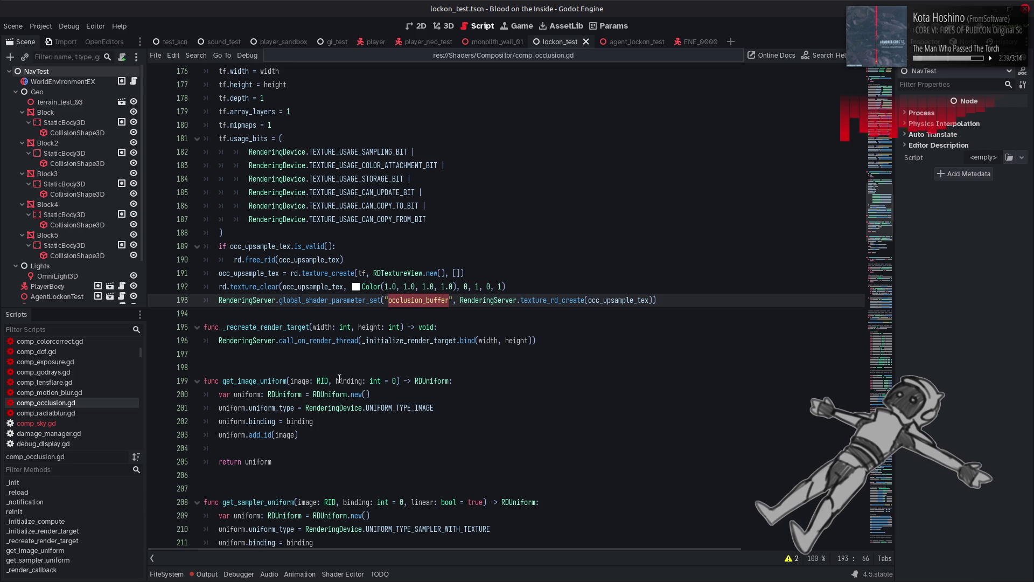
left_click(268, 394)
key("BackSpace")
key("BackSpace")
type(":")
left_click(268, 516)
key("BackSpace")
key("BackSpace")
type(":")
Read through _render_callback and _initialize_render_target, stopping at the tf declaration on line 173.
scroll(485, 422, "down", 5)
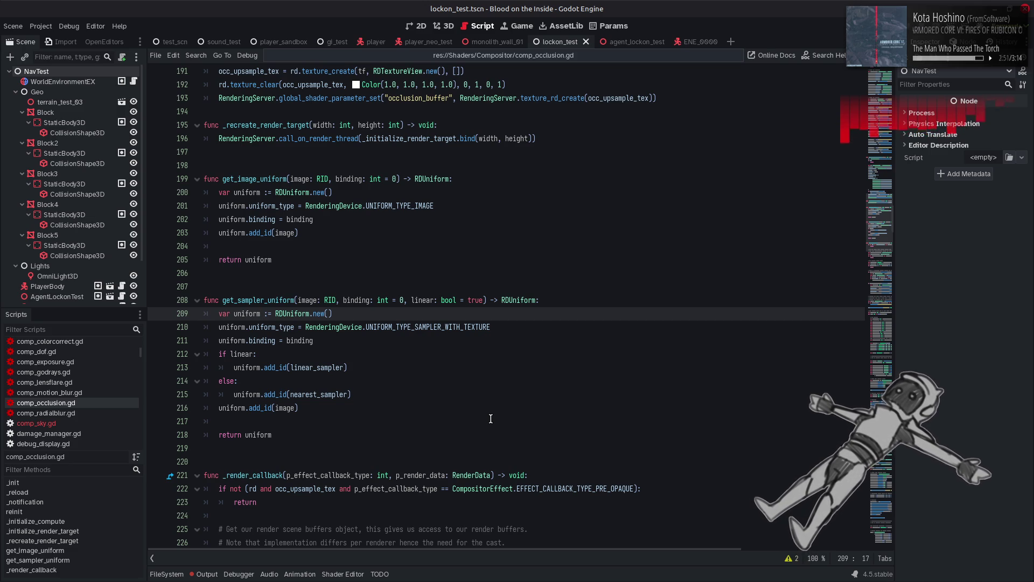
scroll(480, 398, "down", 3)
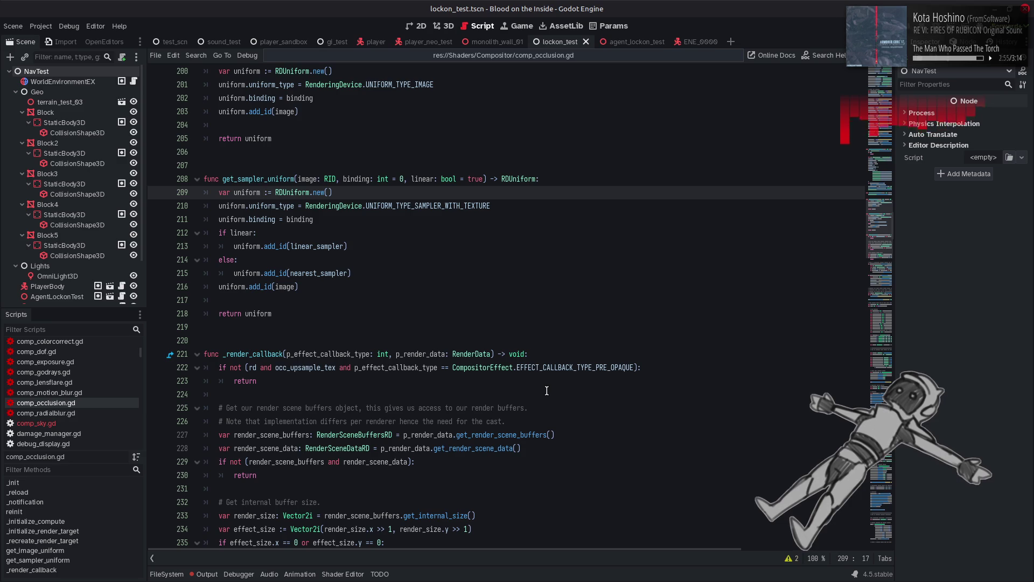
scroll(547, 391, "down", 4)
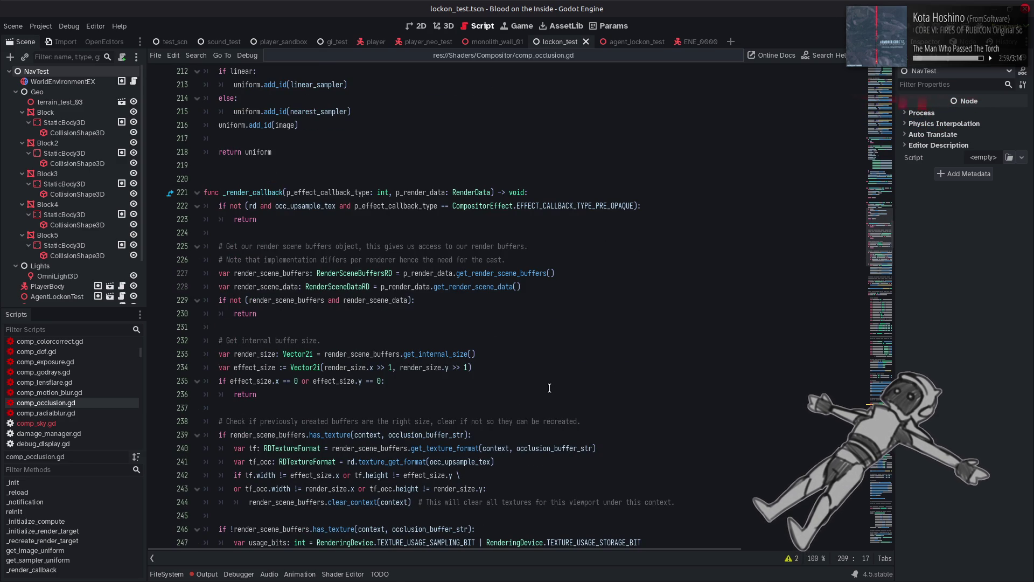
scroll(549, 388, "down", 2)
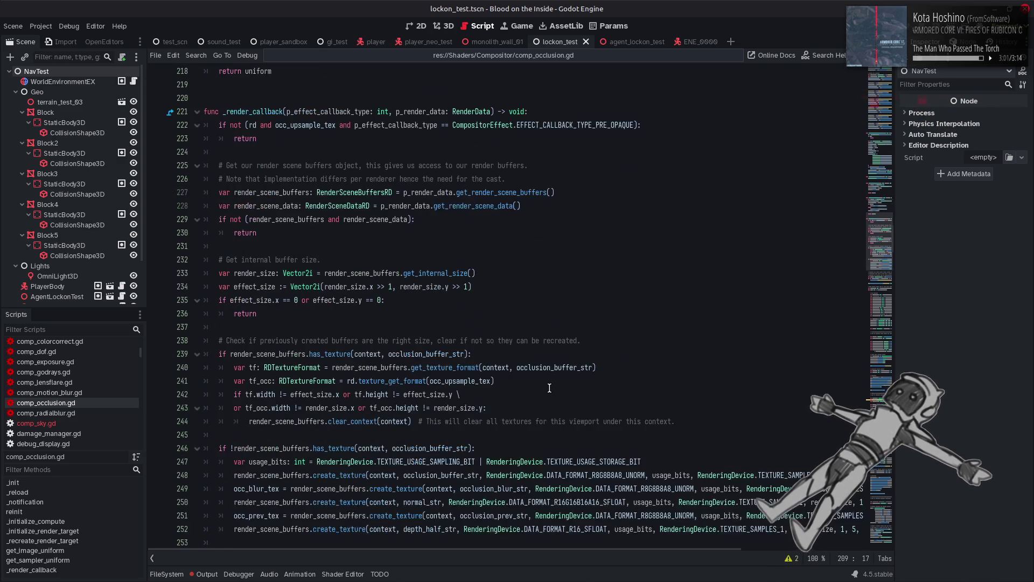
scroll(549, 388, "down", 2)
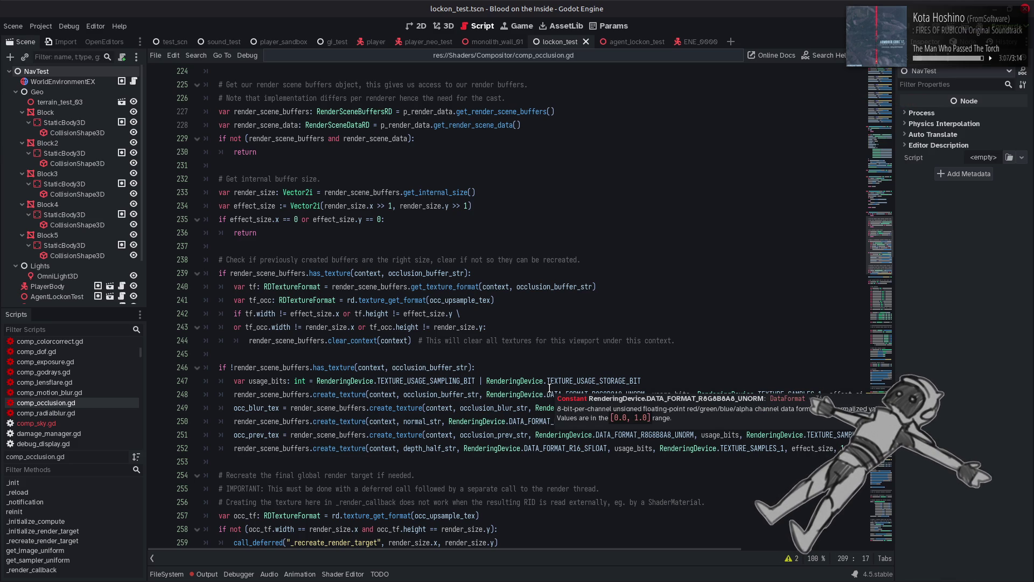
scroll(549, 388, "up", 20)
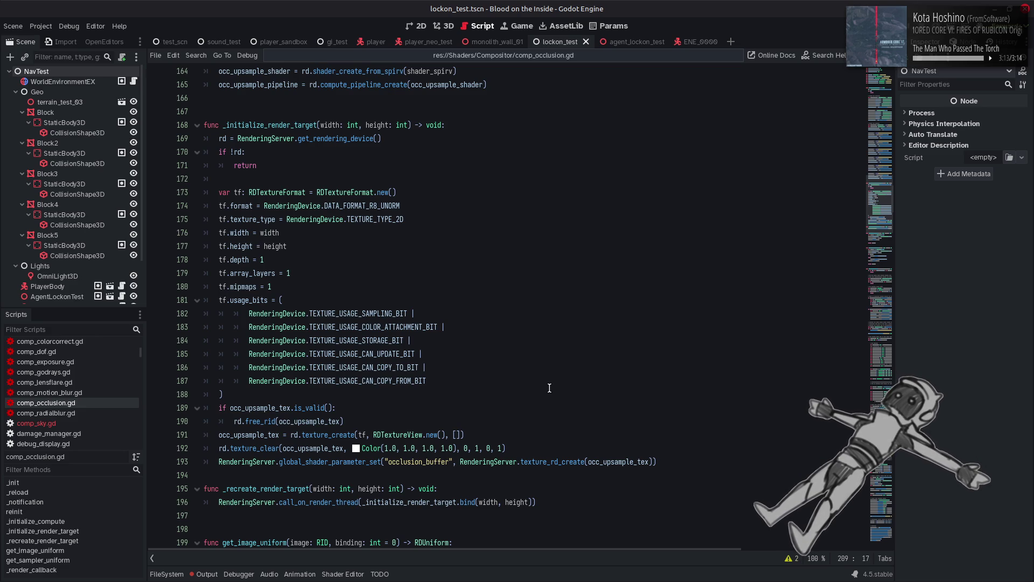
left_click(279, 192)
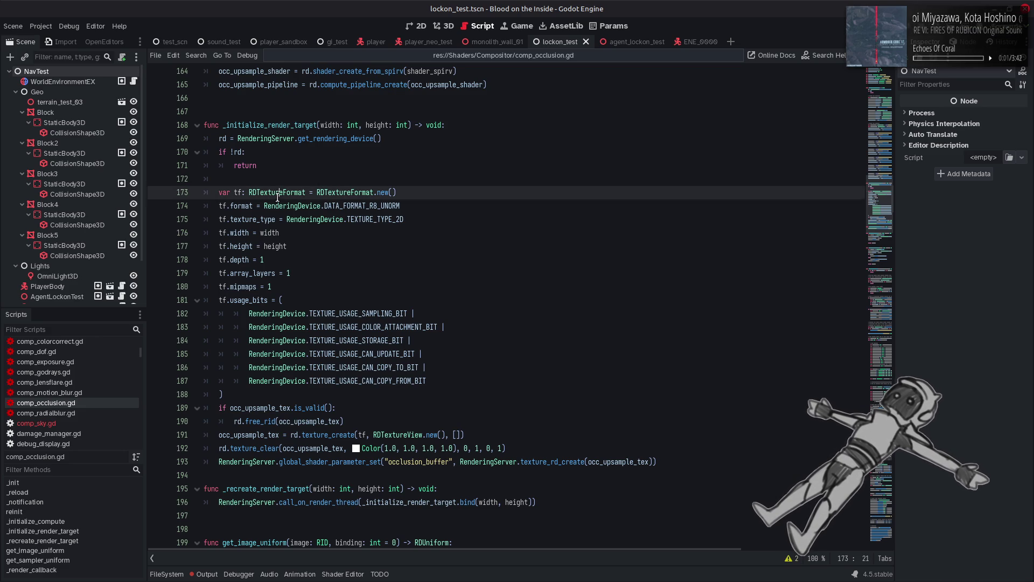
Change line 173 to 'var tf := RDTextureFormat.new()' and save comp_occlusion.gd.
double_click(344, 194)
double_click(284, 192)
key("BackSpace")
key("Delete")
key("BackSpace")
key("Left")
left_click(456, 198)
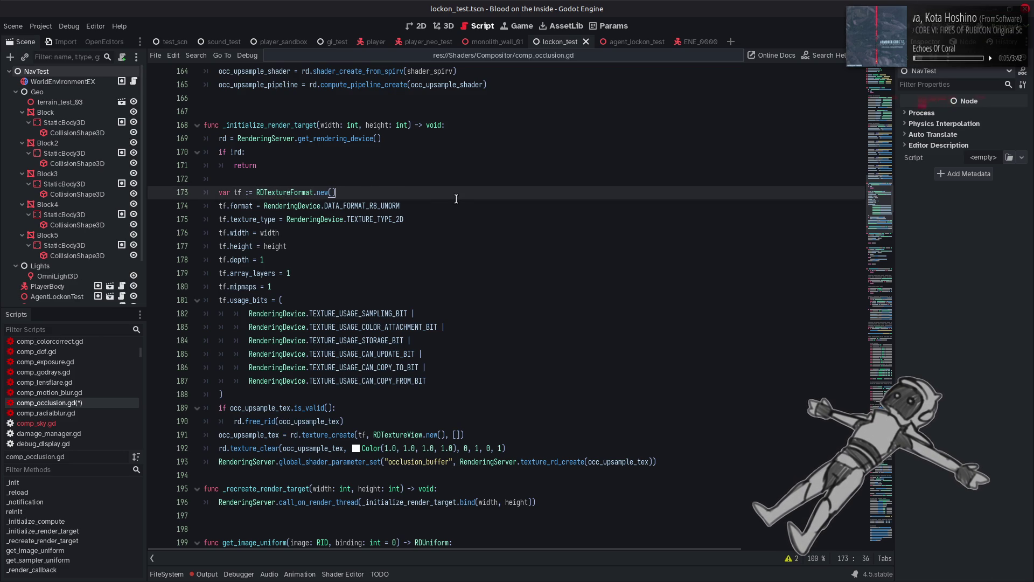
key("ctrl+s")
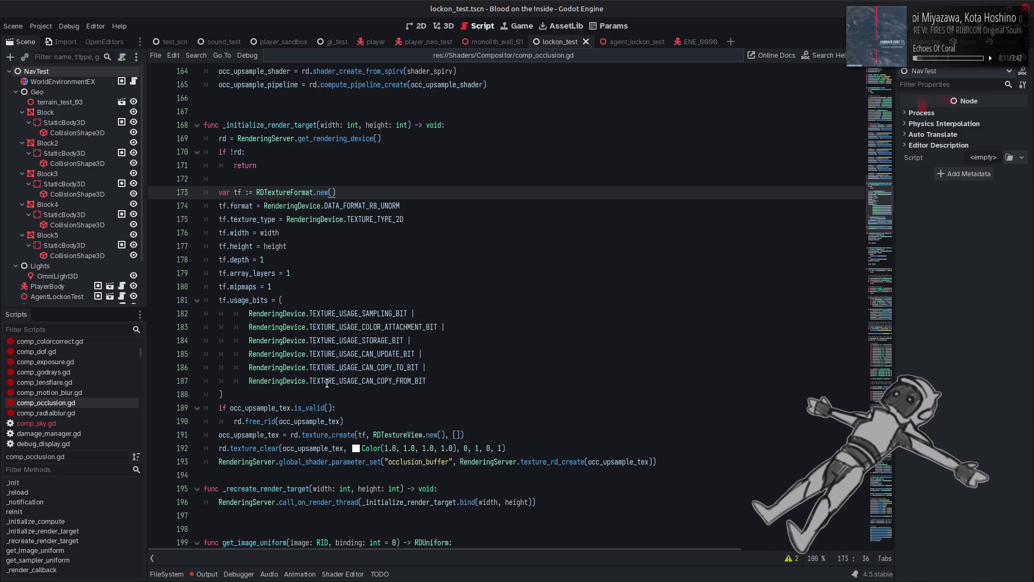
Open the RenderingDevice TextureUsageBits documentation from usage_bits.
mouse_move(326, 383)
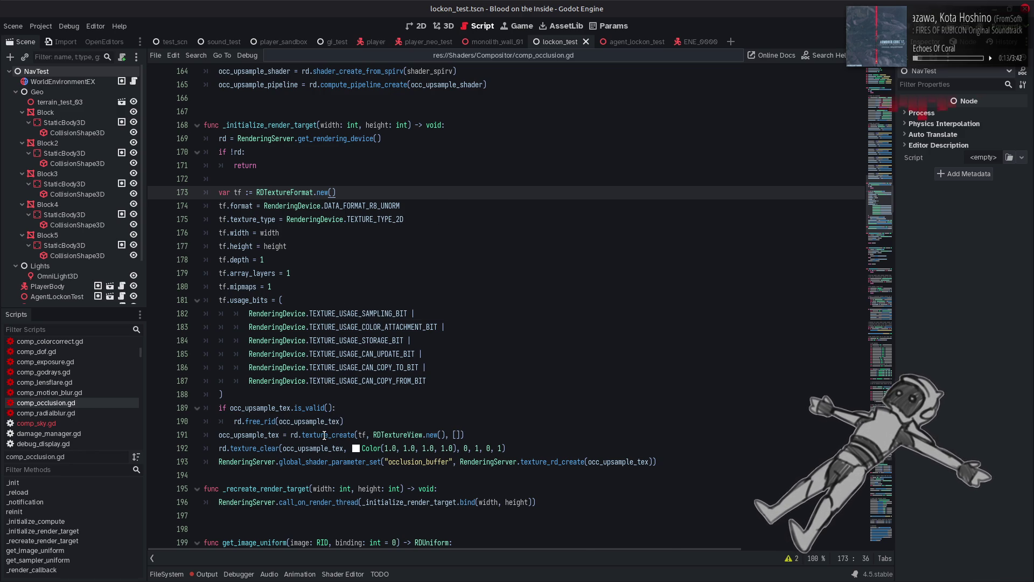
mouse_move(317, 436)
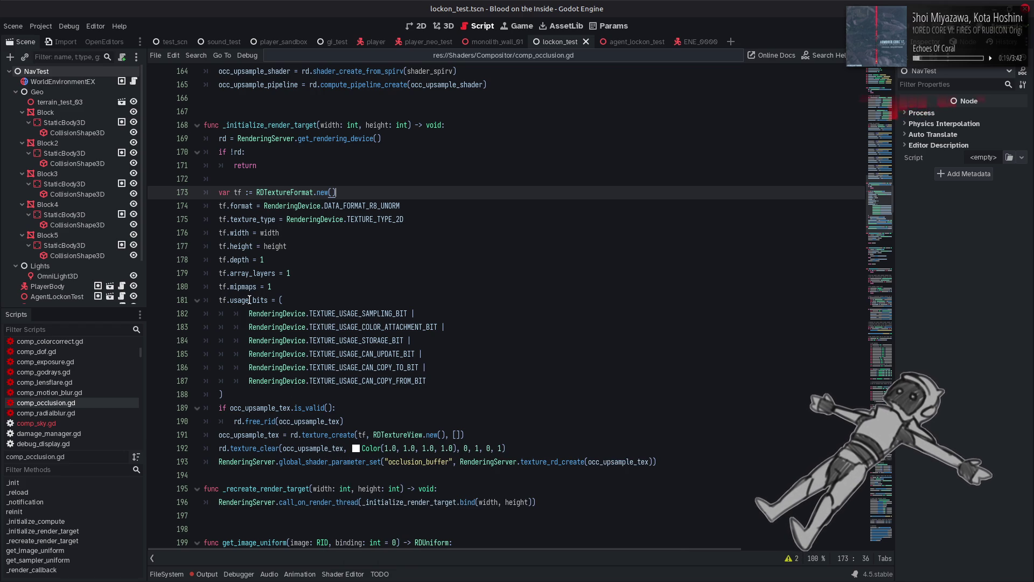
mouse_move(249, 299)
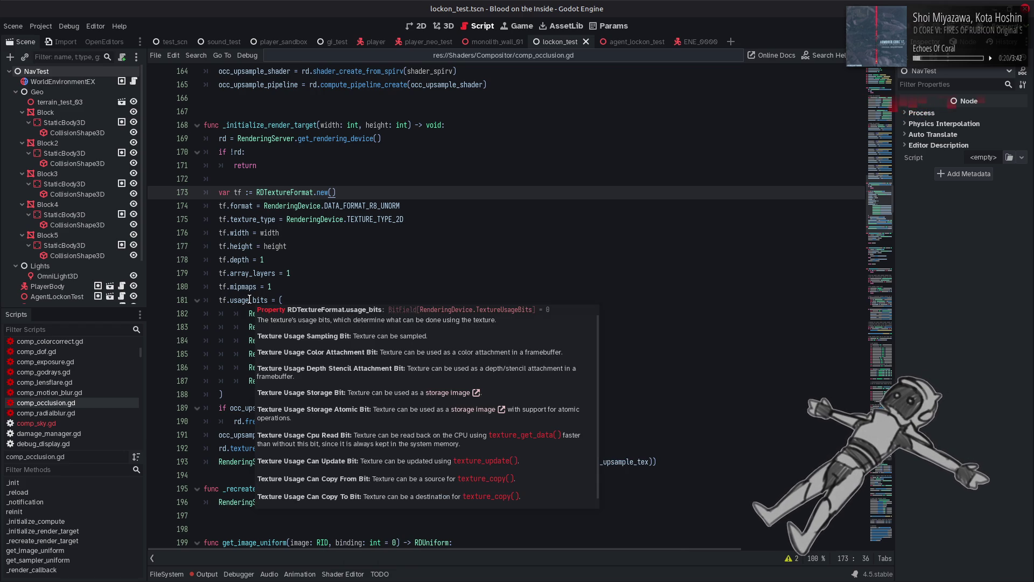
left_click(499, 311)
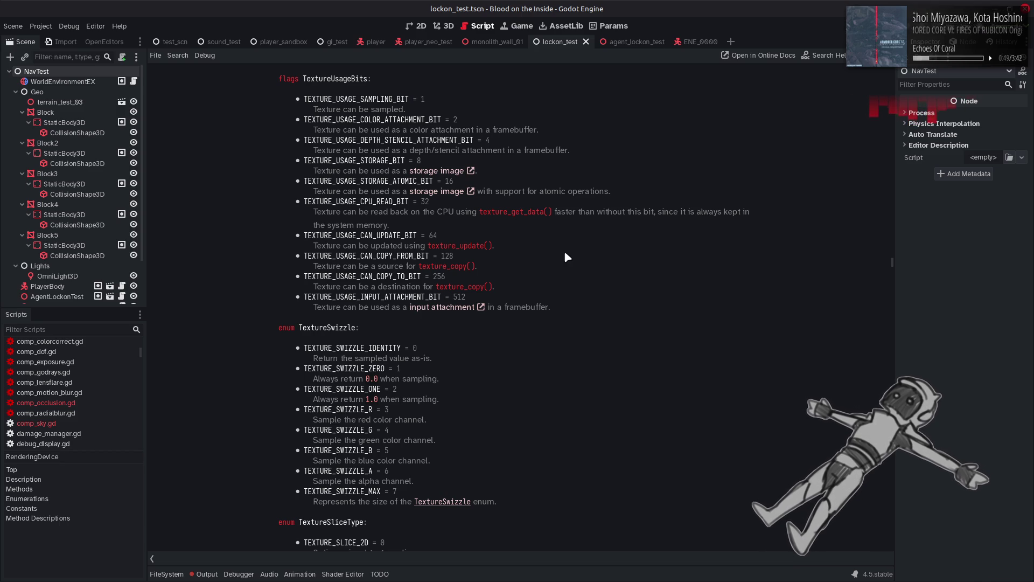
scroll(565, 253, "down", 3)
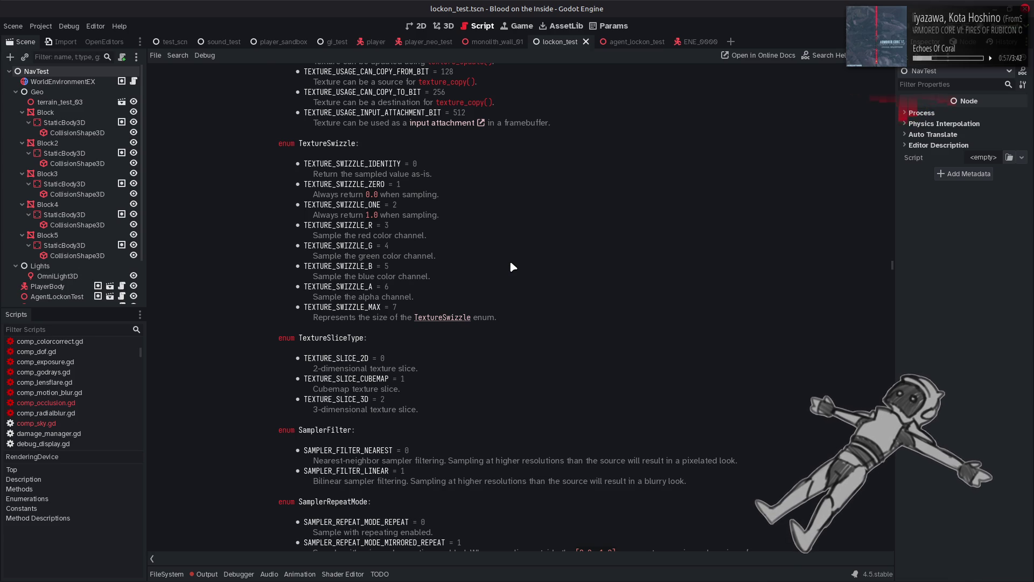
key("alt+Left")
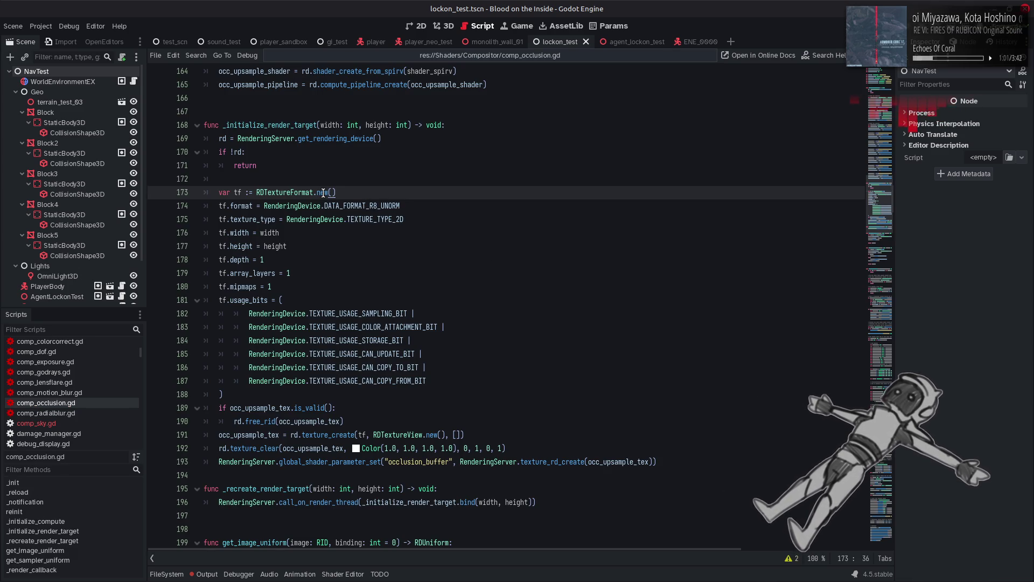
right_click(298, 192)
left_click(357, 353)
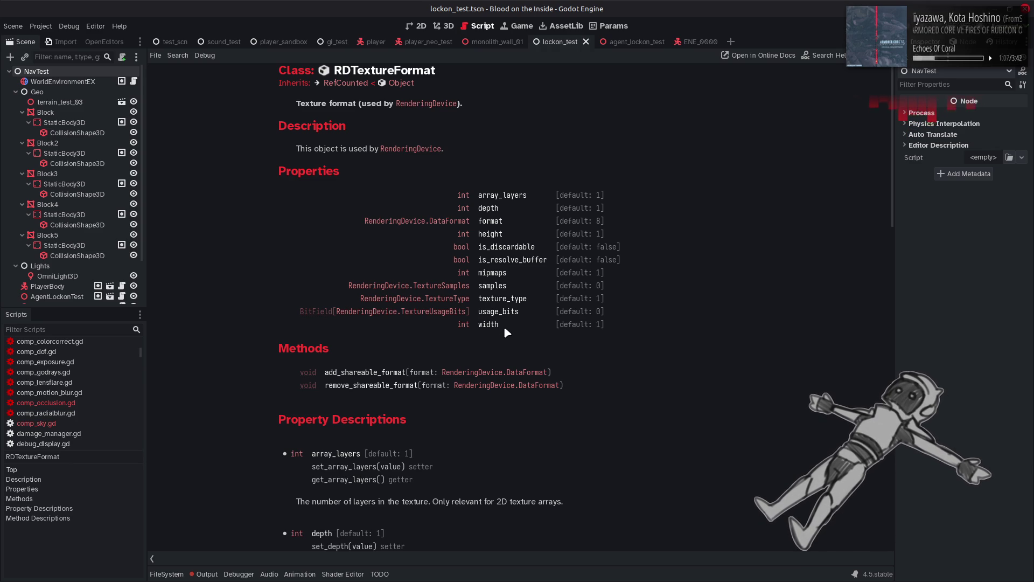
left_click(509, 300)
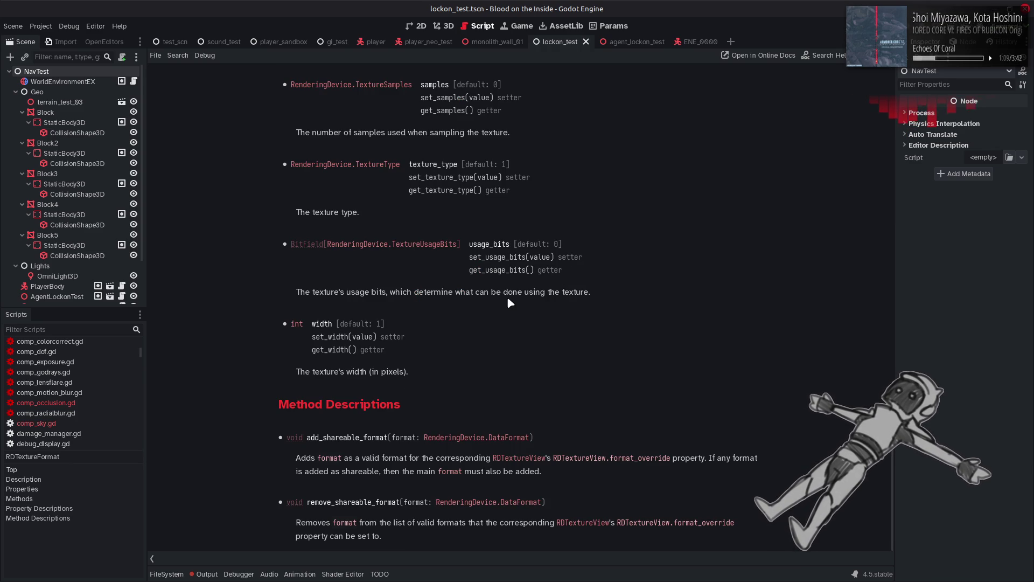
left_click(373, 164)
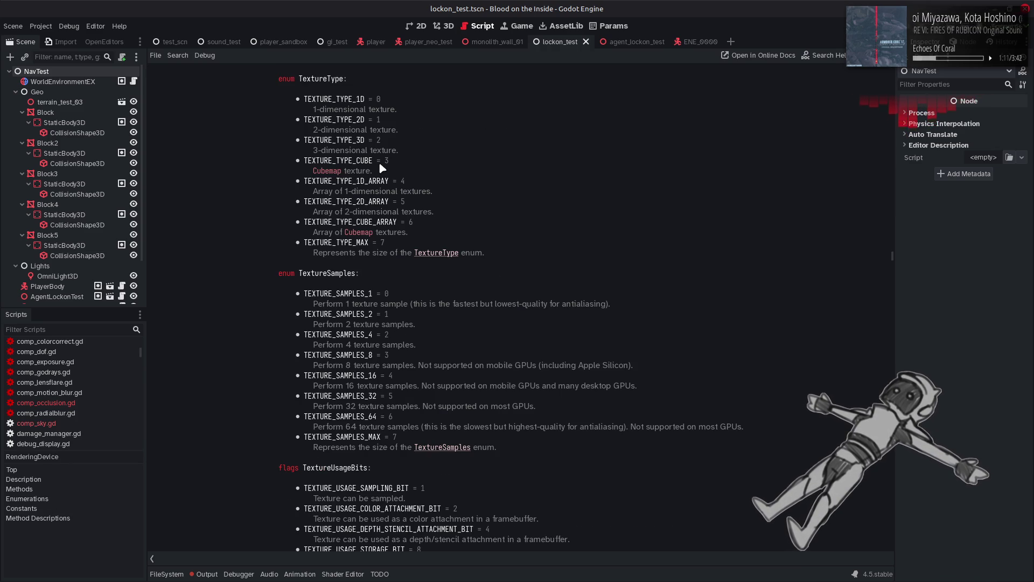
key("alt+Left")
key("alt+Left")
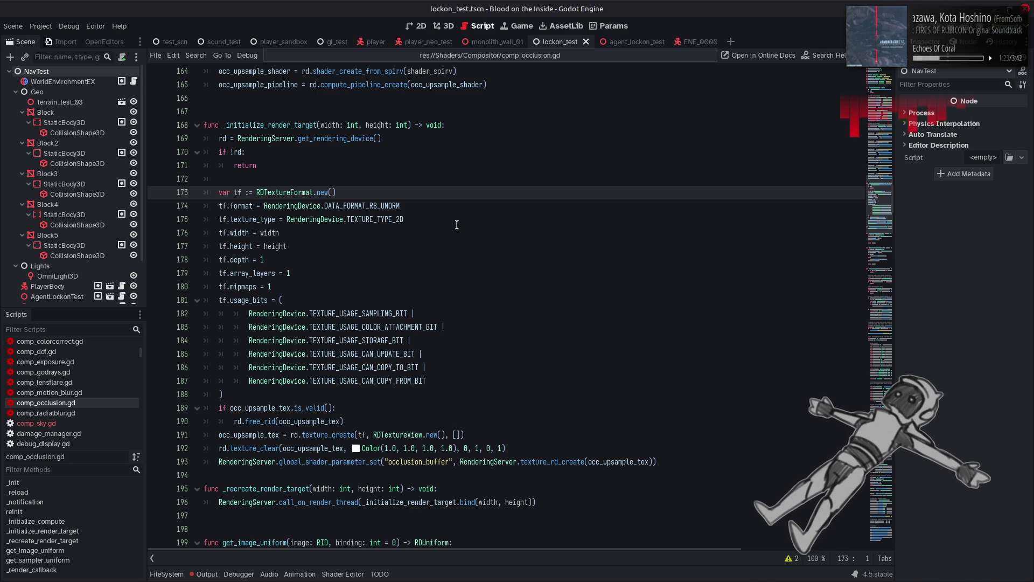
left_click(69, 434)
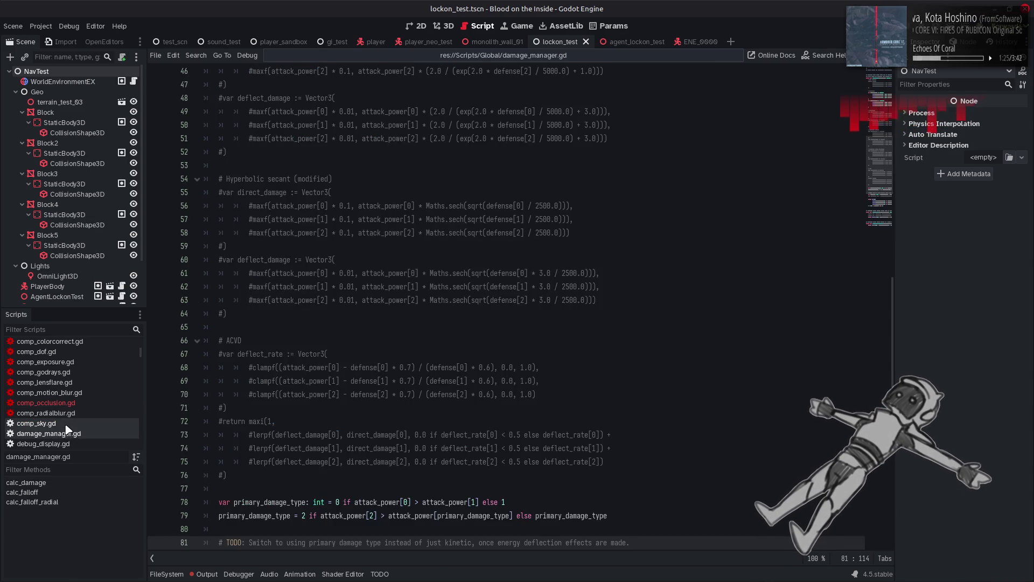
left_click(54, 423)
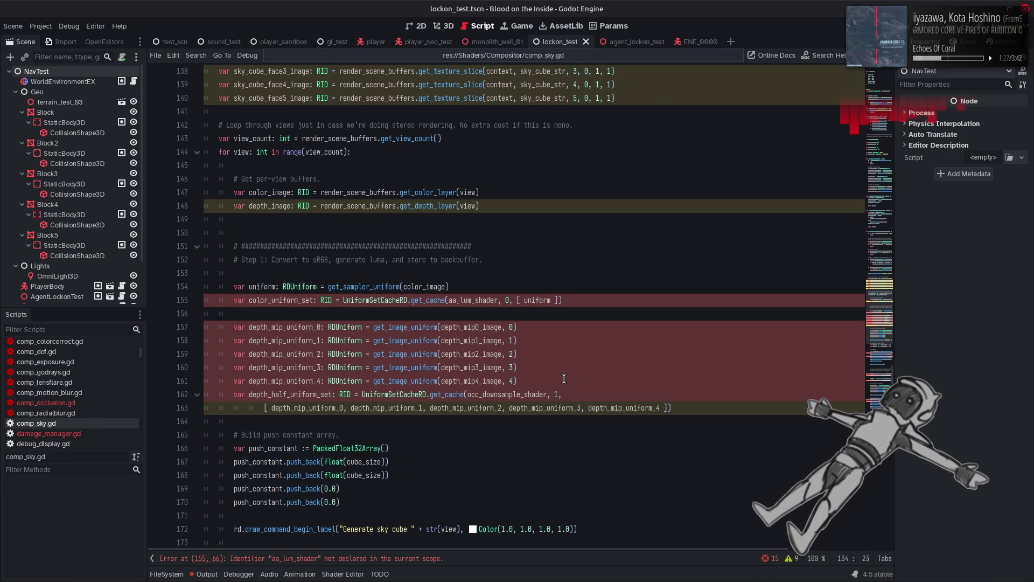
scroll(564, 379, "up", 6)
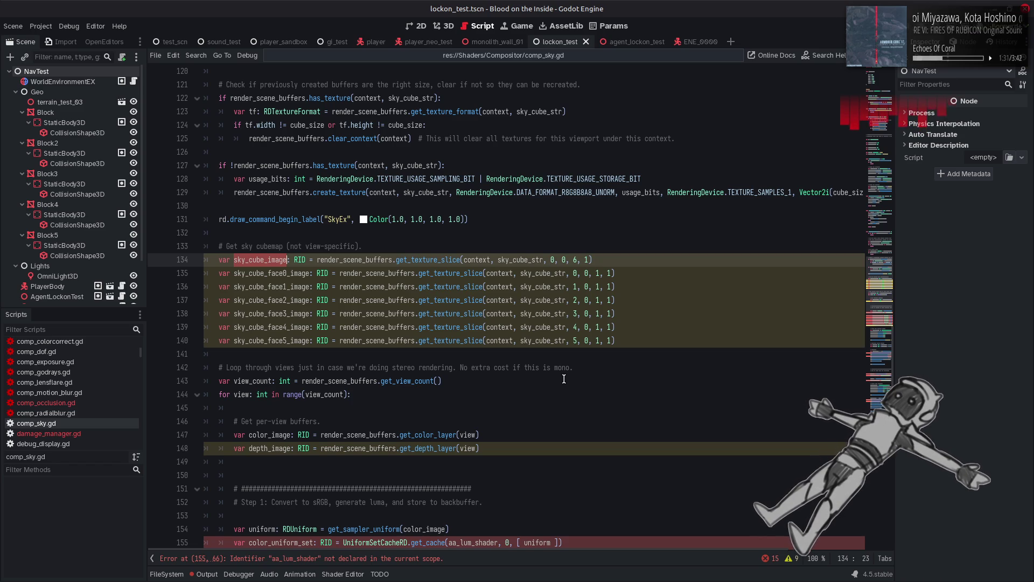
scroll(564, 379, "up", 2)
scroll(563, 379, "up", 2)
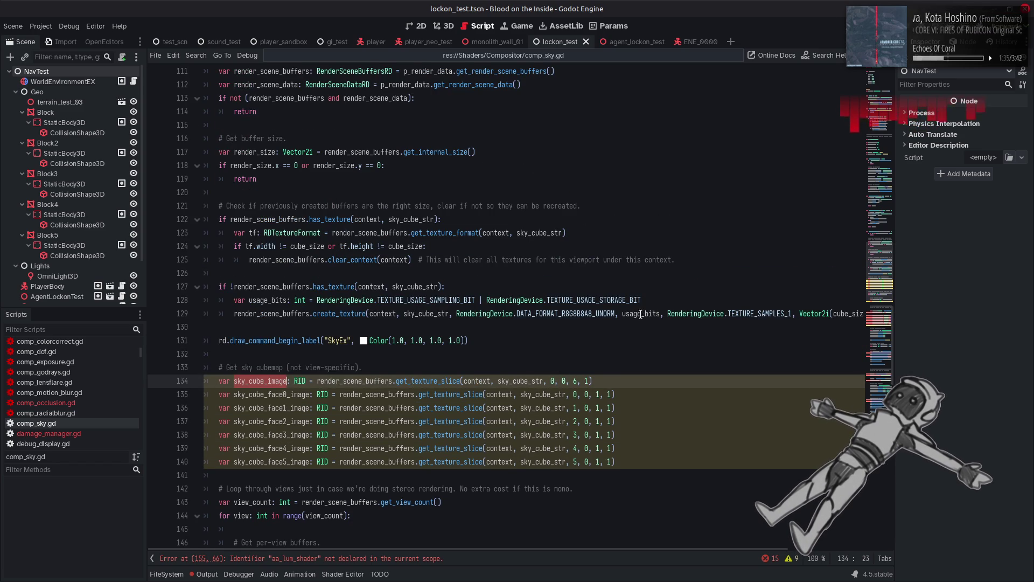
left_click(698, 313)
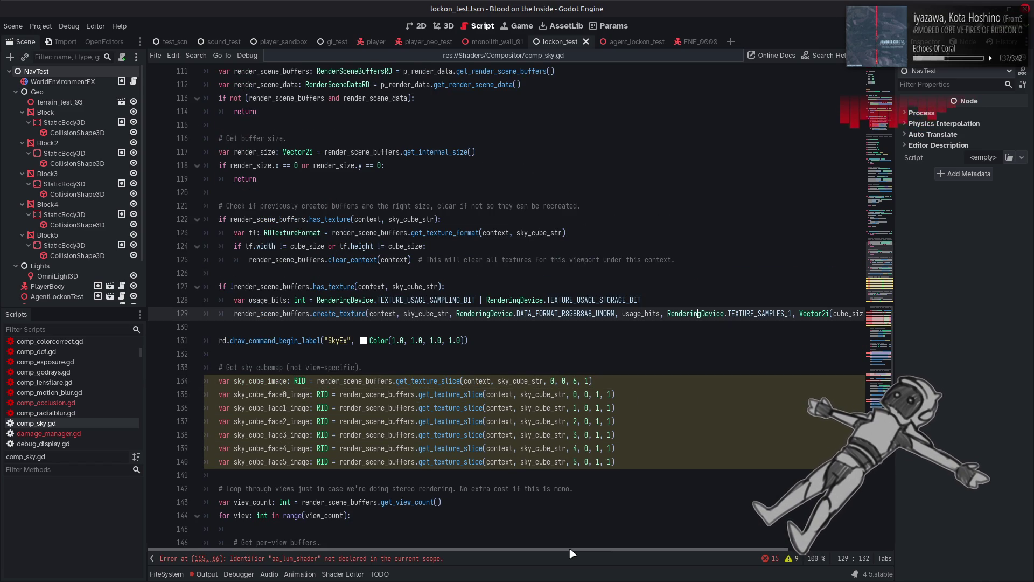
scroll(704, 525, "right", 3)
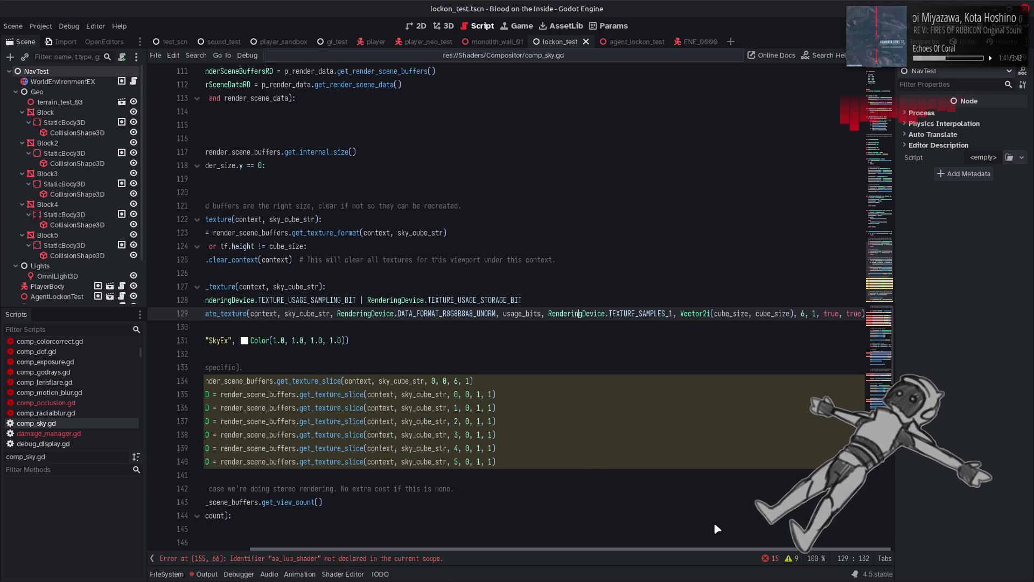
scroll(714, 525, "left", 3)
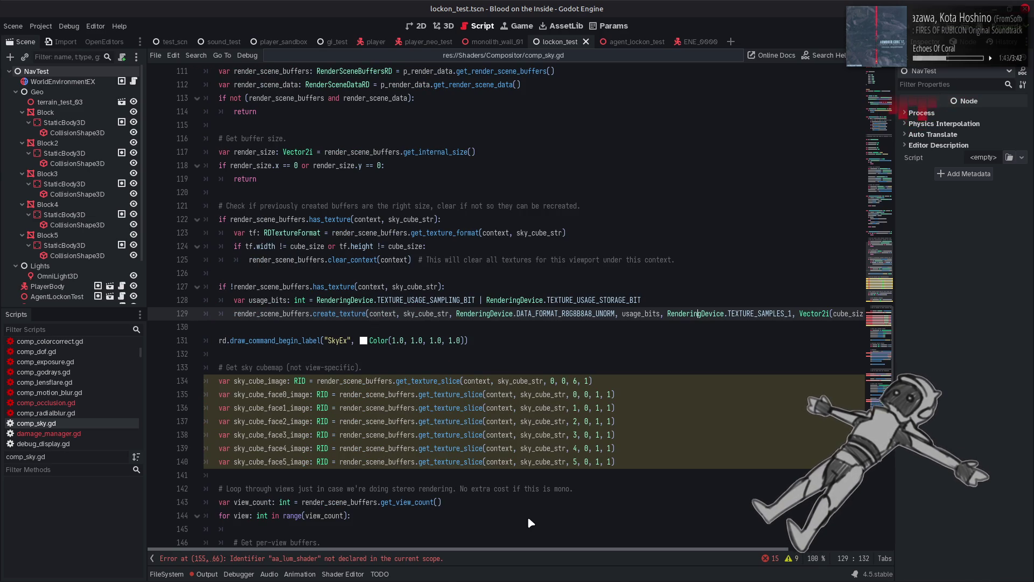
key("ctrl+shift+comma")
key("ctrl+shift+comma")
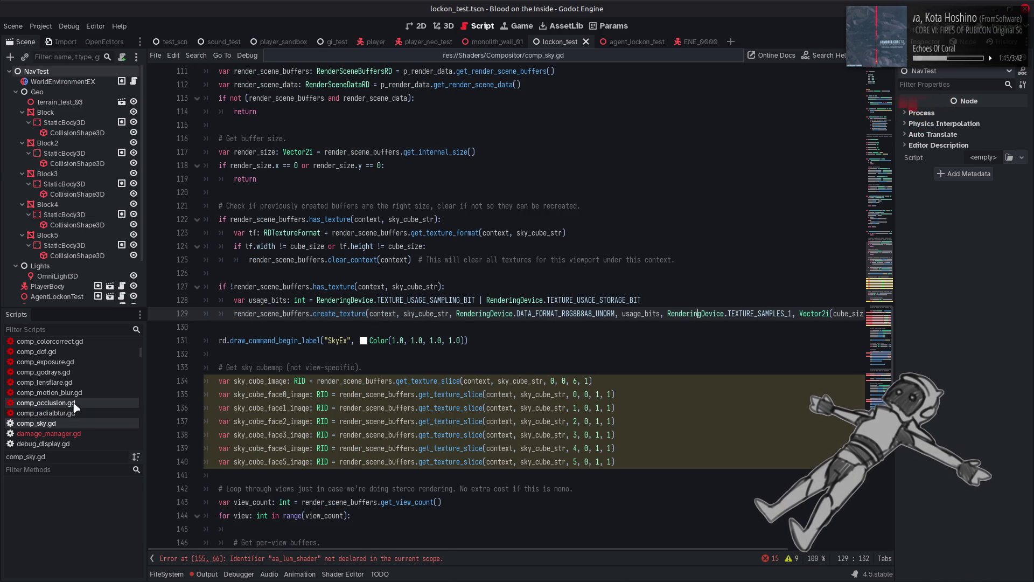
scroll(405, 334, "down", 20)
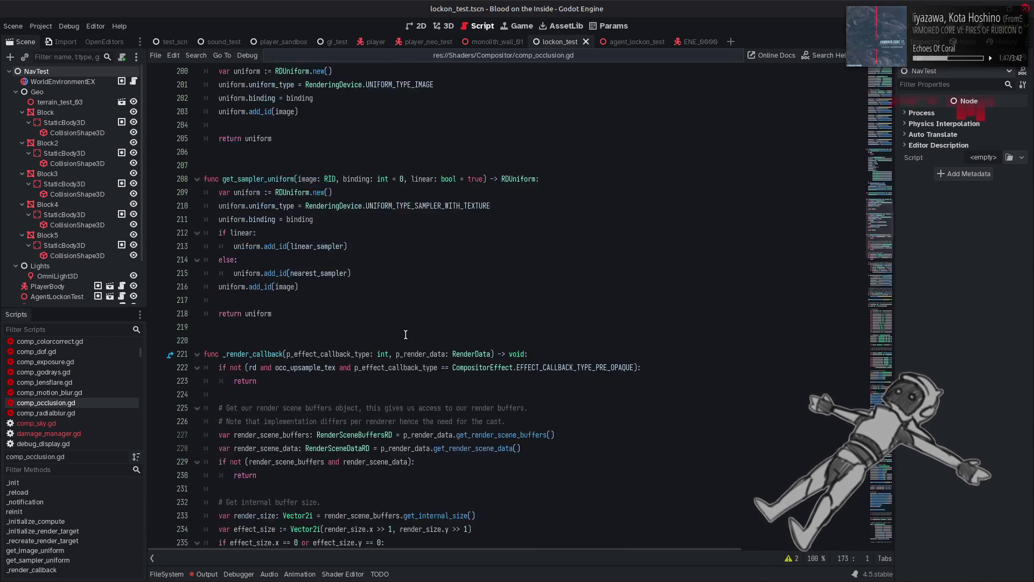
scroll(405, 335, "down", 5)
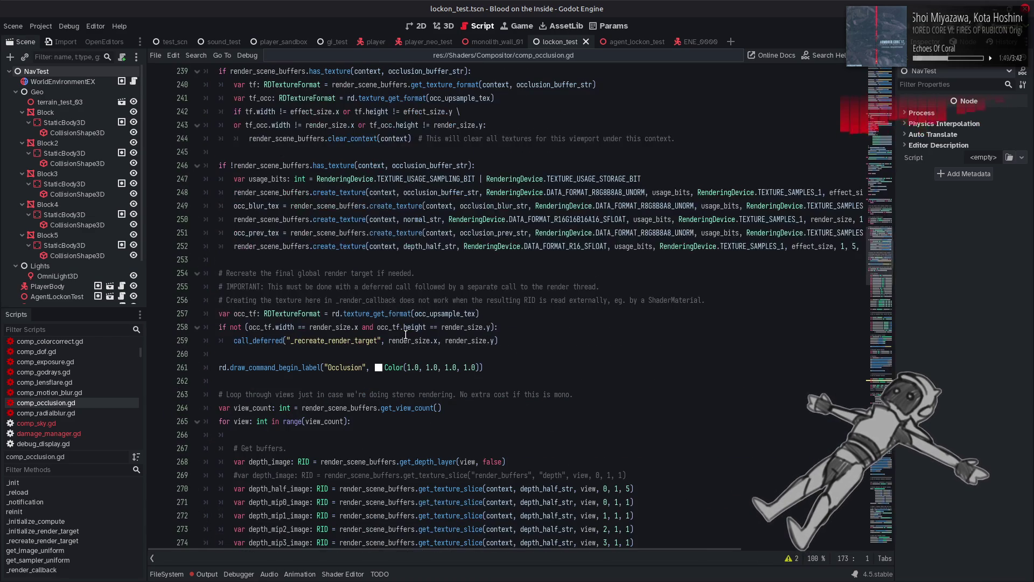
double_click(547, 488)
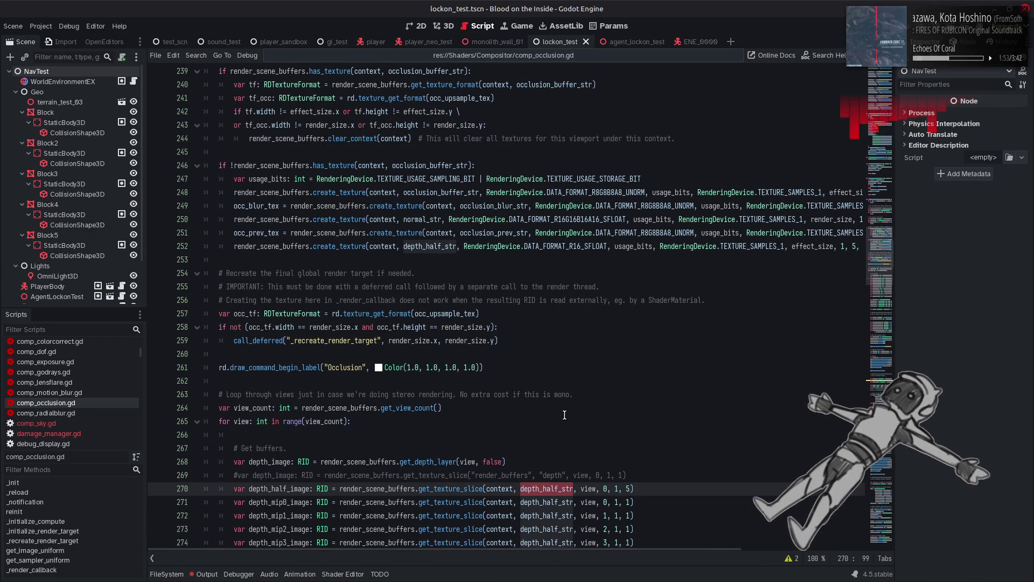
left_click_drag(497, 552, 636, 540)
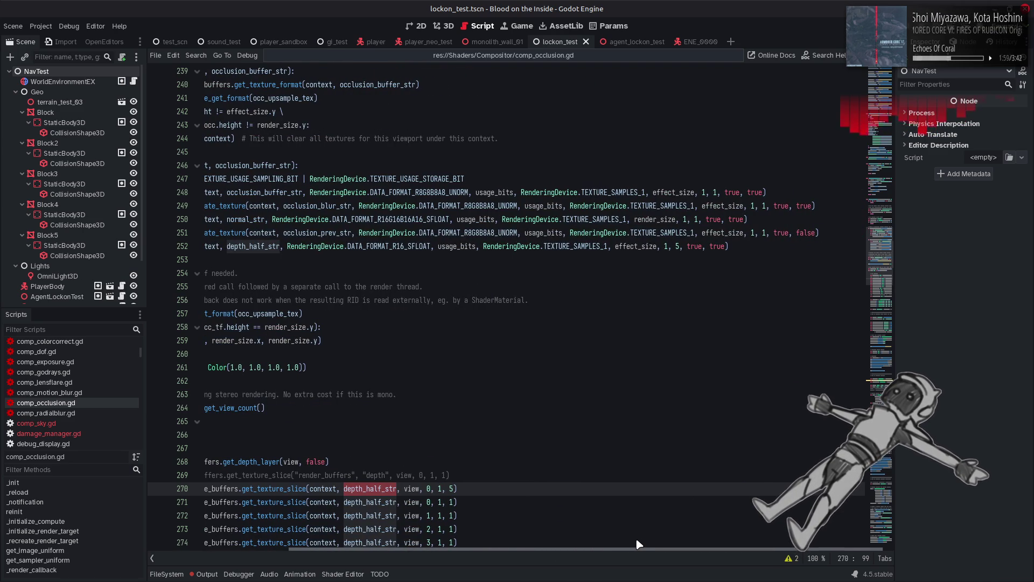
left_click_drag(635, 538, 108, 455)
left_click(61, 423)
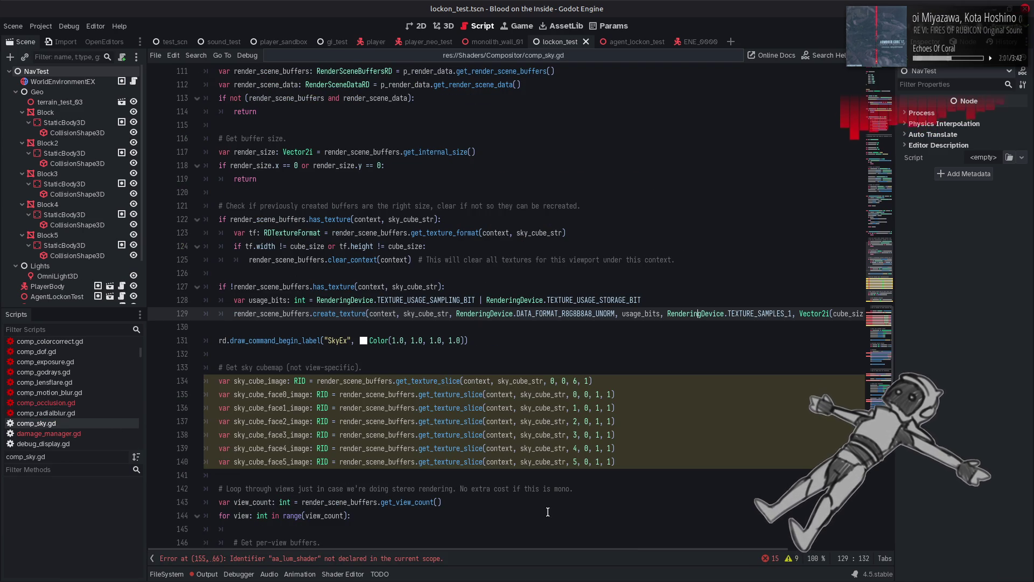
left_click_drag(744, 549, 644, 549)
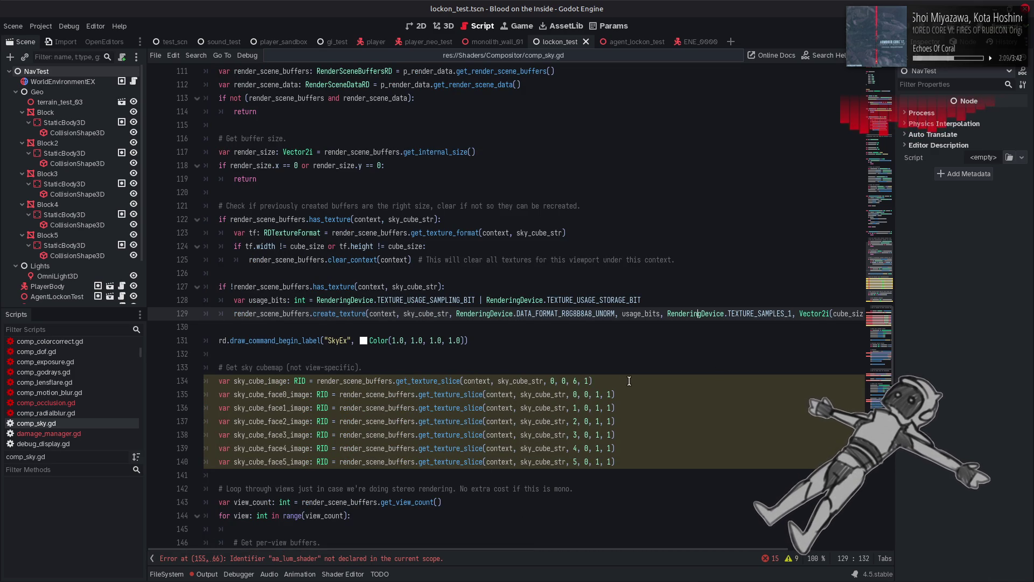
scroll(629, 381, "down", 5)
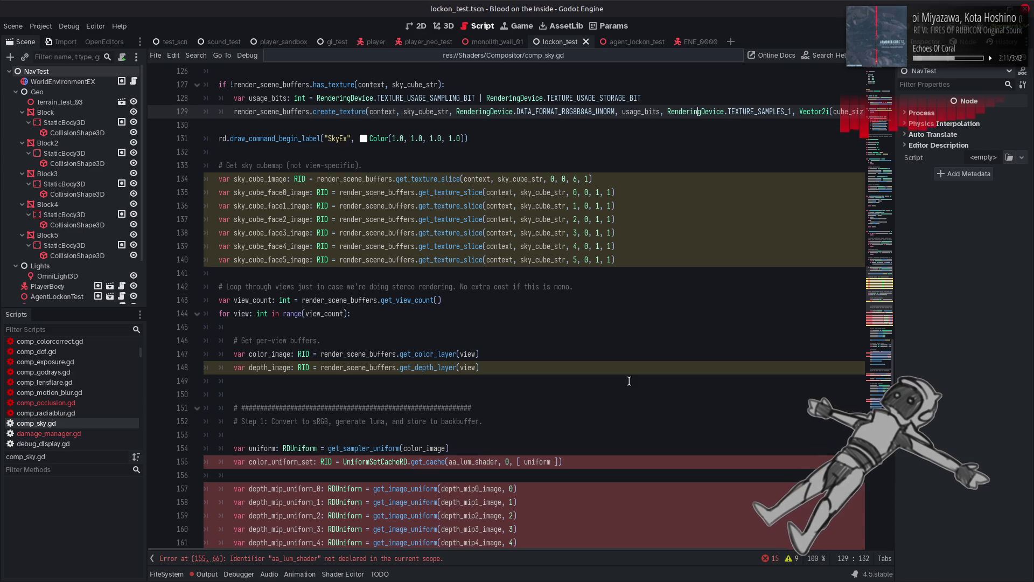
scroll(399, 314, "down", 2)
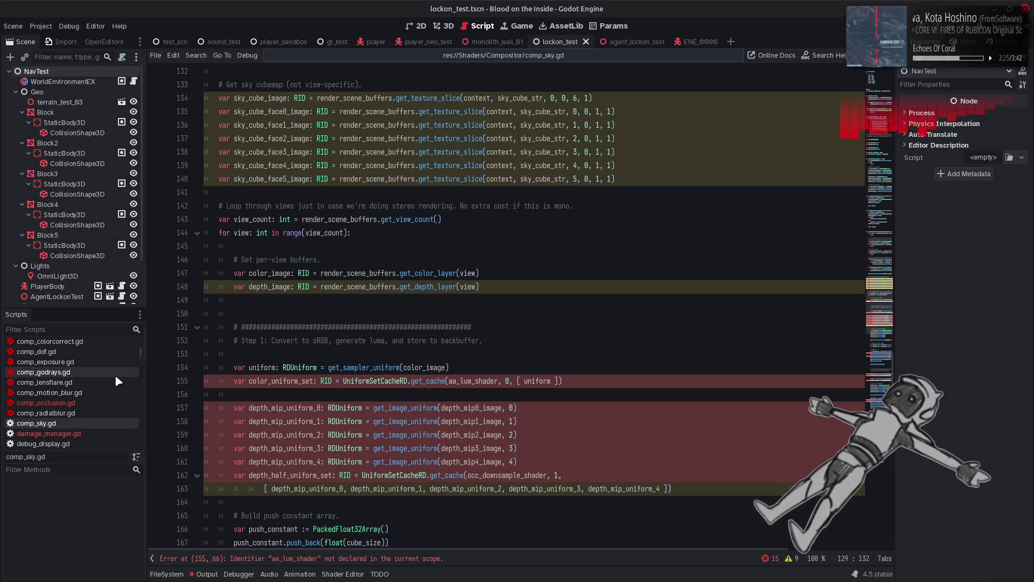
left_click(167, 573)
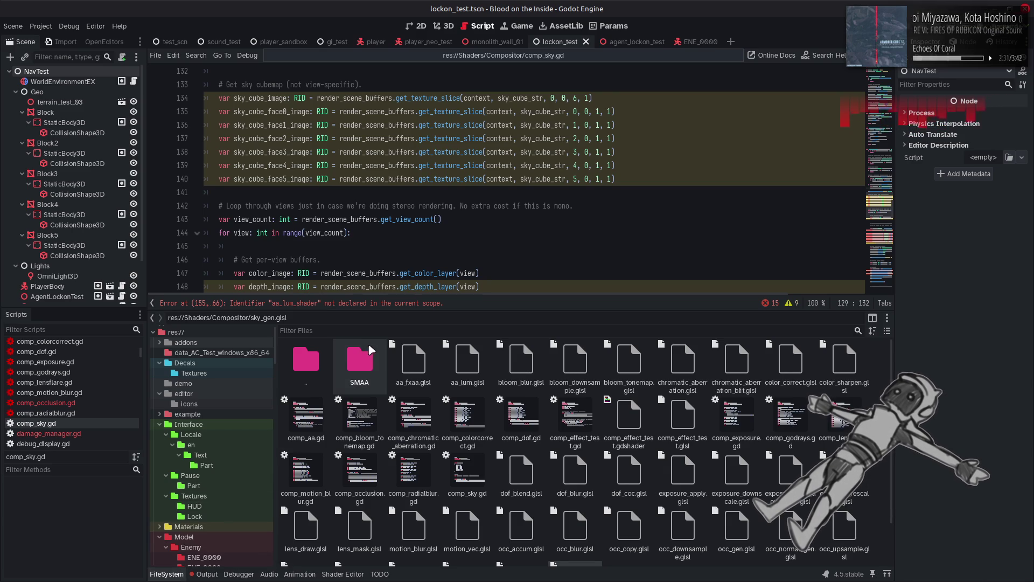
Open res://Shaders/Compositor/SMAA/SMAA.gd, hide the FileSystem dock, and scroll to the top.
double_click(372, 374)
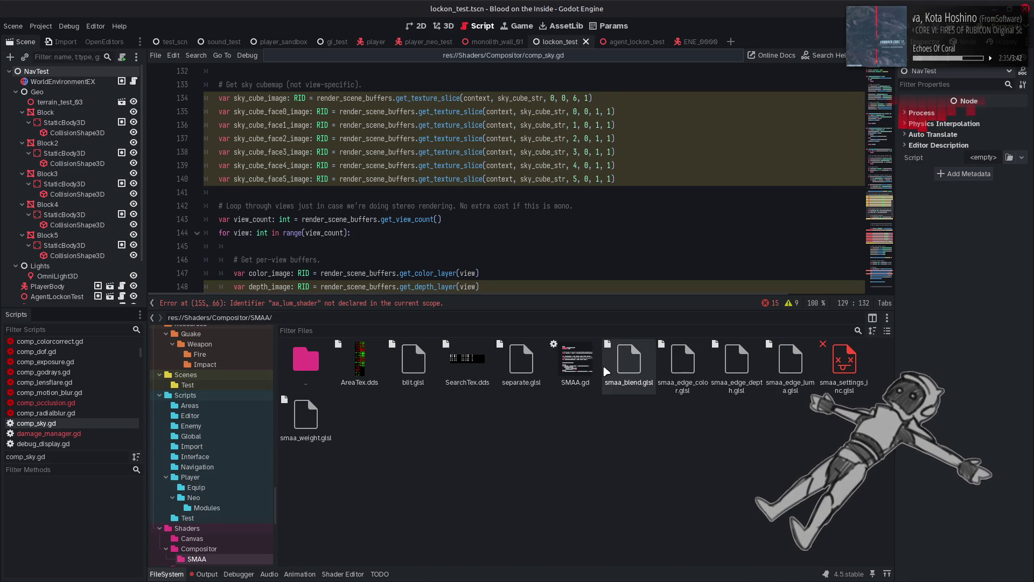
double_click(575, 361)
left_click(179, 574)
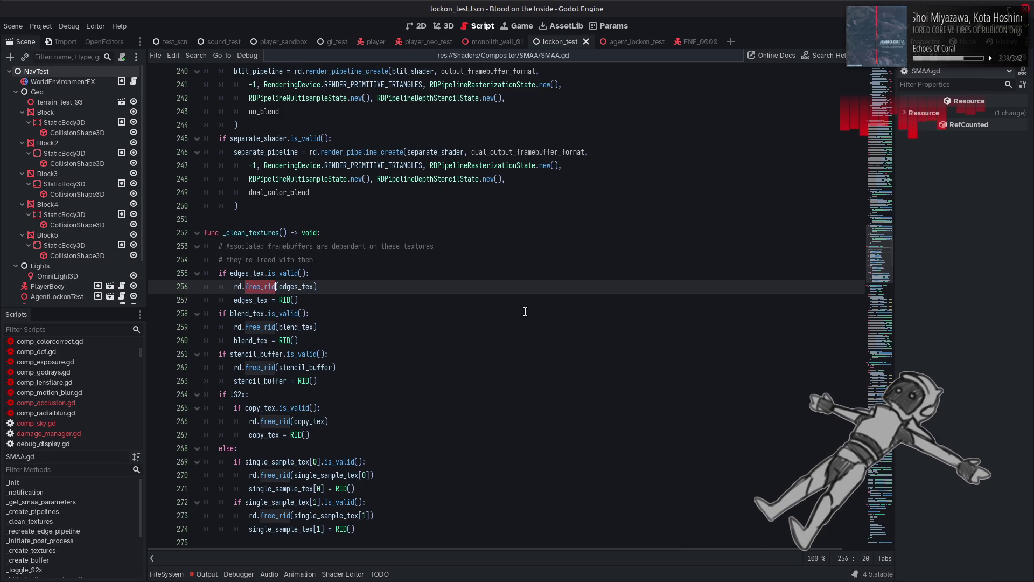
left_click_drag(879, 272, 878, 72)
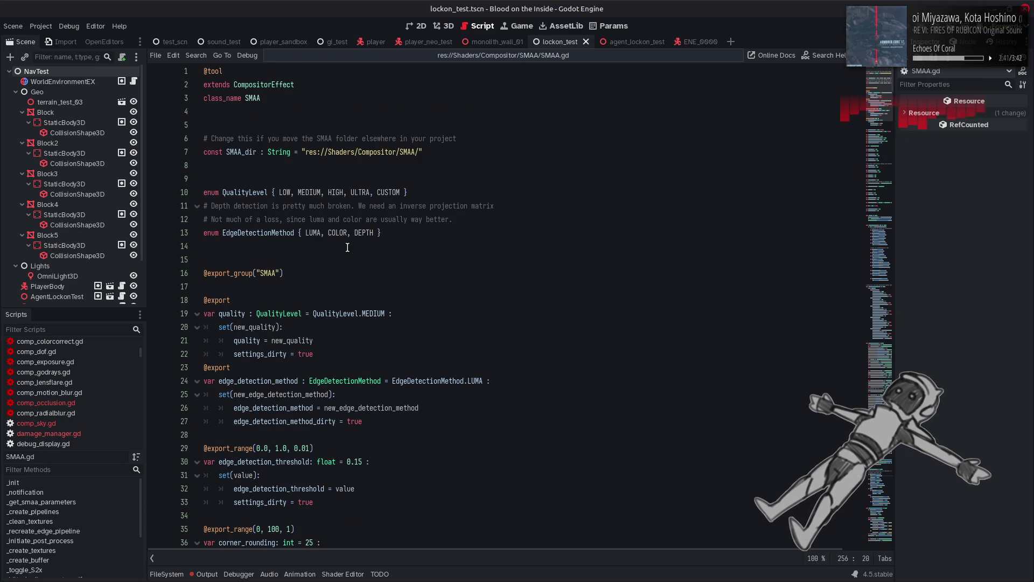
scroll(347, 247, "down", 8)
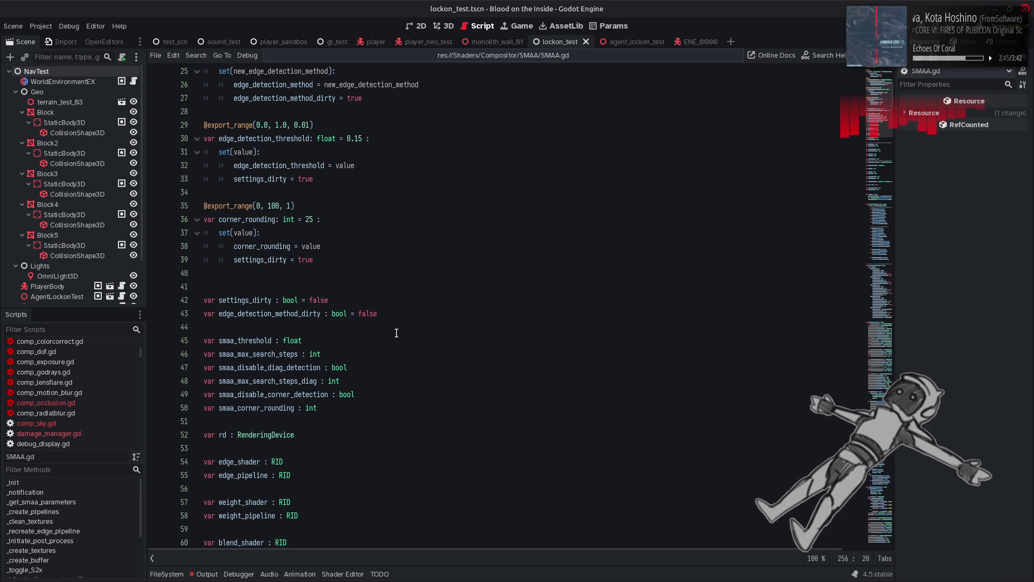
scroll(397, 332, "down", 9)
scroll(397, 332, "down", 3)
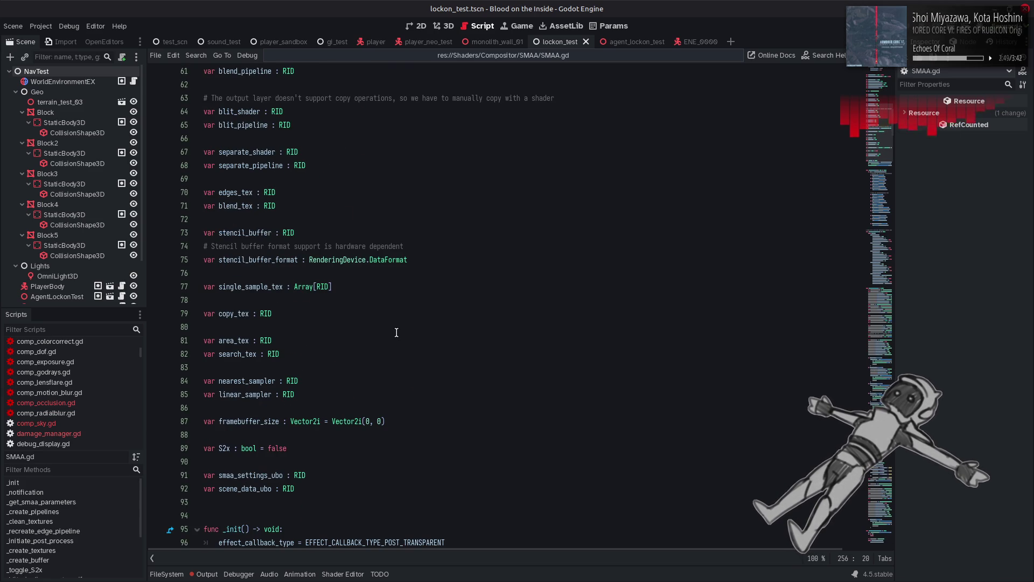
scroll(397, 333, "down", 4)
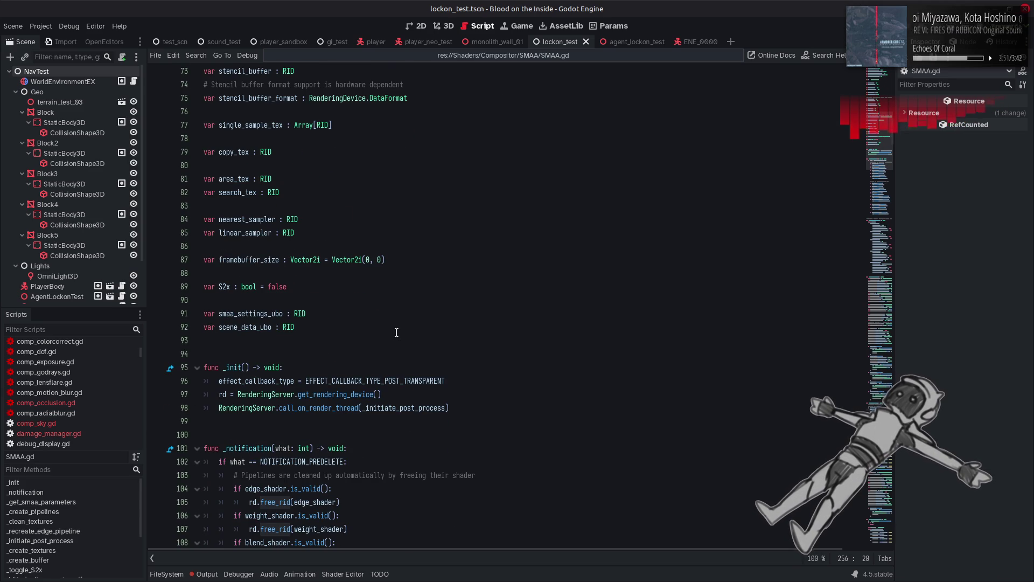
scroll(396, 332, "down", 5)
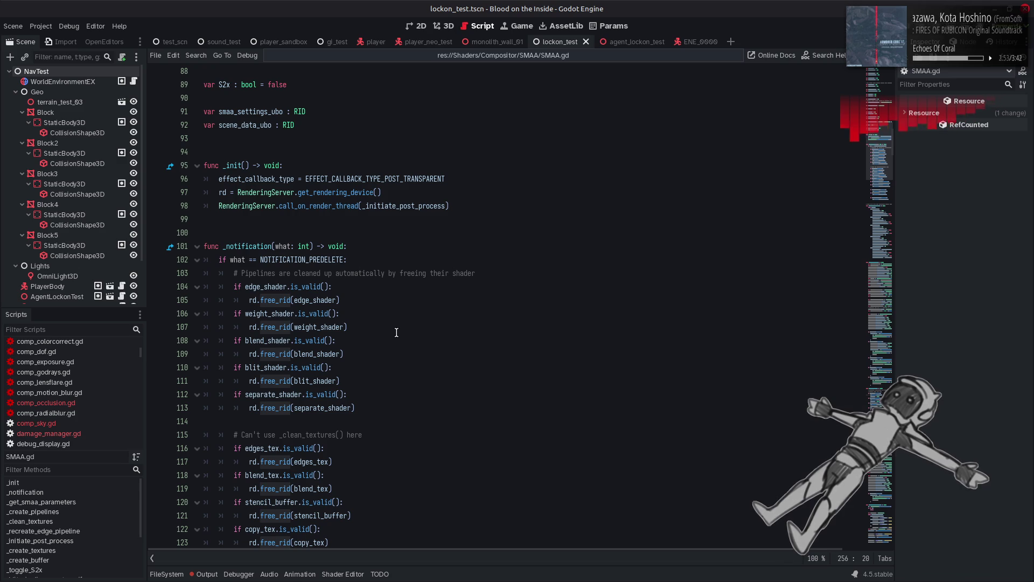
scroll(396, 332, "down", 10)
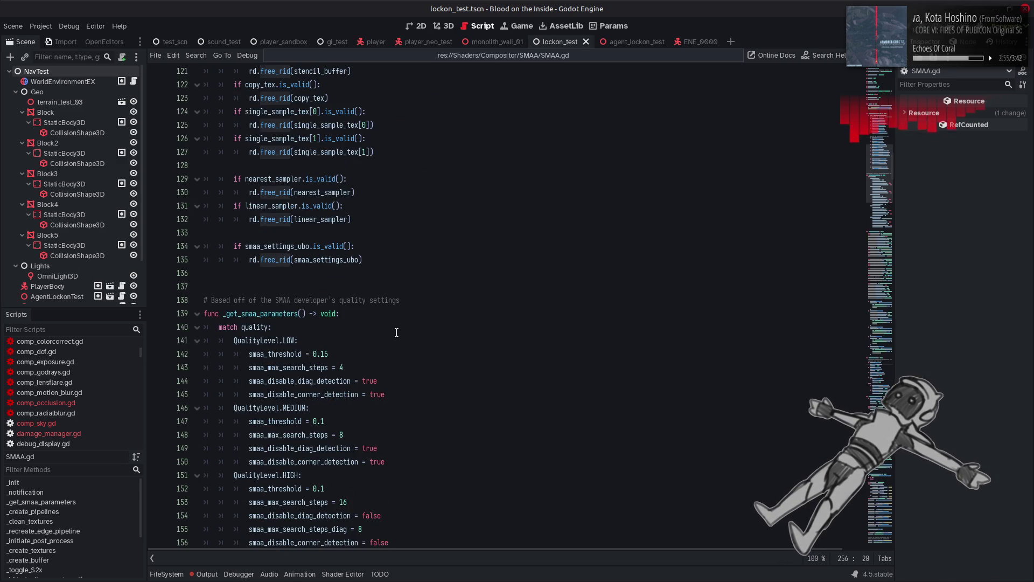
scroll(396, 332, "down", 9)
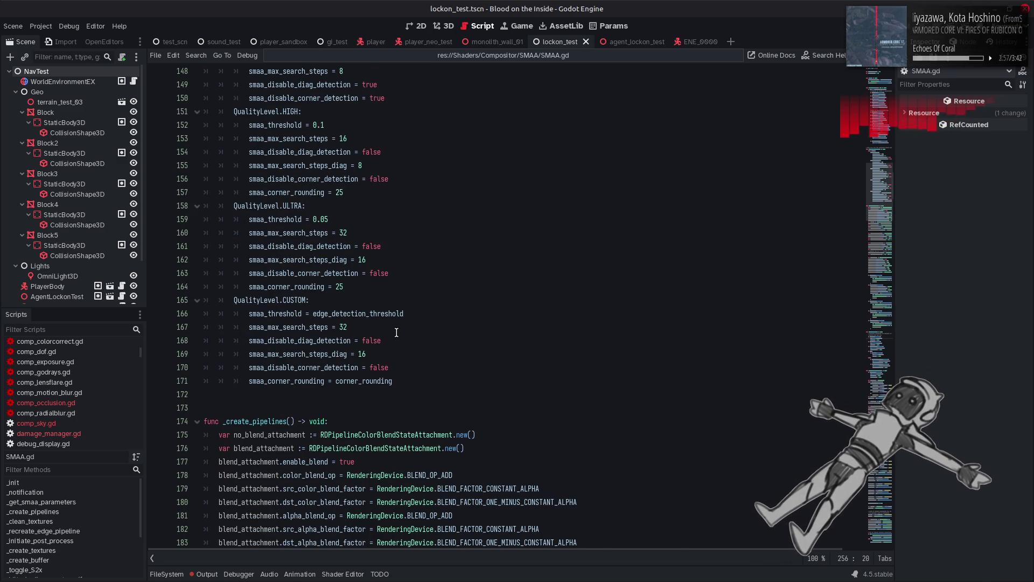
scroll(396, 332, "down", 4)
scroll(396, 333, "down", 4)
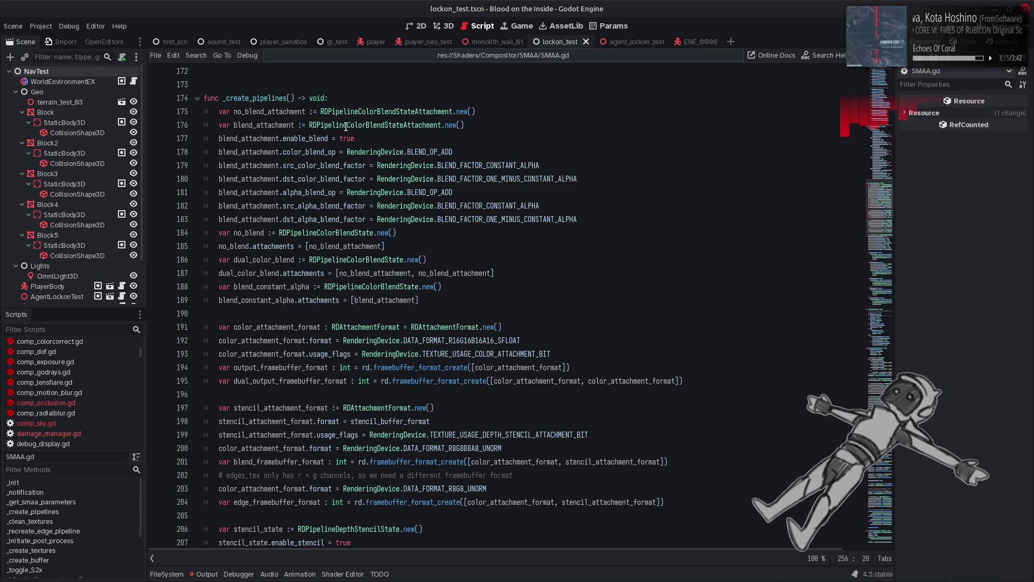
Scroll SMAA.gd and highlight every use of edges_tex and blend_tex.
scroll(627, 323, "down", 5)
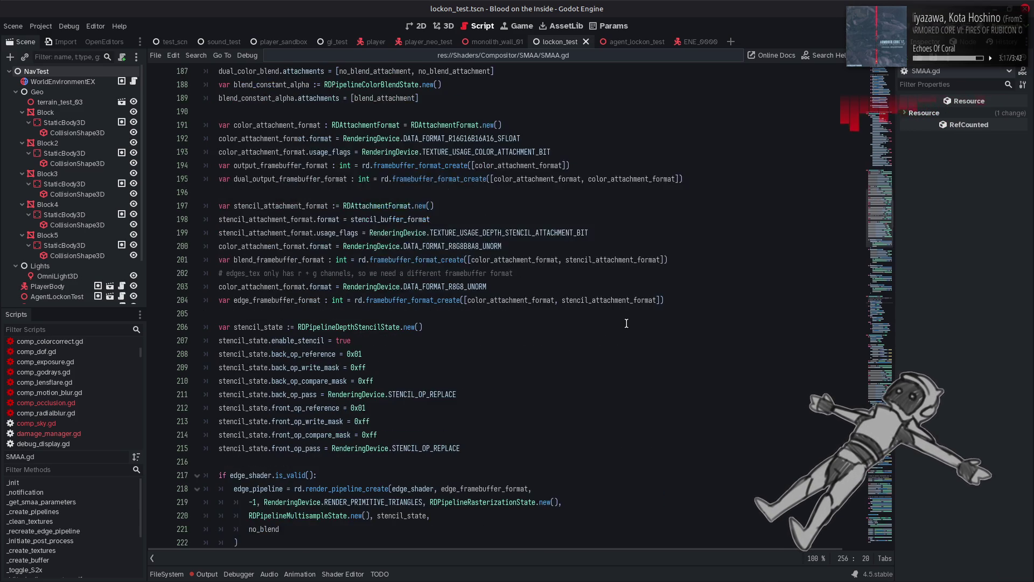
scroll(626, 323, "down", 4)
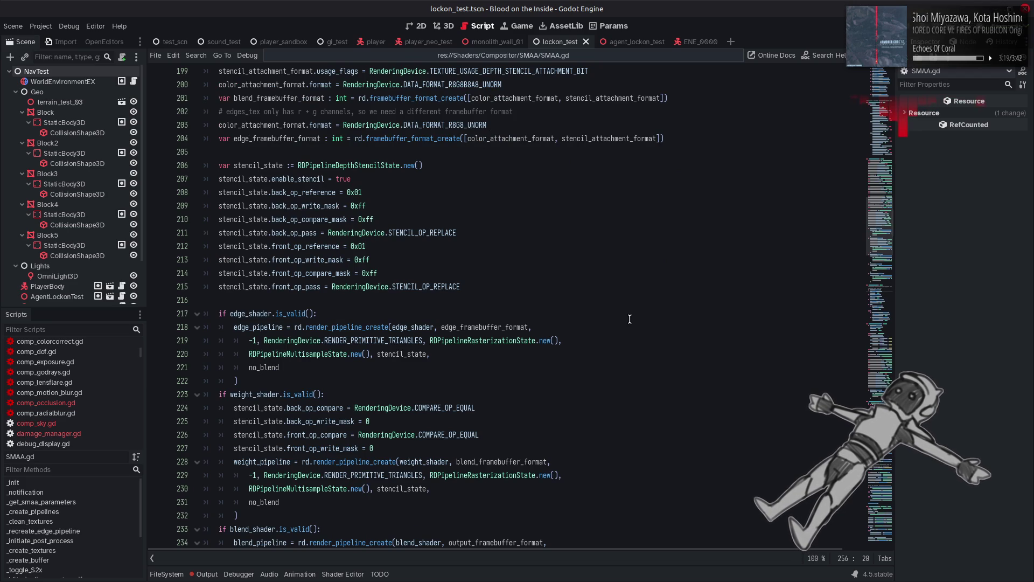
scroll(629, 319, "down", 7)
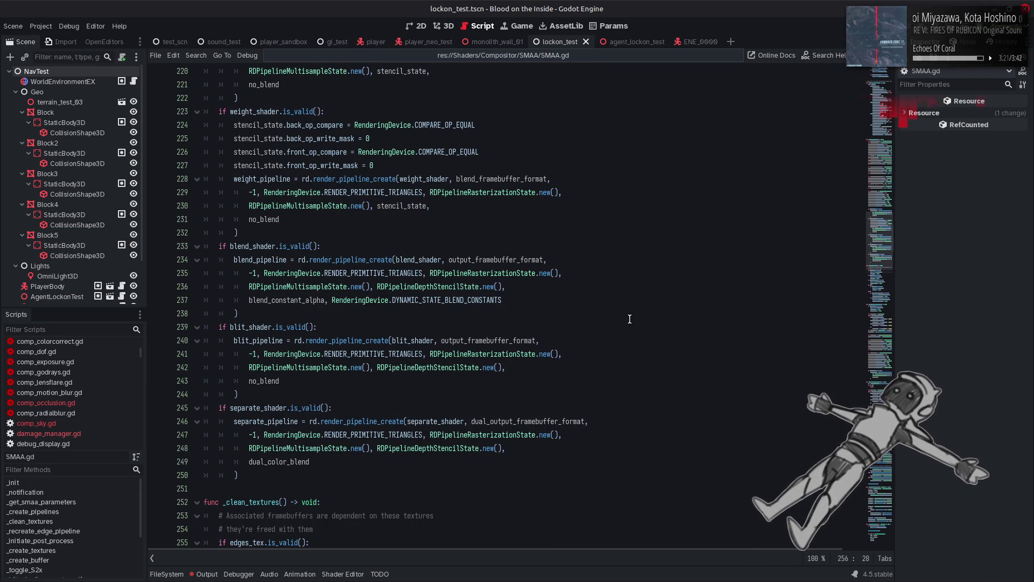
scroll(629, 319, "down", 5)
scroll(631, 319, "down", 2)
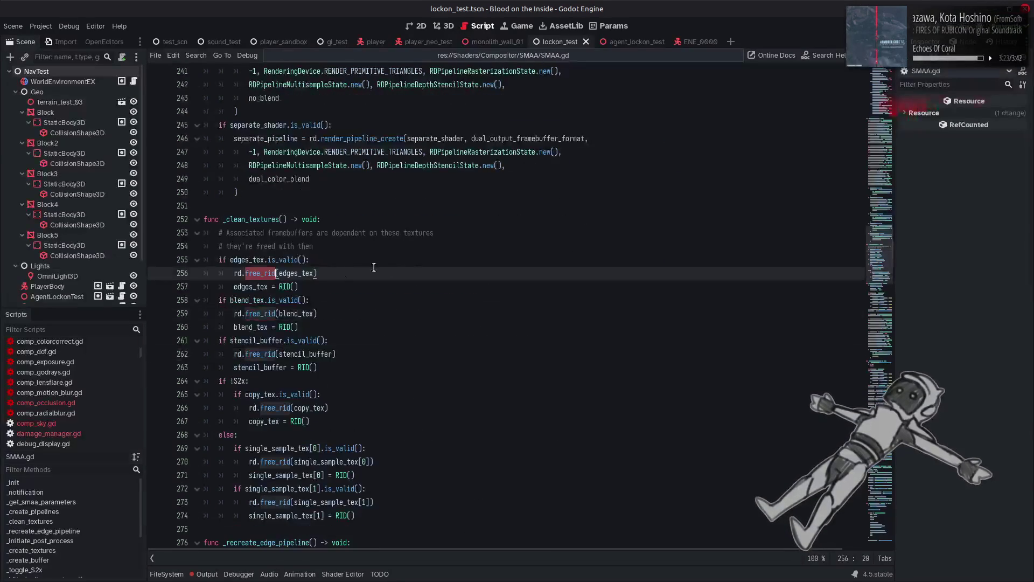
double_click(263, 284)
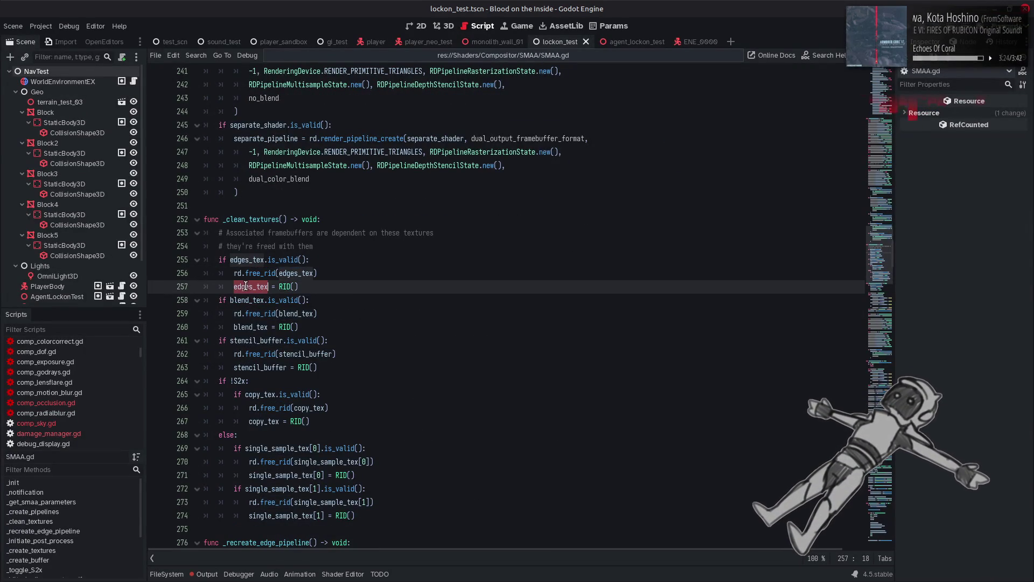
double_click(243, 325)
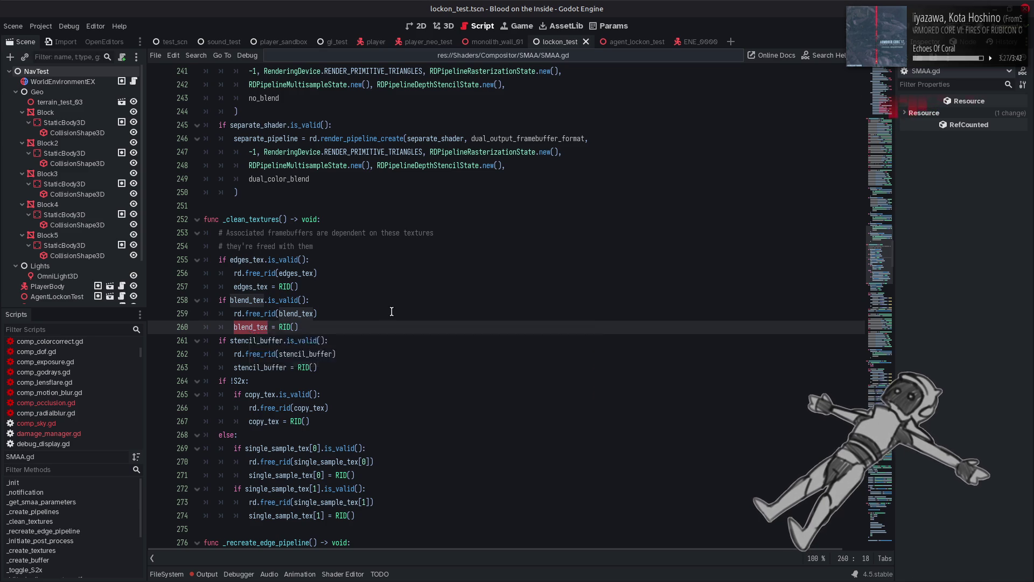
Scroll to line 360's SearchTex and AreaTex loading and bring up actions for texture_get_rd_texture.
scroll(391, 311, "down", 4)
scroll(392, 311, "down", 5)
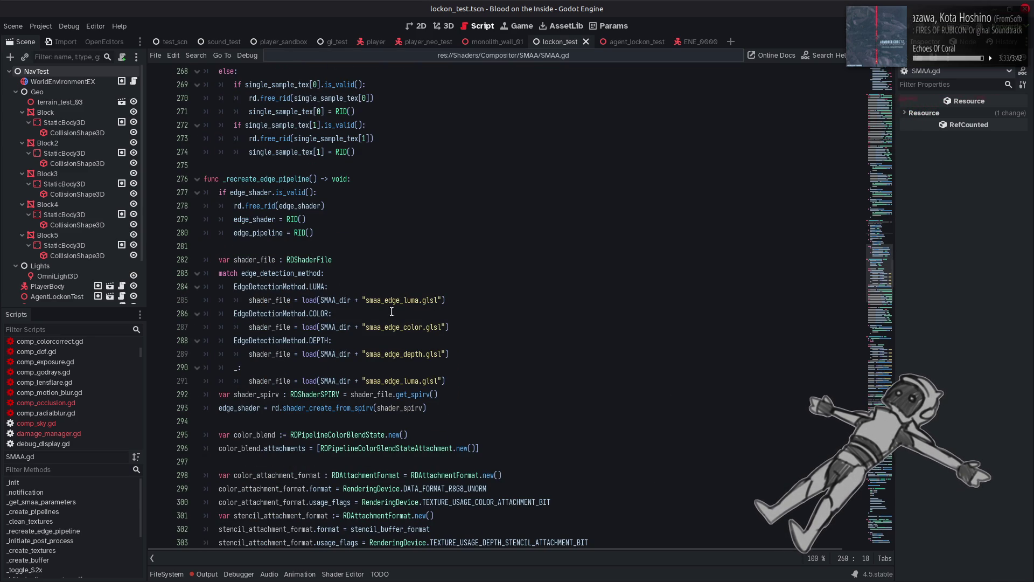
scroll(391, 311, "down", 5)
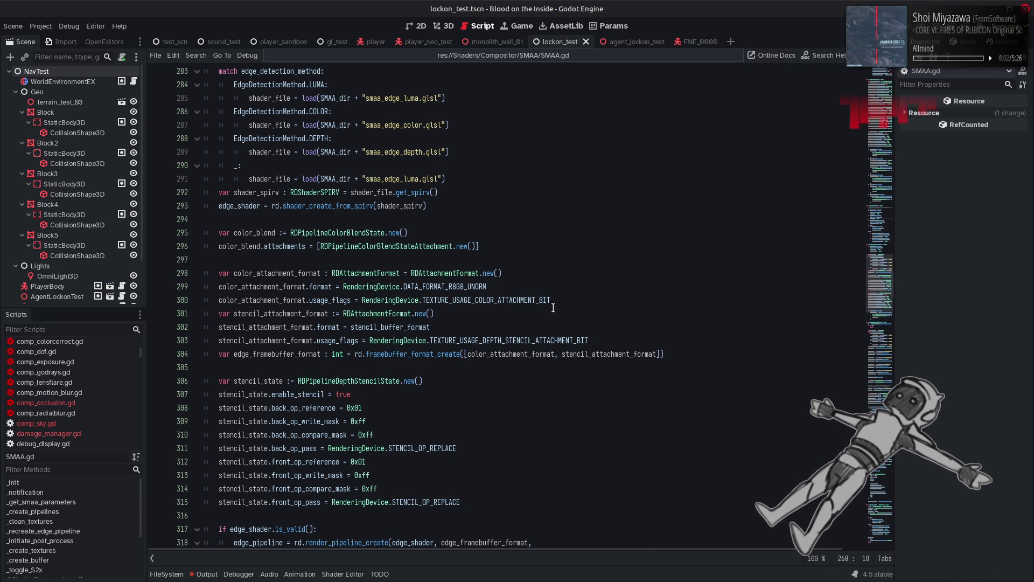
scroll(553, 308, "down", 5)
scroll(553, 307, "down", 5)
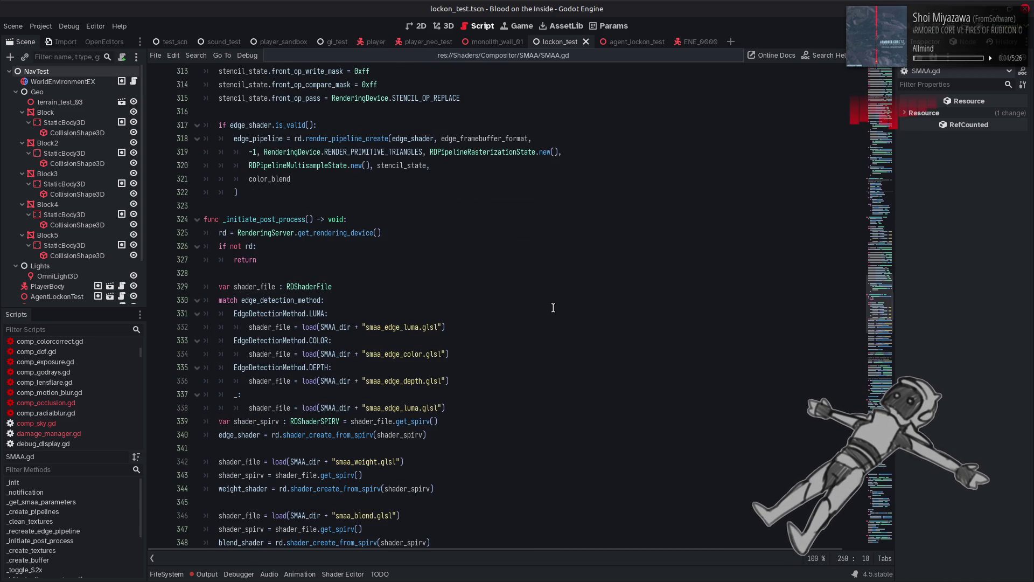
scroll(553, 308, "down", 5)
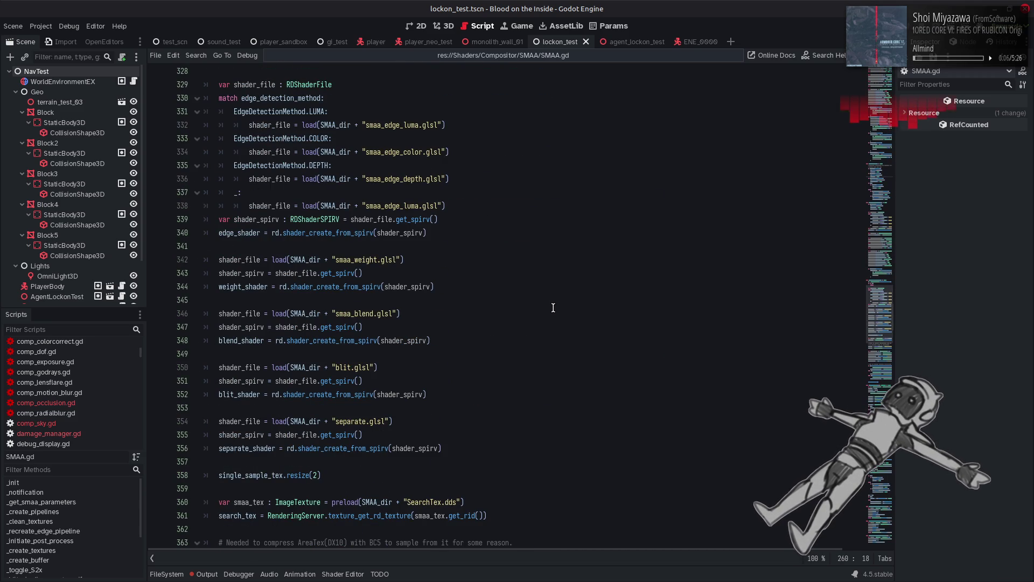
scroll(553, 308, "down", 4)
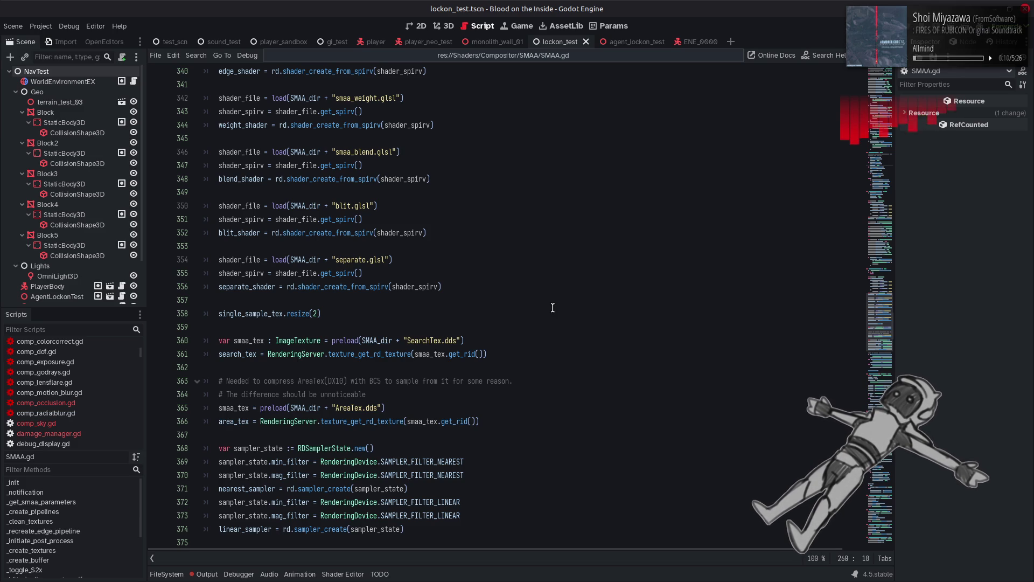
mouse_move(382, 354)
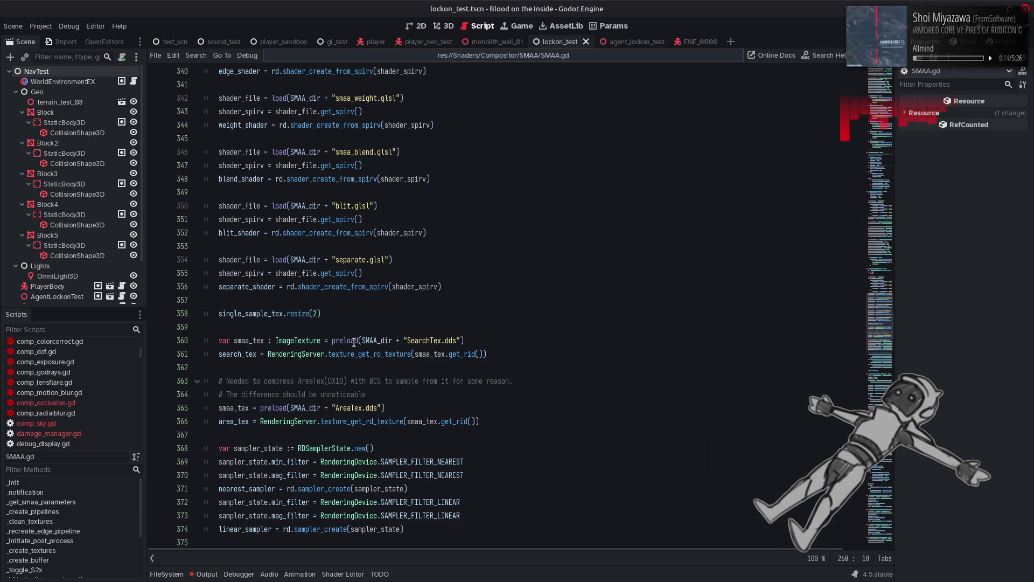
mouse_move(354, 341)
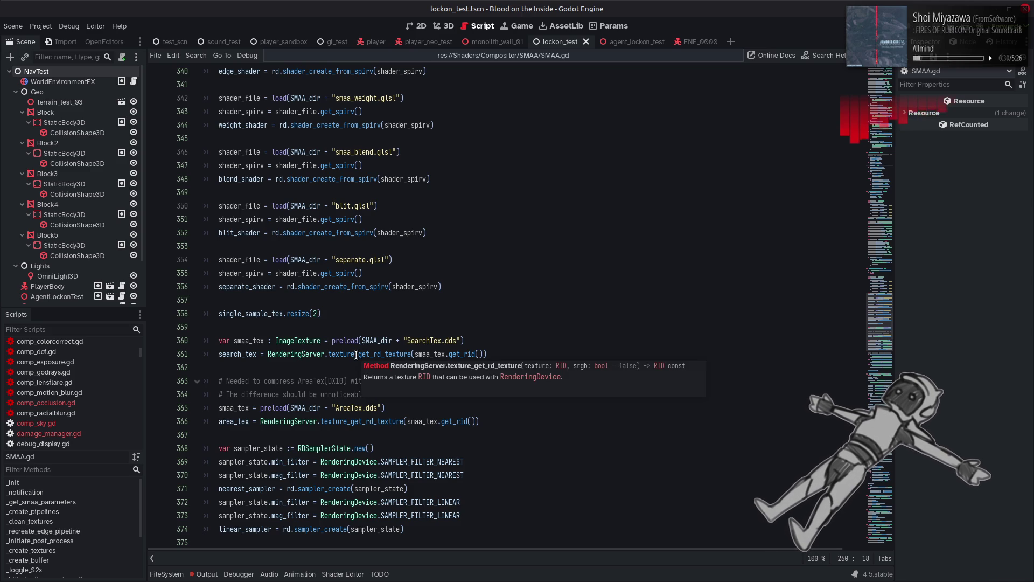
left_click(356, 355)
right_click(356, 355)
Look up texture_get_rd_texture in the RenderingServer reference and read the nearby texture methods.
left_click(412, 491)
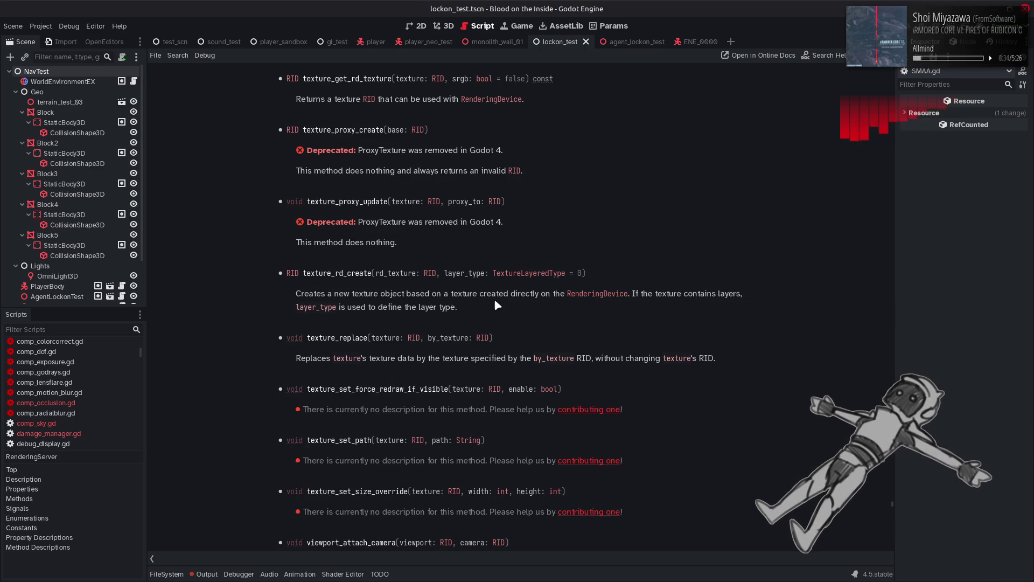
scroll(639, 139, "up", 2)
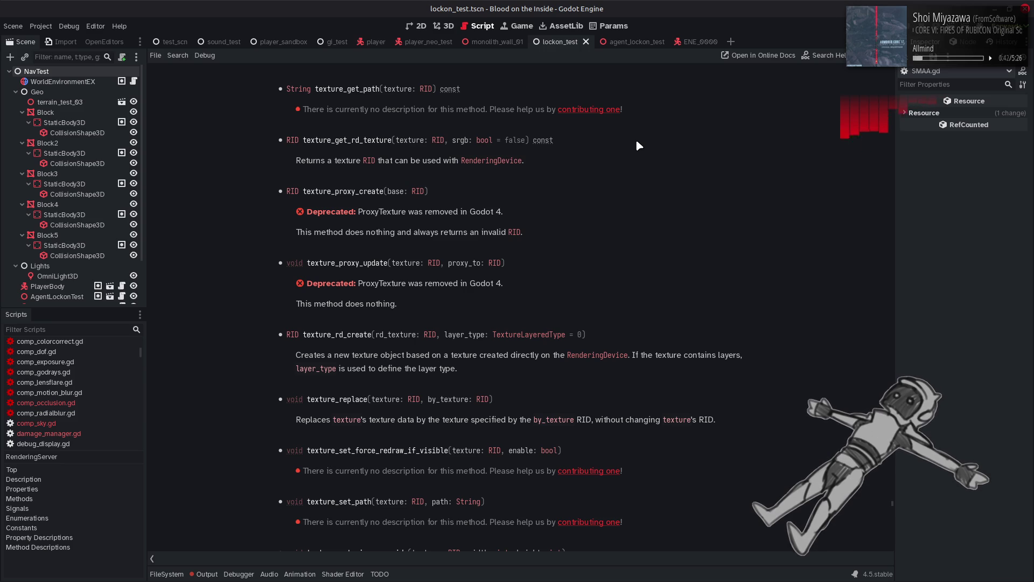
scroll(639, 145, "down", 2)
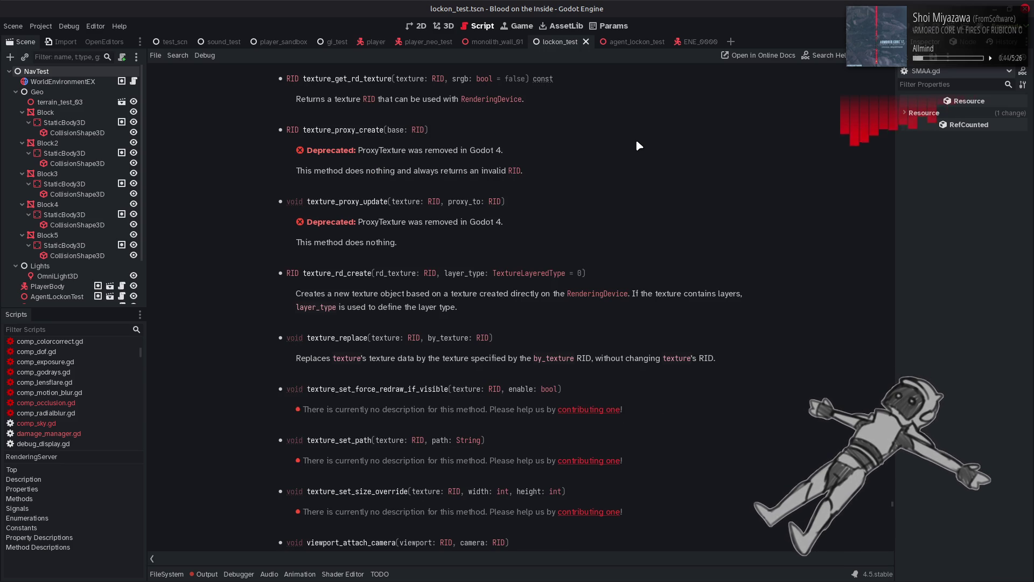
scroll(638, 145, "up", 8)
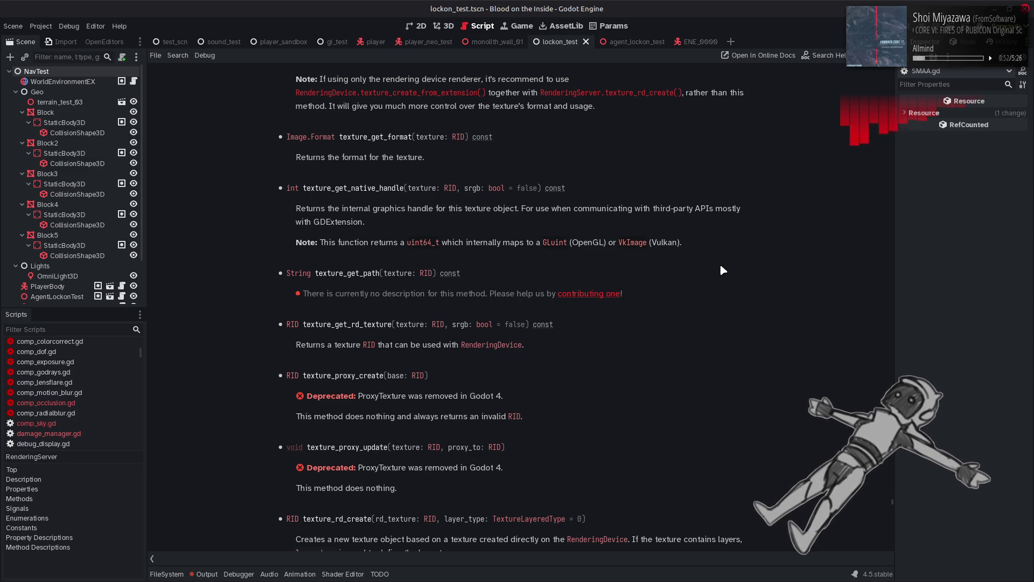
scroll(721, 317, "up", 6)
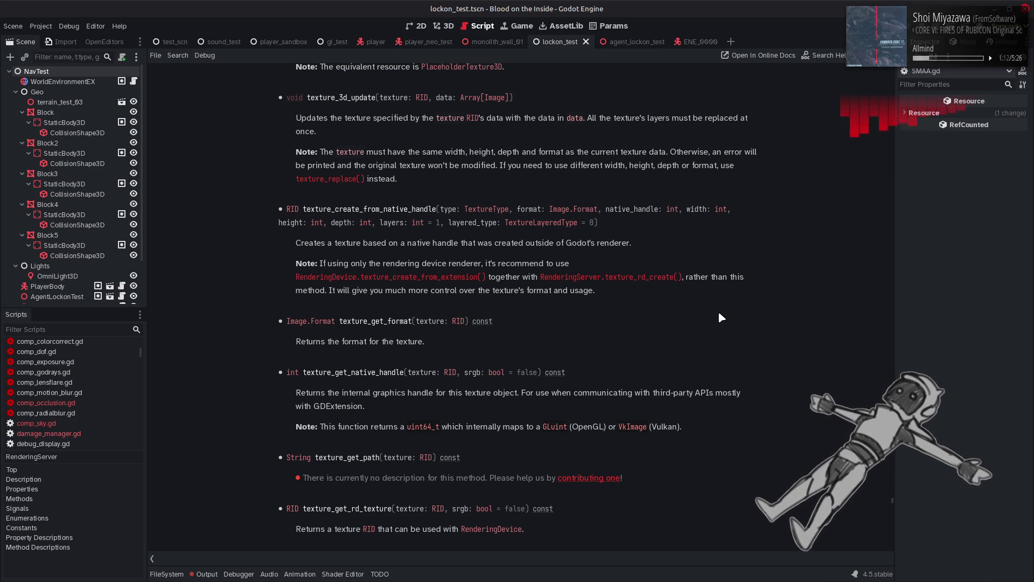
scroll(719, 313, "down", 3)
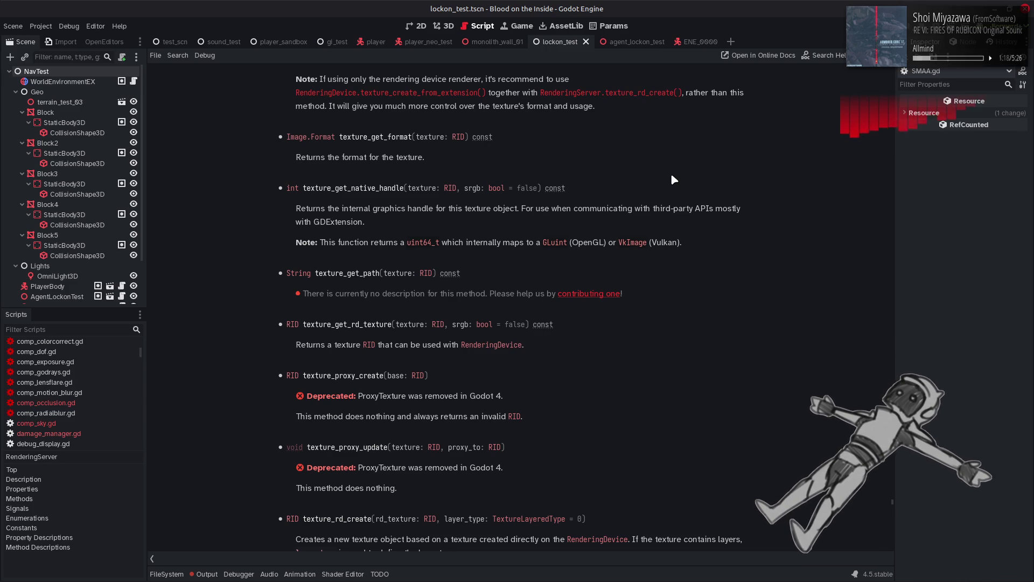
scroll(671, 172, "up", 3)
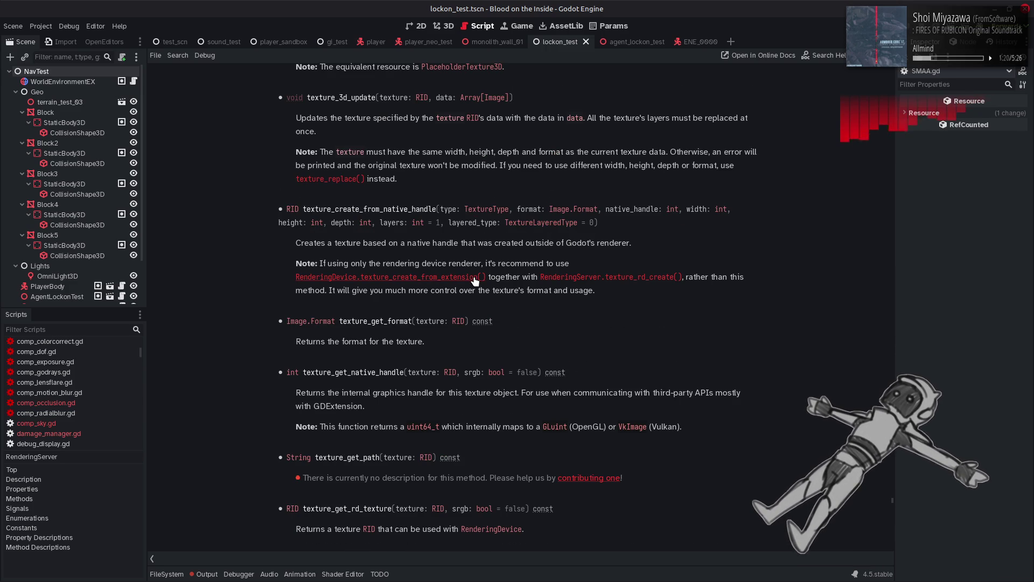
Jump to texture_rd_create and follow its RenderingDevice texture_create_from_extension link.
left_click(636, 277)
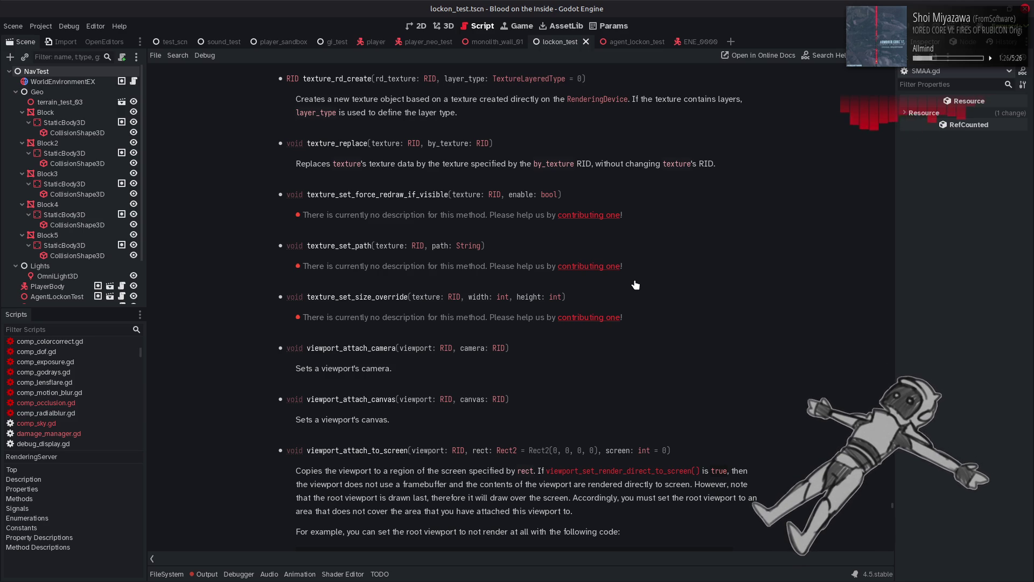
scroll(636, 284, "up", 10)
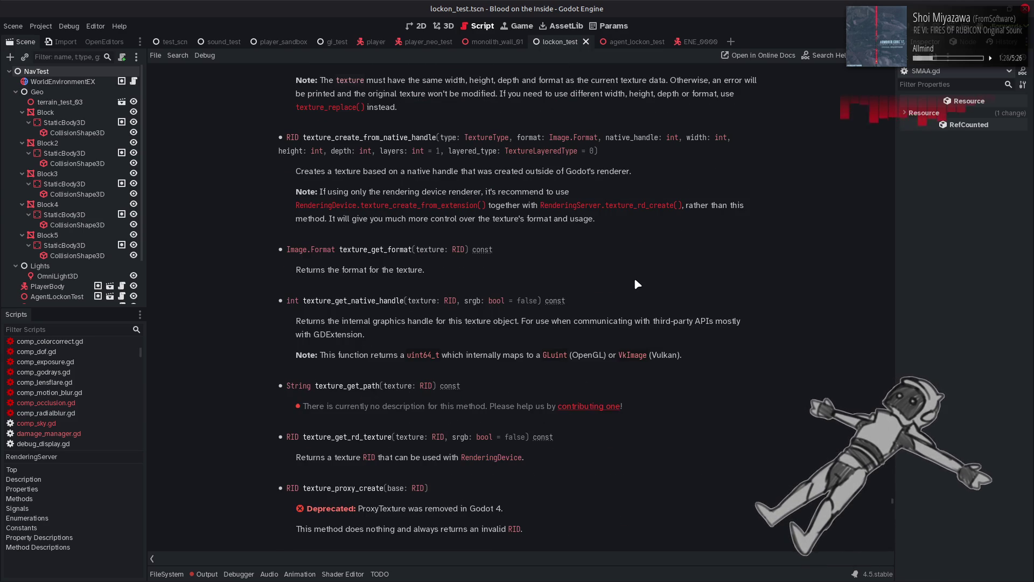
left_click(423, 209)
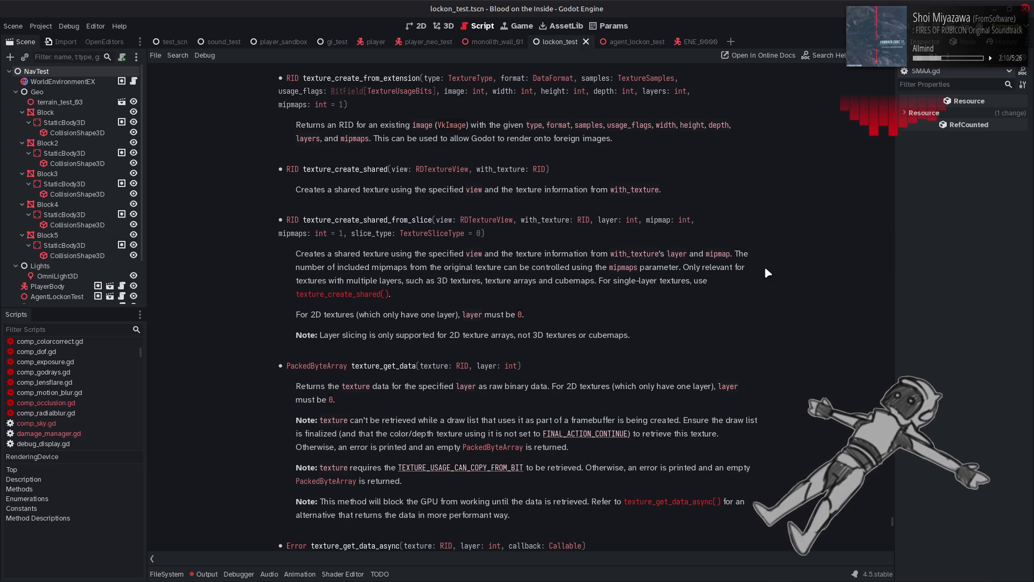
Read the RenderingDevice texture_create_from_extension, texture_create and texture_copy entries.
scroll(765, 271, "down", 6)
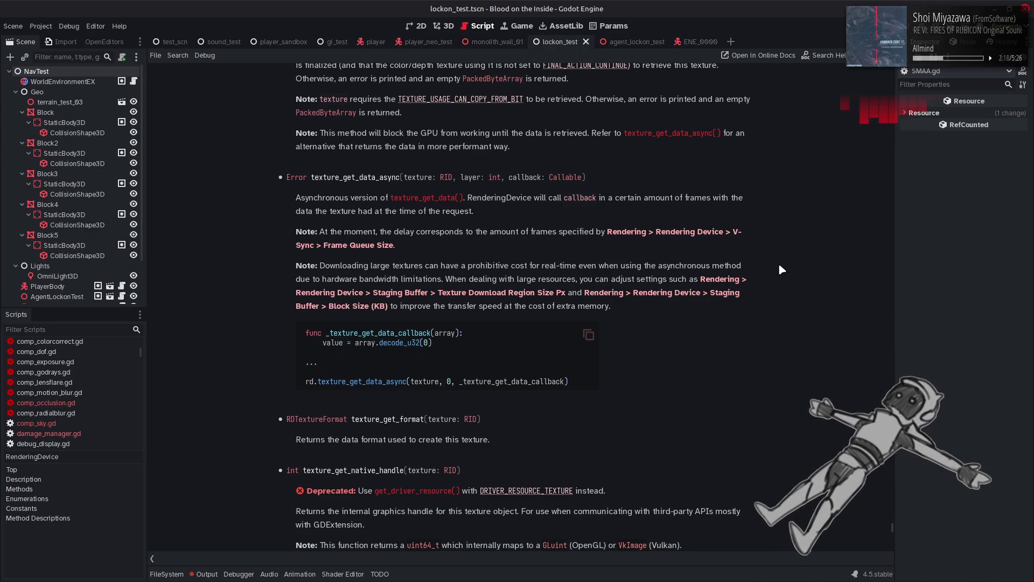
scroll(779, 266, "up", 6)
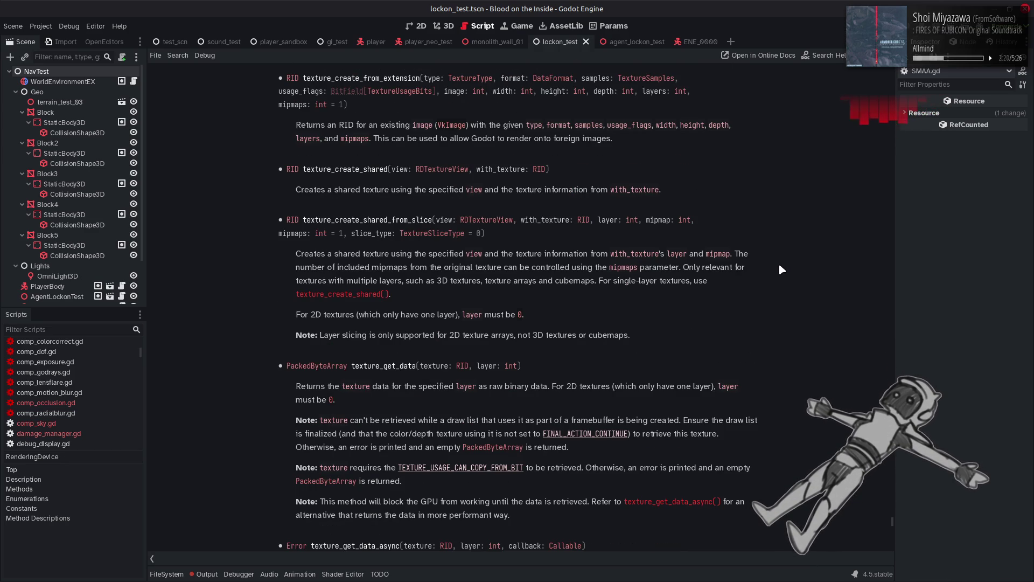
scroll(781, 269, "up", 3)
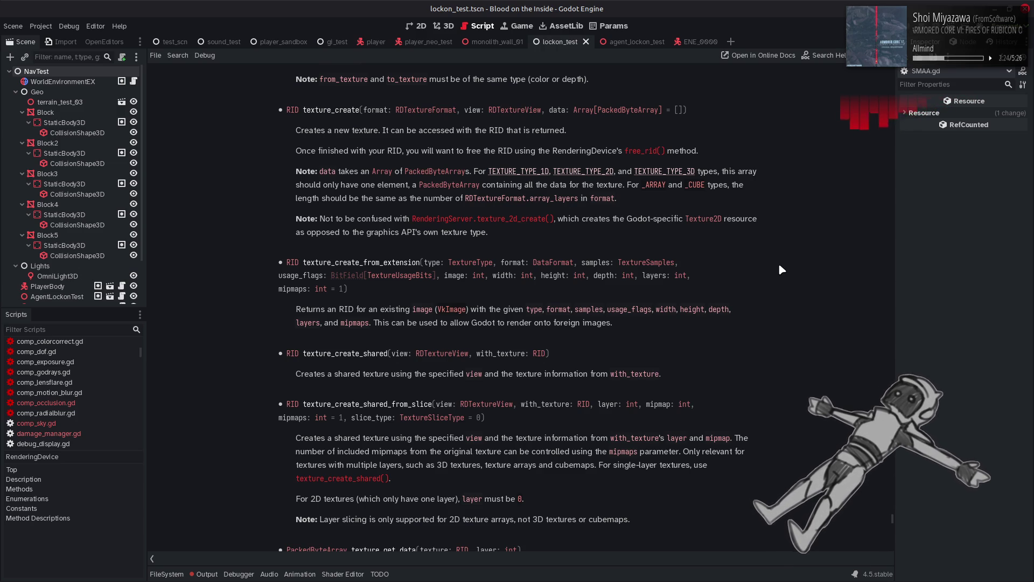
scroll(781, 269, "up", 2)
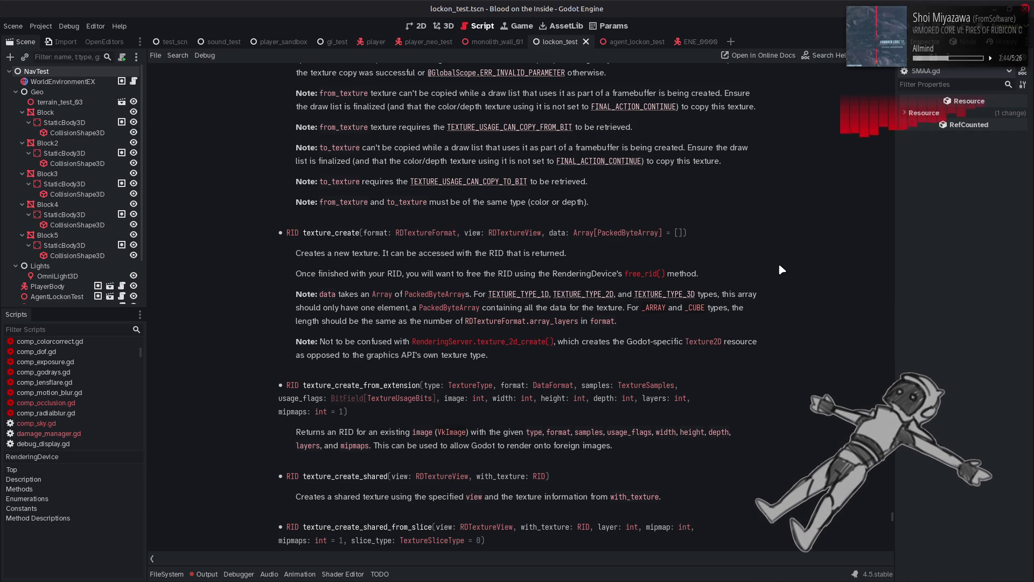
Scroll up the RenderingDevice reference to shader_create_from_spirv, storage_buffer_create, submit and sync.
scroll(782, 270, "up", 5)
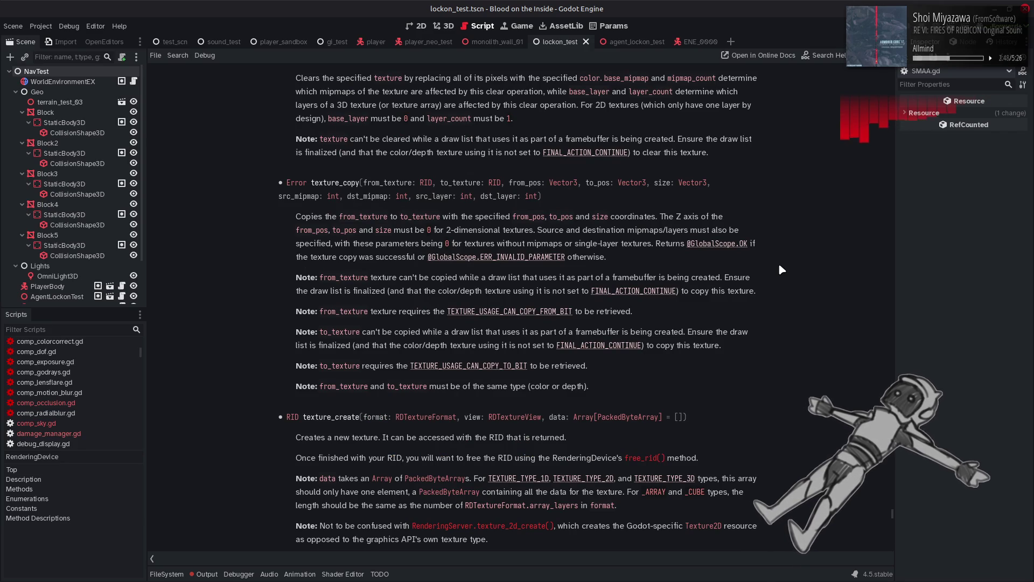
scroll(781, 270, "up", 6)
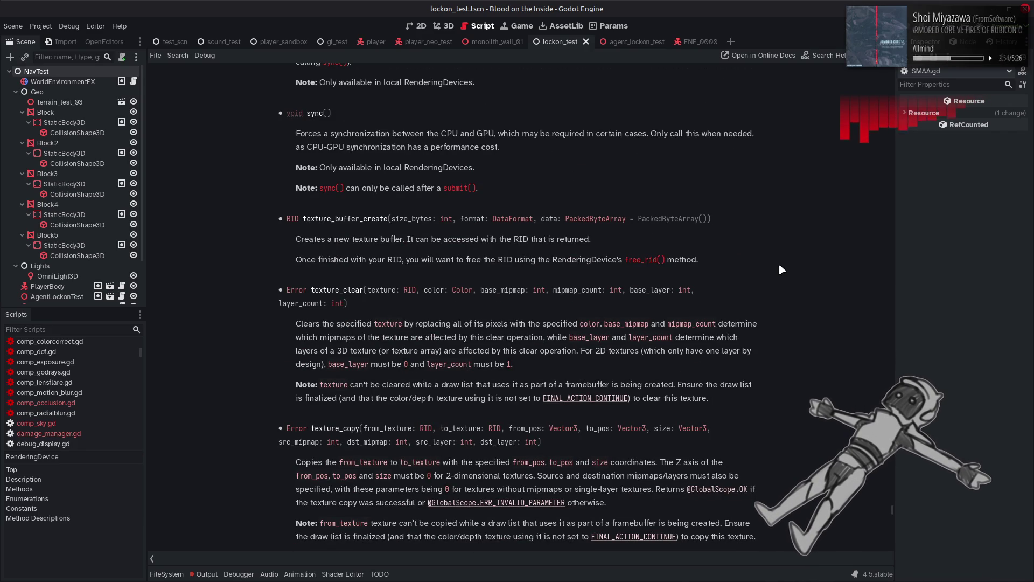
scroll(781, 269, "up", 4)
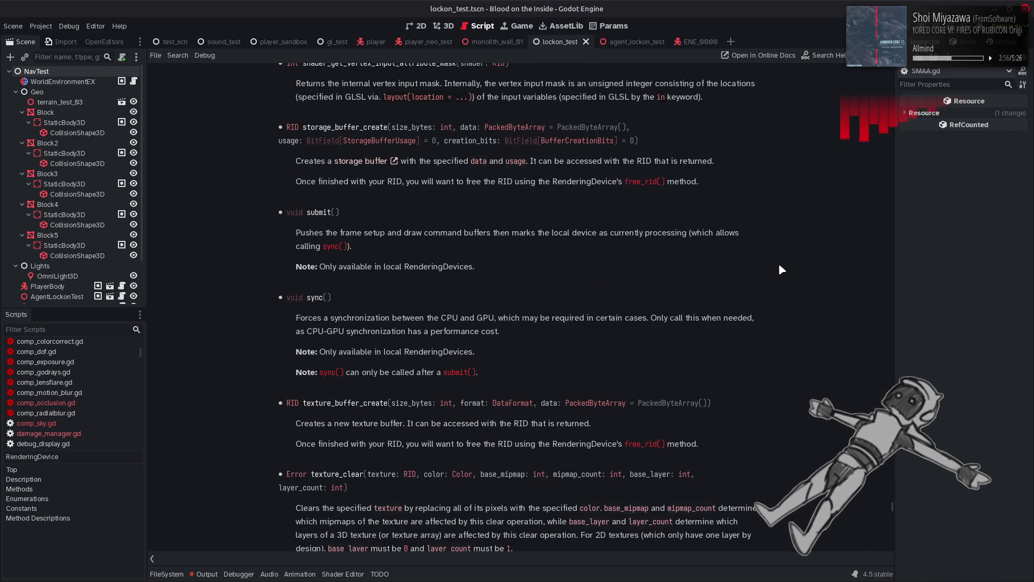
scroll(781, 269, "up", 4)
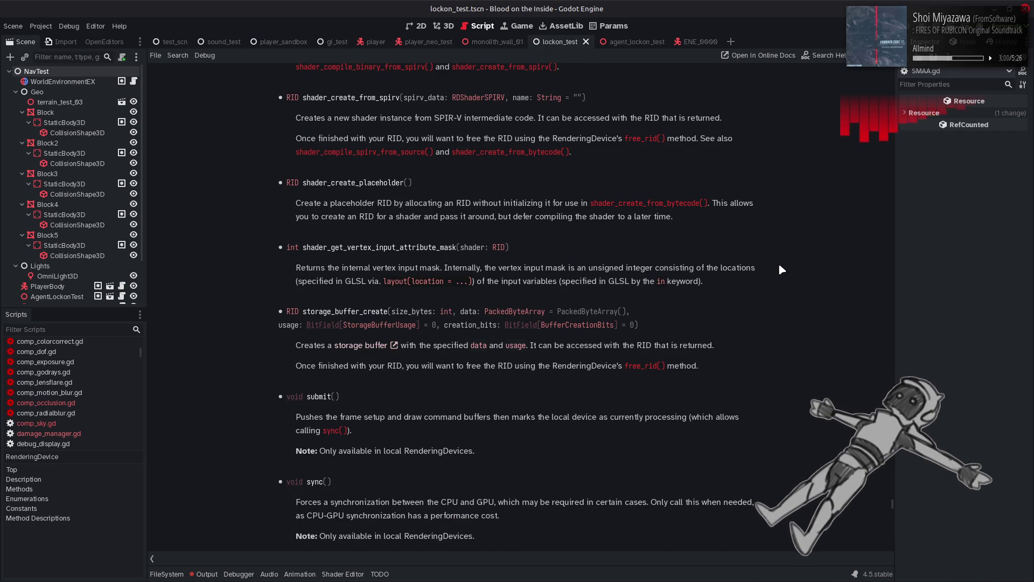
Search the help for 'image', read the Image class page, then follow its ImageTexture link.
key("F1")
type("image")
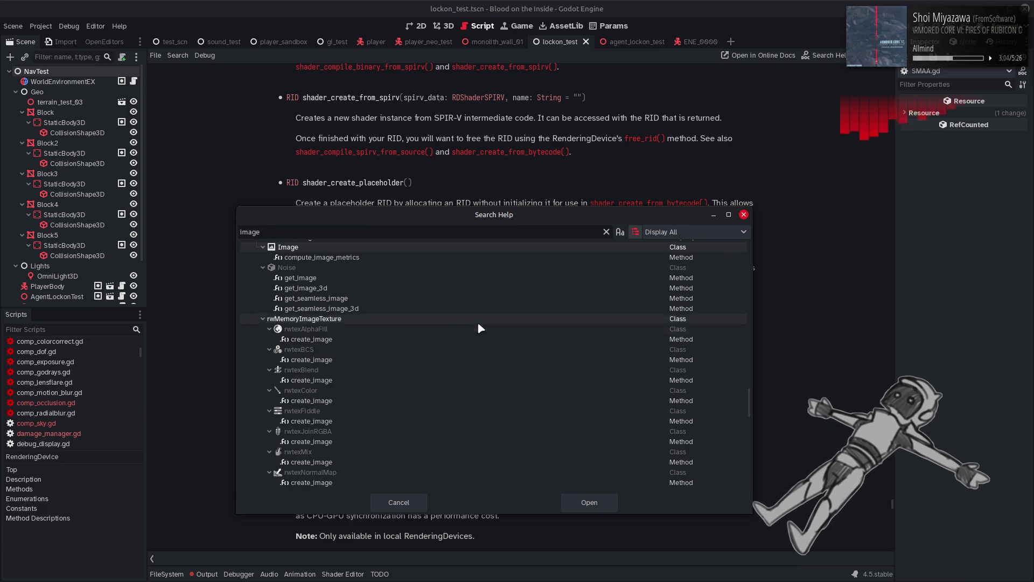
scroll(436, 323, "up", 5)
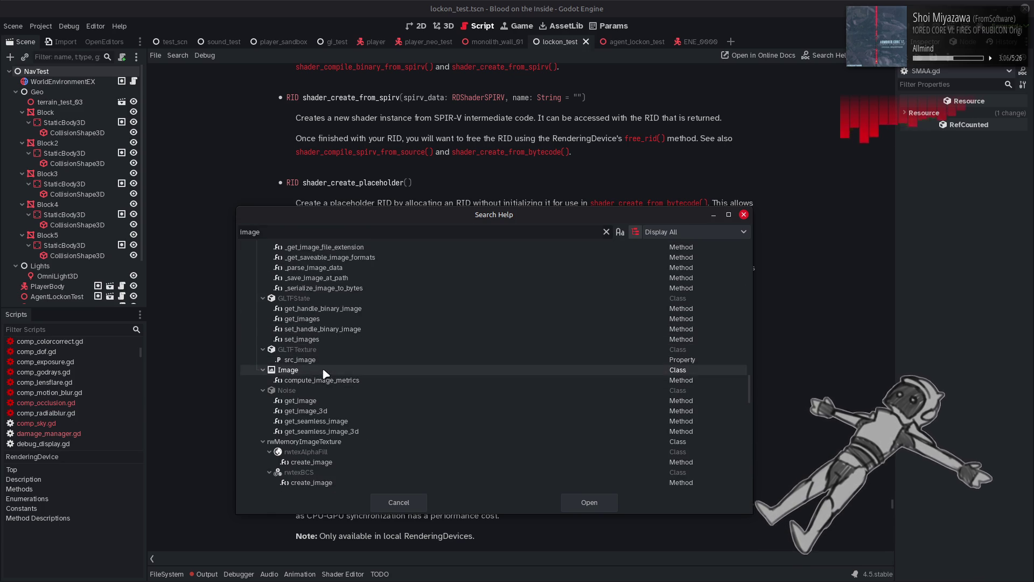
double_click(371, 369)
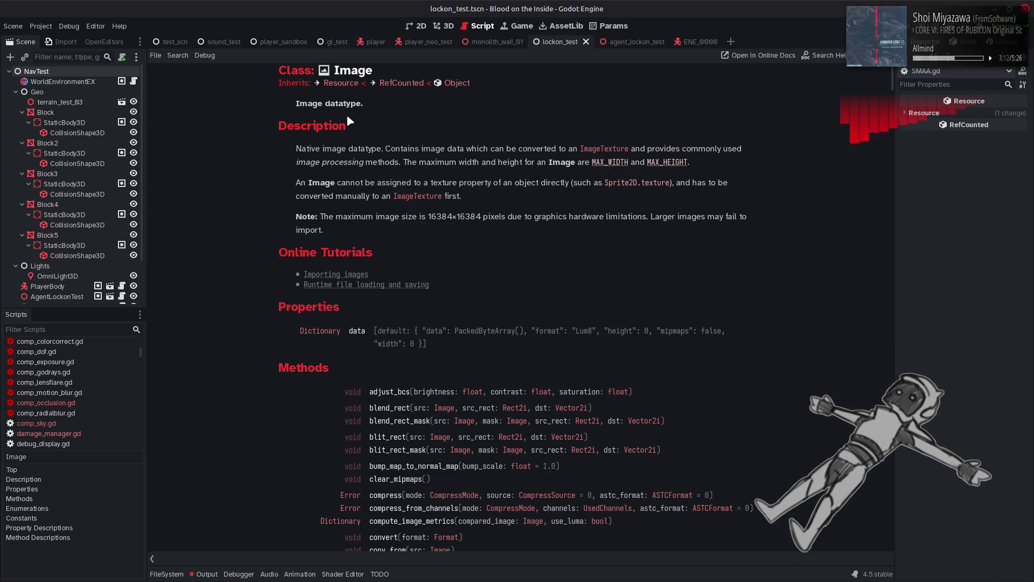
left_click(412, 196)
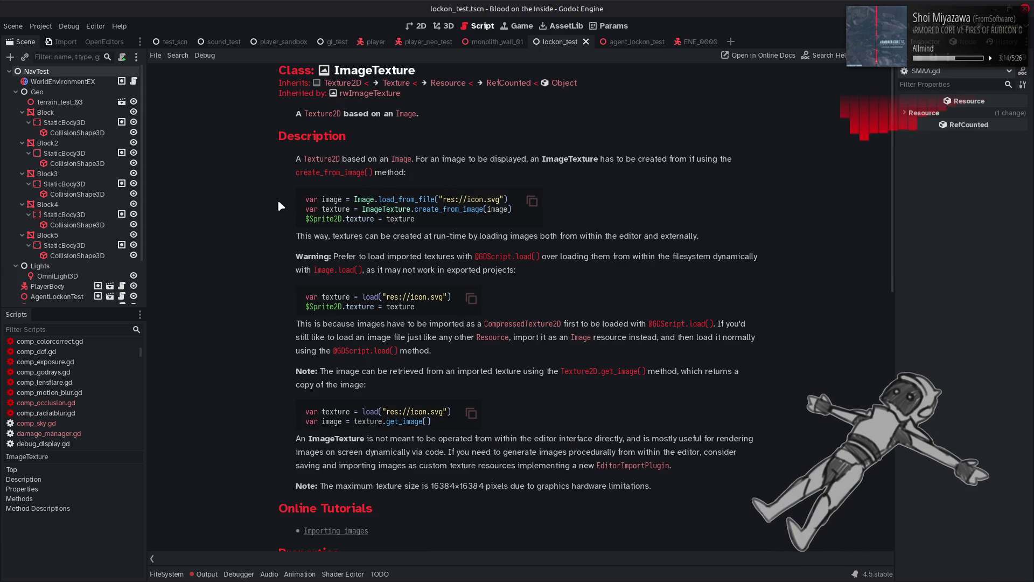
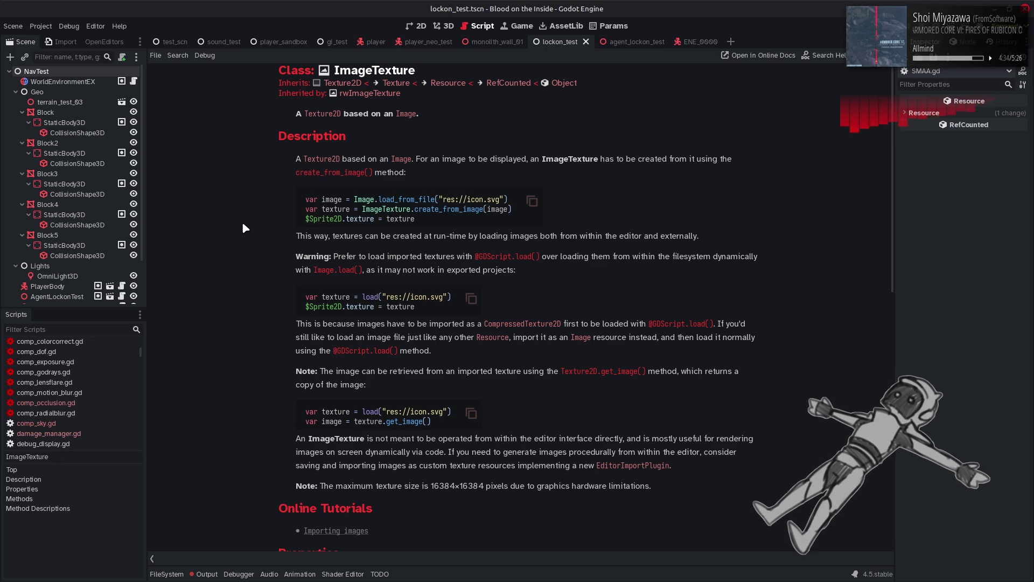
From the ImageTexture page, open the Texture2D reference at its get_image() method.
scroll(242, 225, "down", 5)
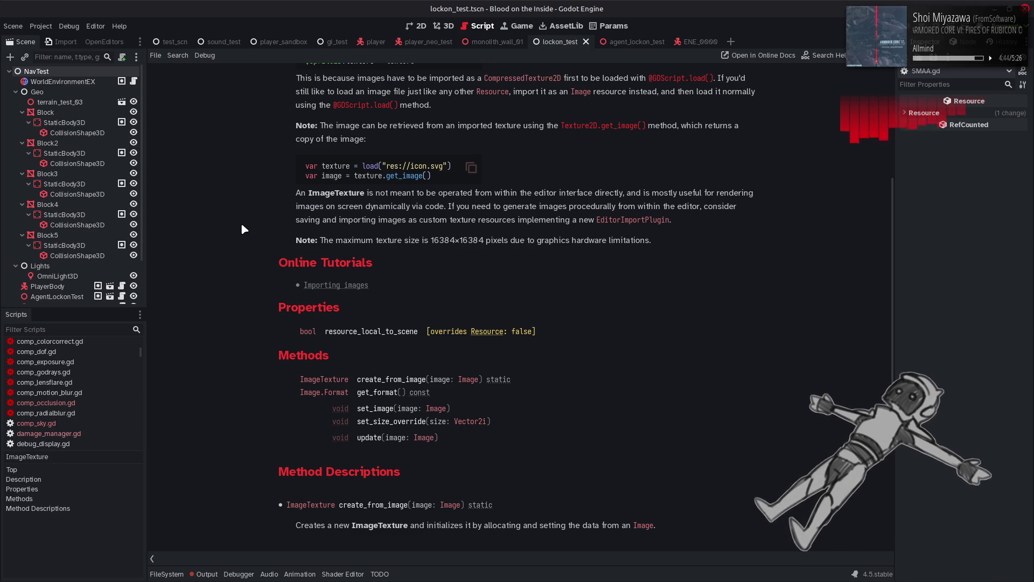
scroll(240, 224, "up", 5)
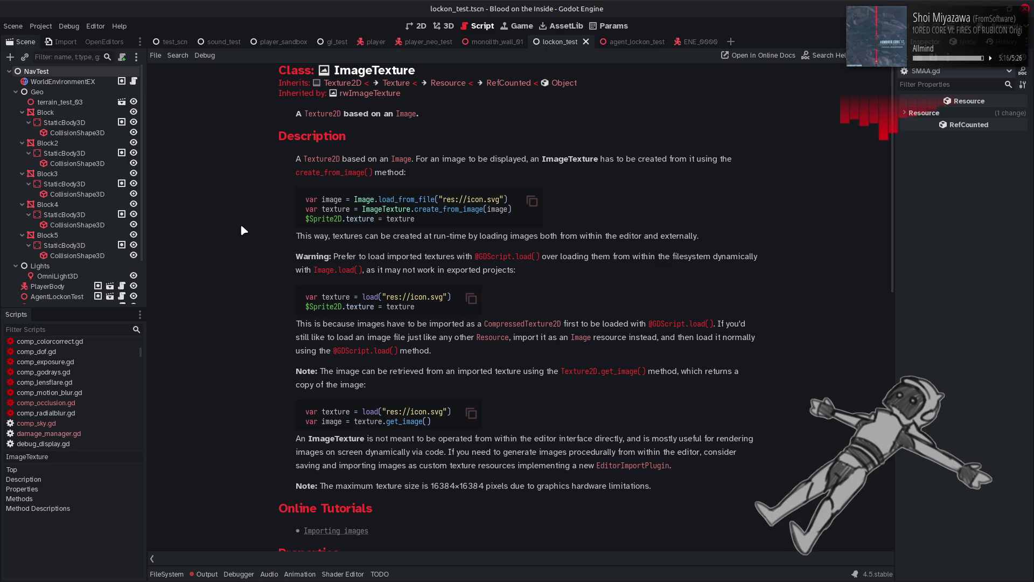
left_click(612, 371)
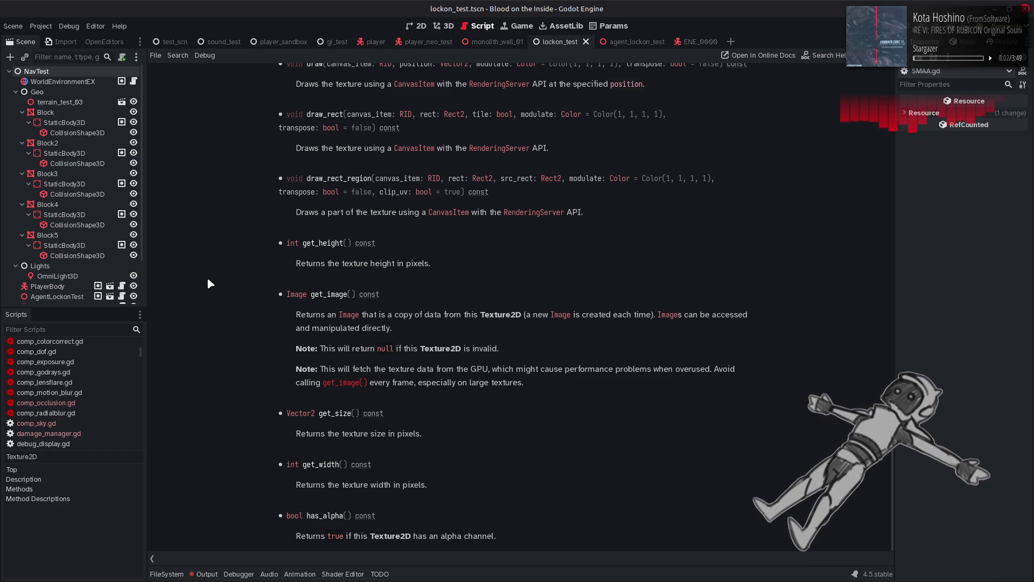
left_click(350, 315)
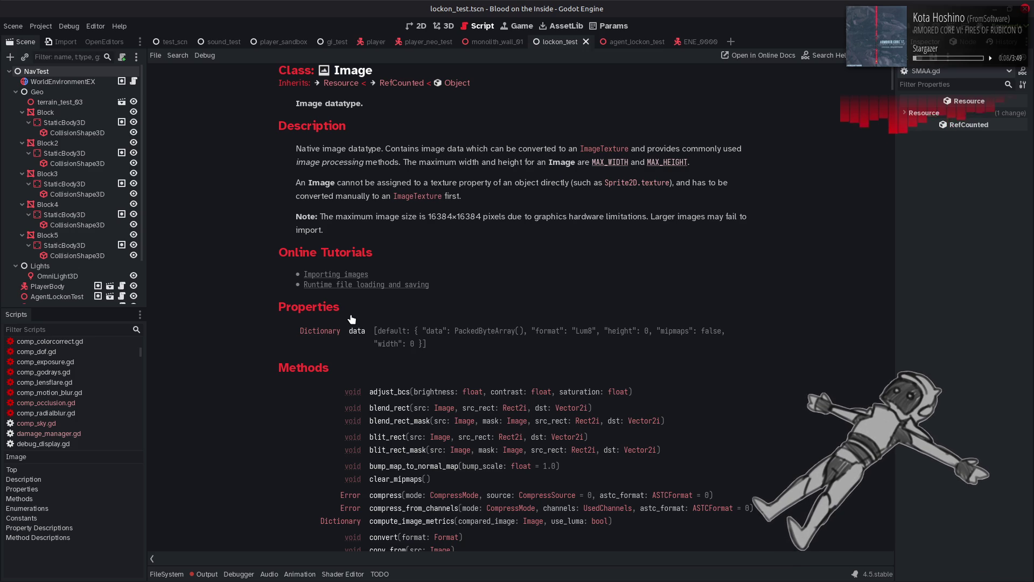
scroll(197, 263, "down", 5)
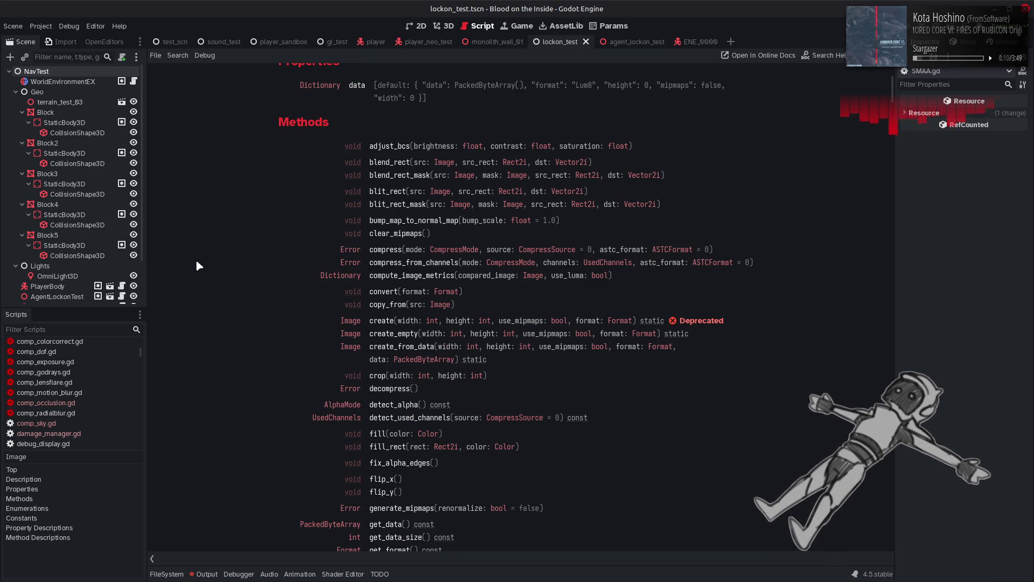
scroll(197, 264, "down", 5)
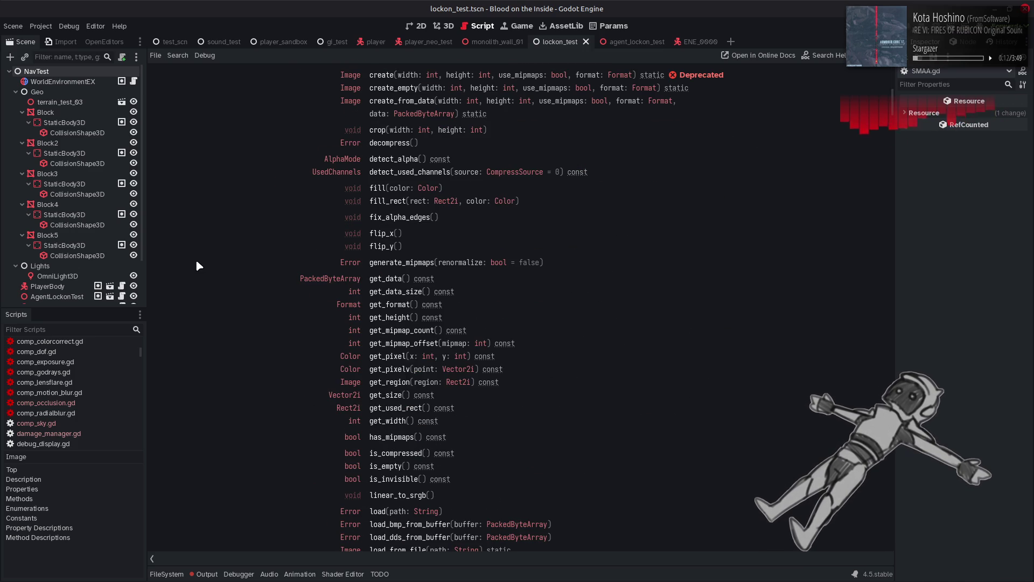
scroll(197, 265, "down", 5)
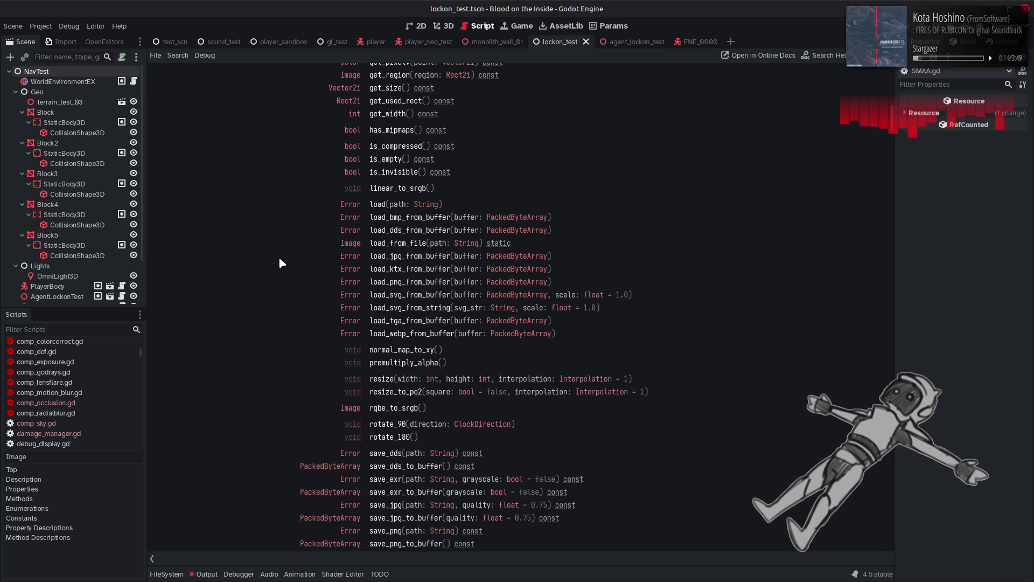
scroll(279, 263, "down", 5)
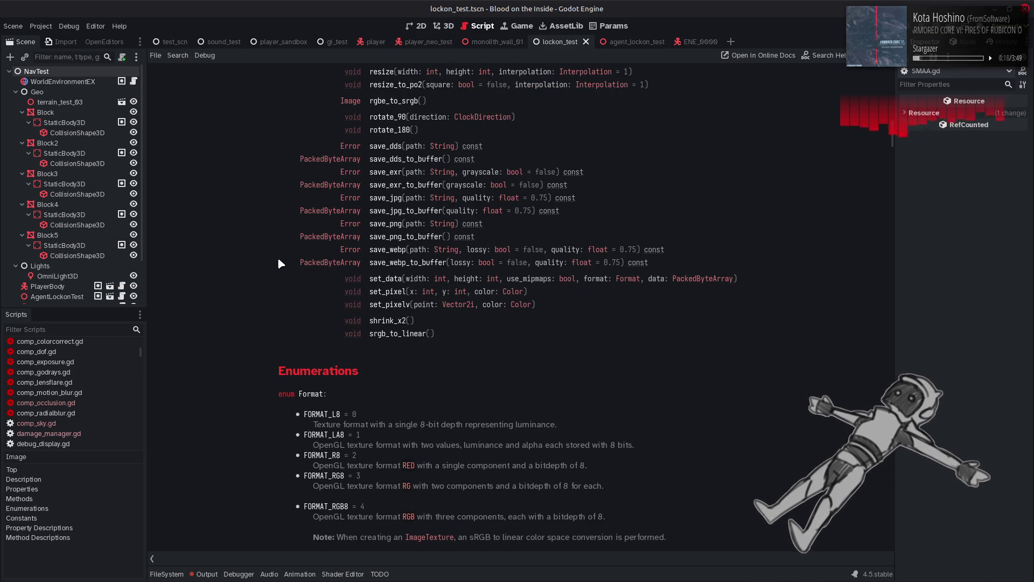
scroll(280, 264, "up", 2)
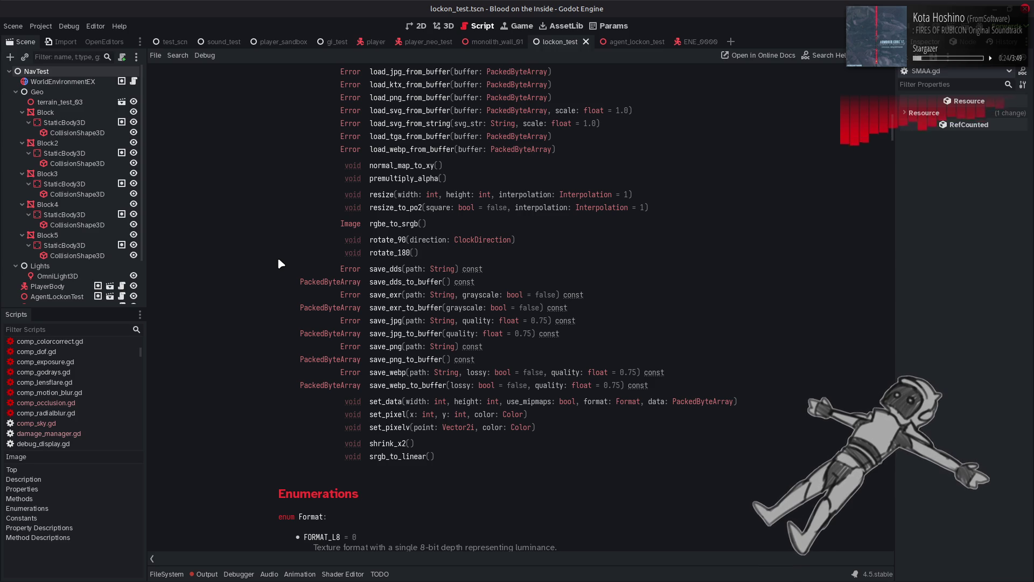
scroll(279, 261, "up", 3)
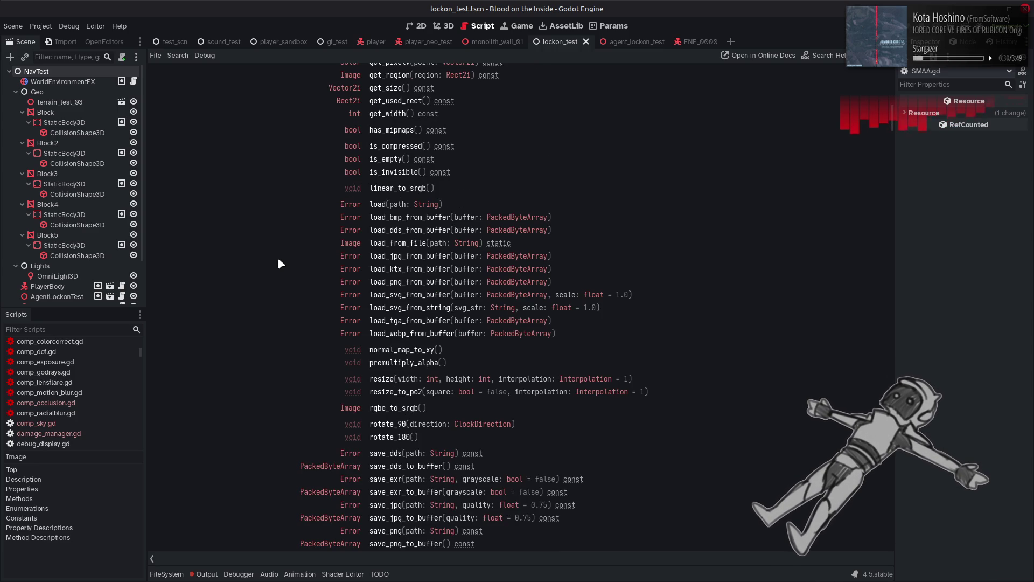
scroll(279, 263, "up", 1)
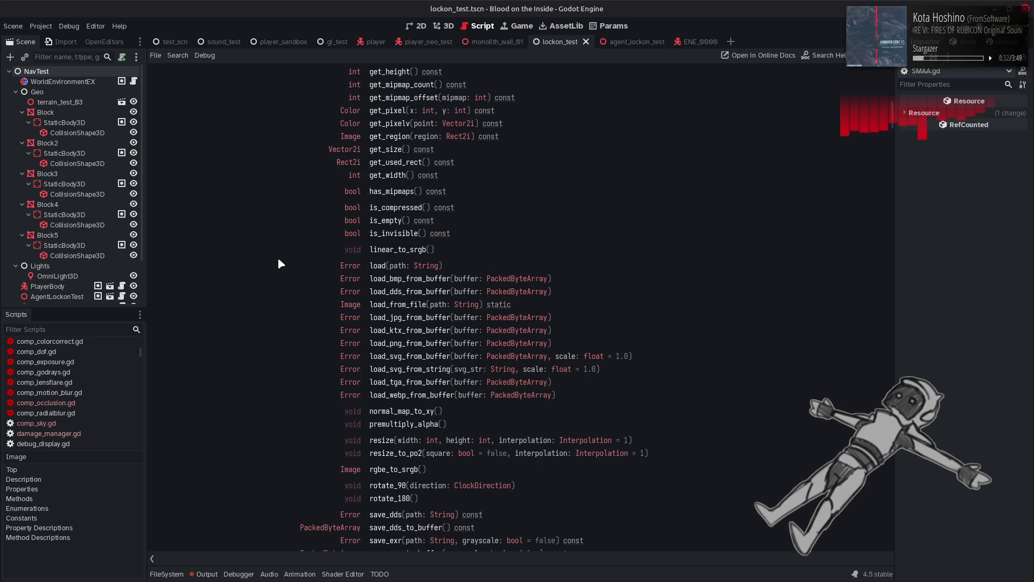
scroll(279, 263, "up", 2)
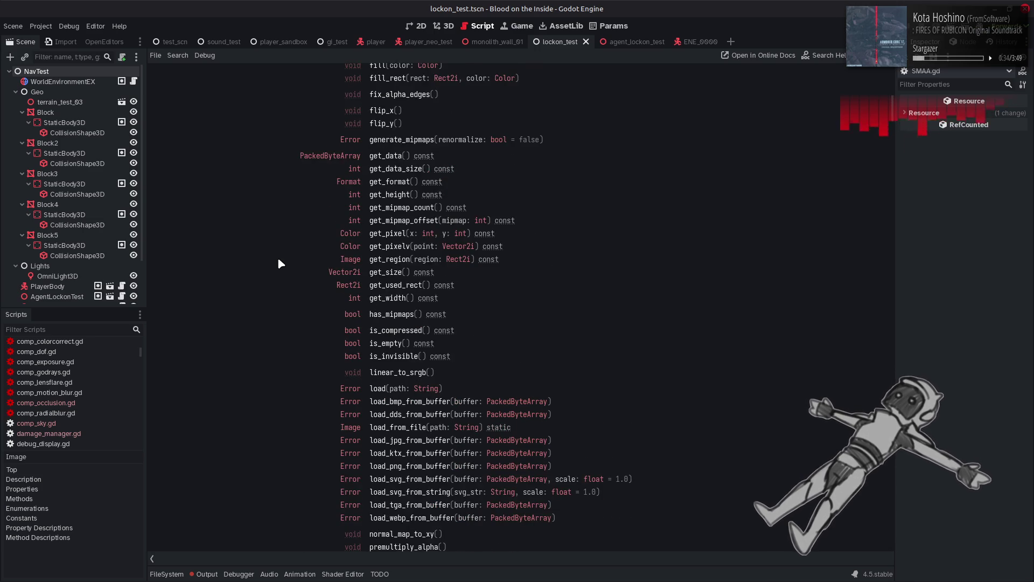
scroll(279, 263, "up", 3)
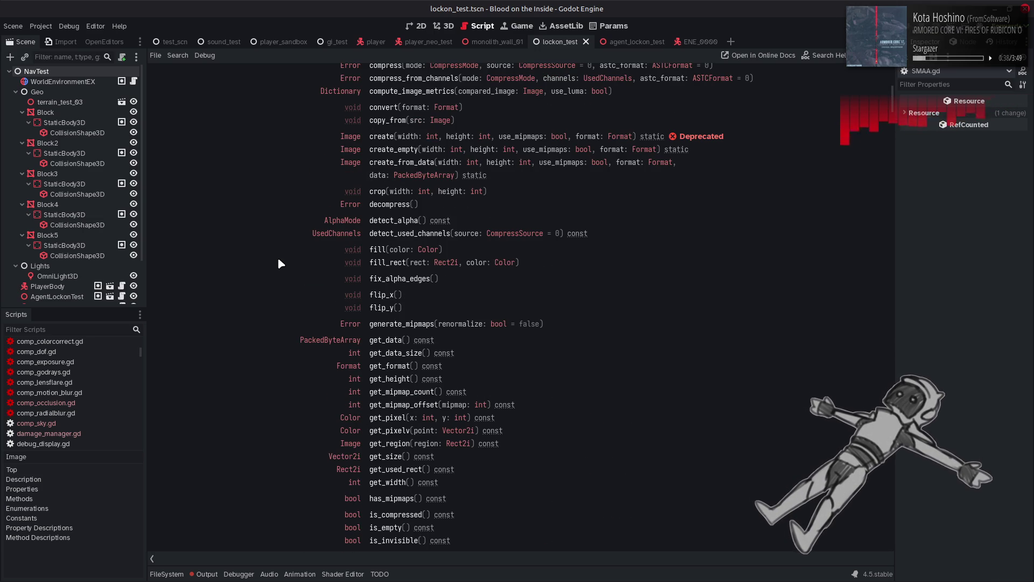
scroll(278, 262, "up", 2)
scroll(278, 263, "up", 2)
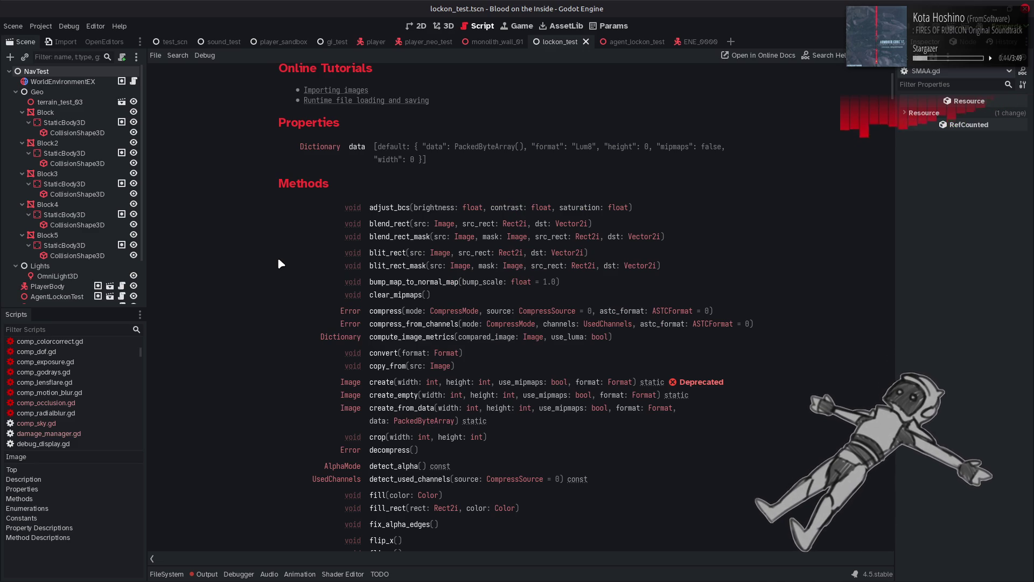
scroll(279, 262, "down", 15)
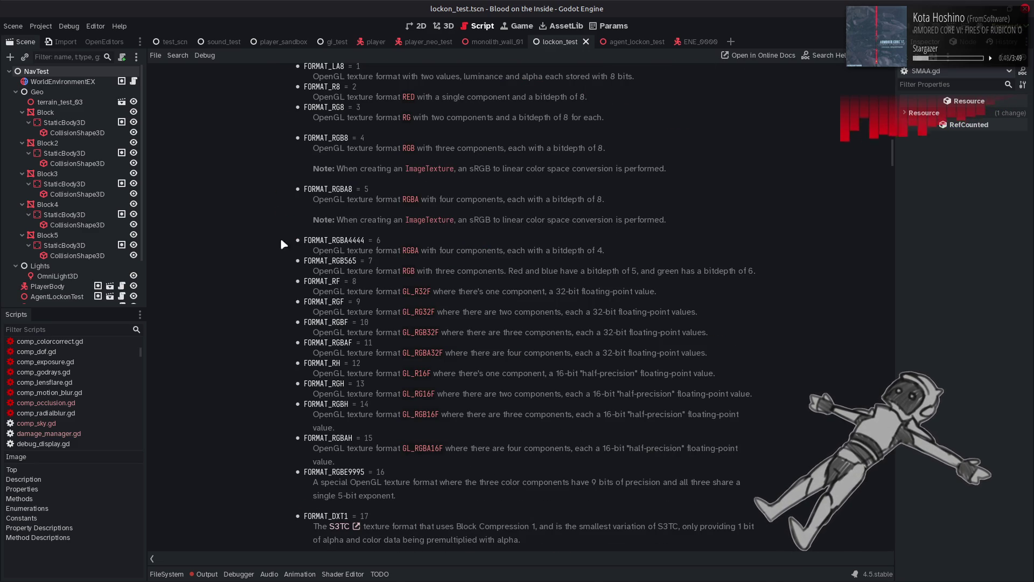
key("alt+Left")
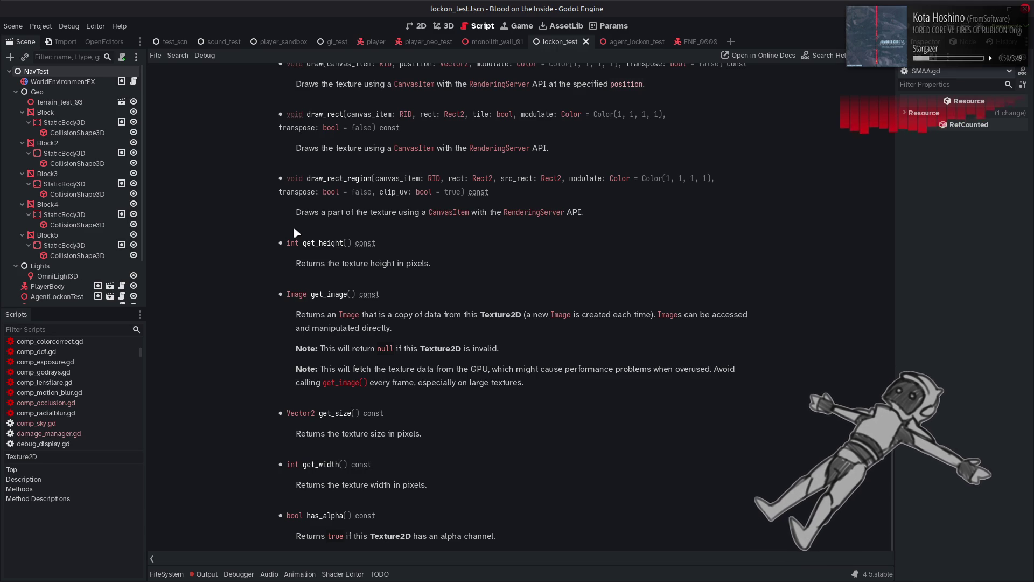
key("F1")
type("Image")
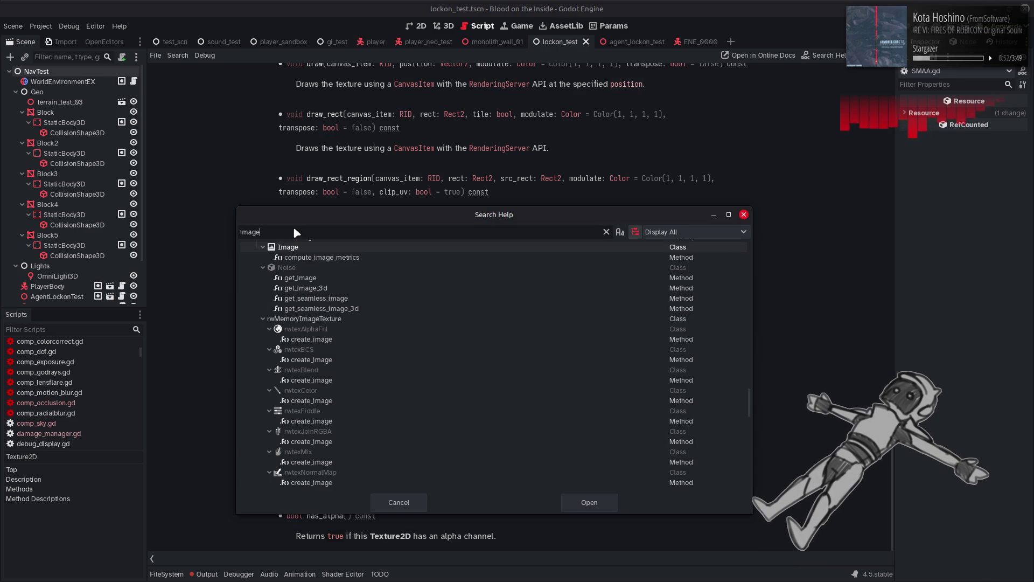
Browse the 'image' search results, collapsing the Node and MemoryImageTexture branches.
scroll(426, 304, "up", 10)
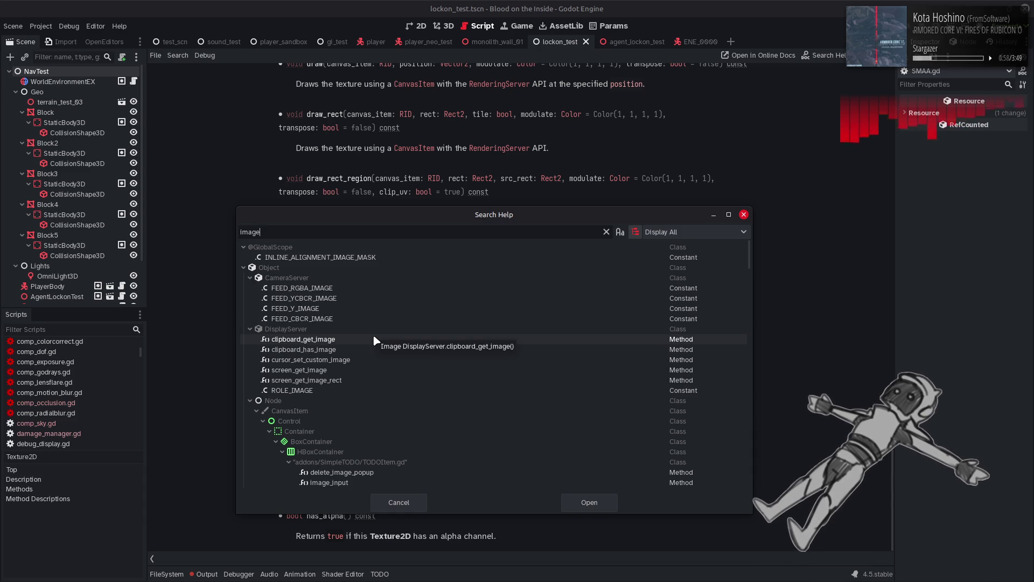
left_click(251, 400)
scroll(328, 391, "down", 3)
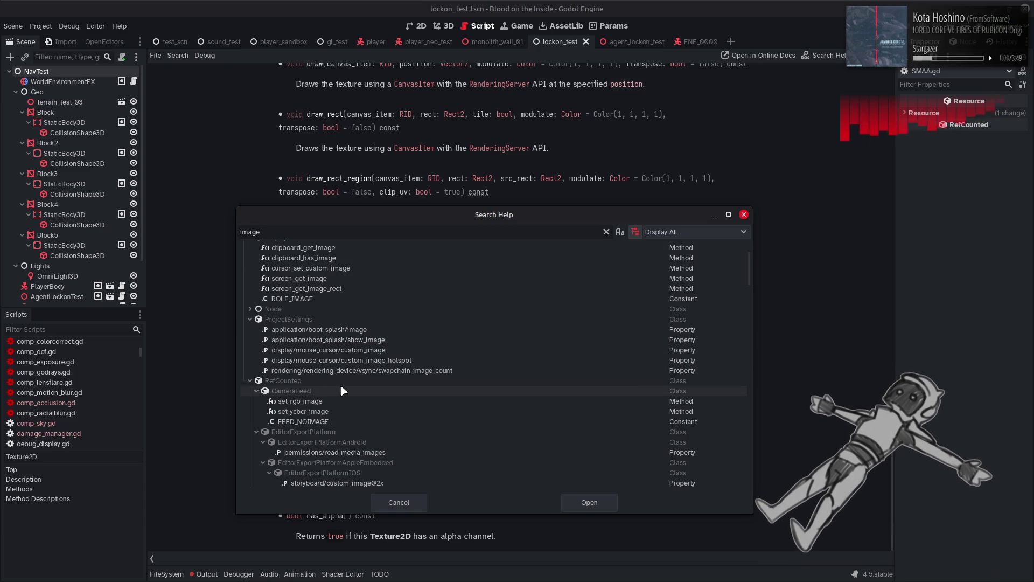
scroll(345, 383, "down", 4)
scroll(350, 386, "down", 2)
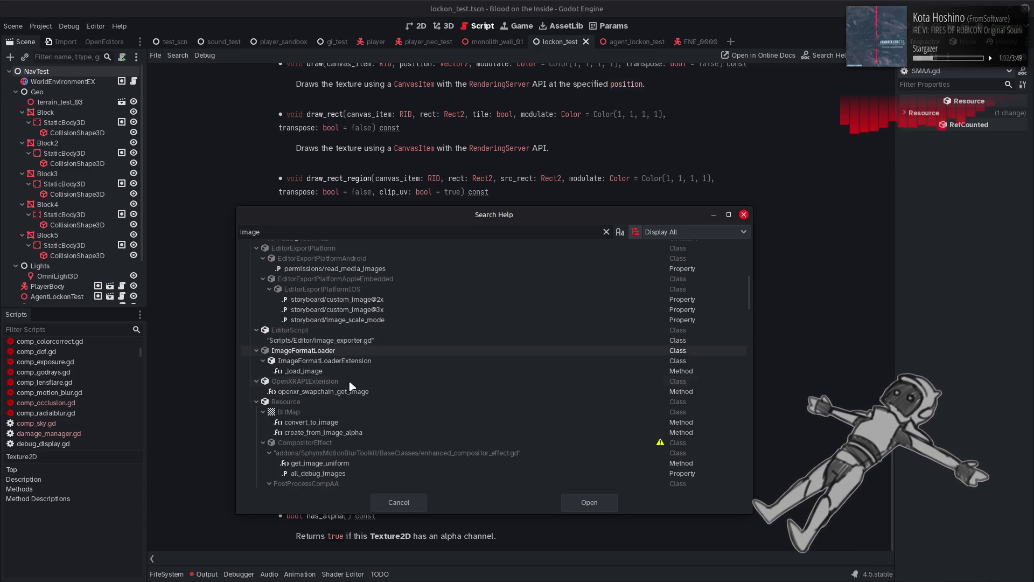
scroll(349, 383, "down", 6)
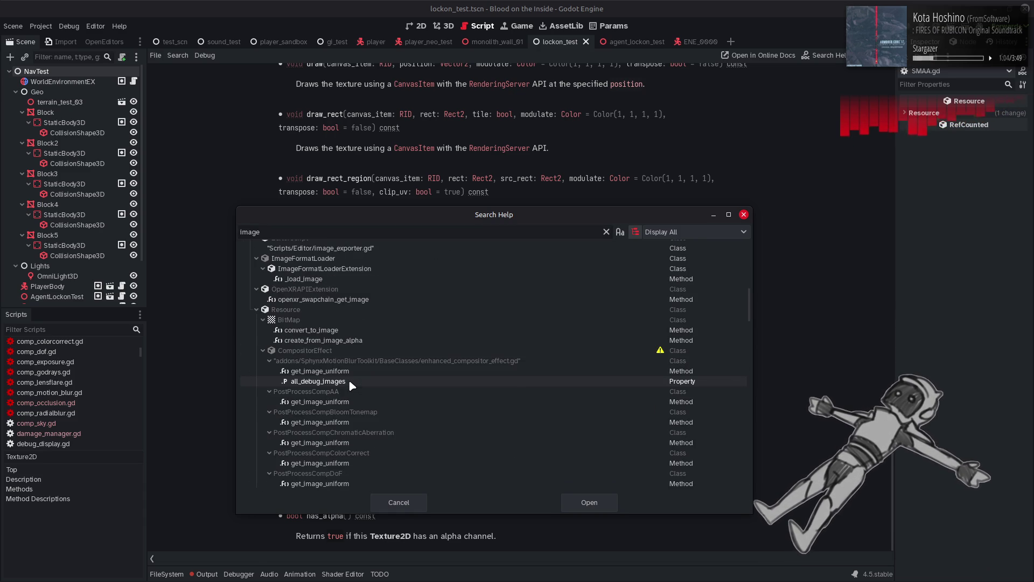
scroll(351, 384, "down", 5)
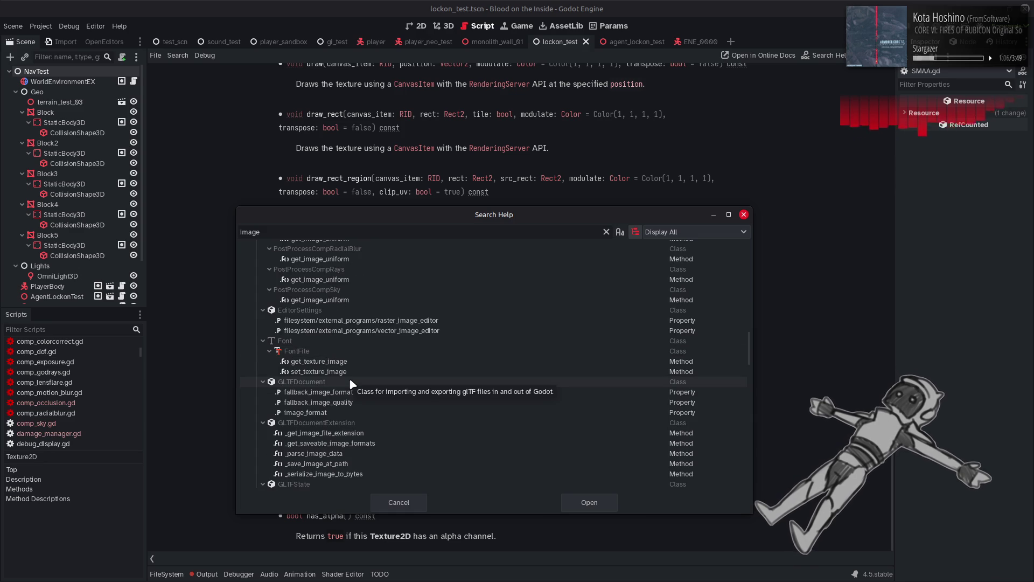
scroll(350, 383, "down", 5)
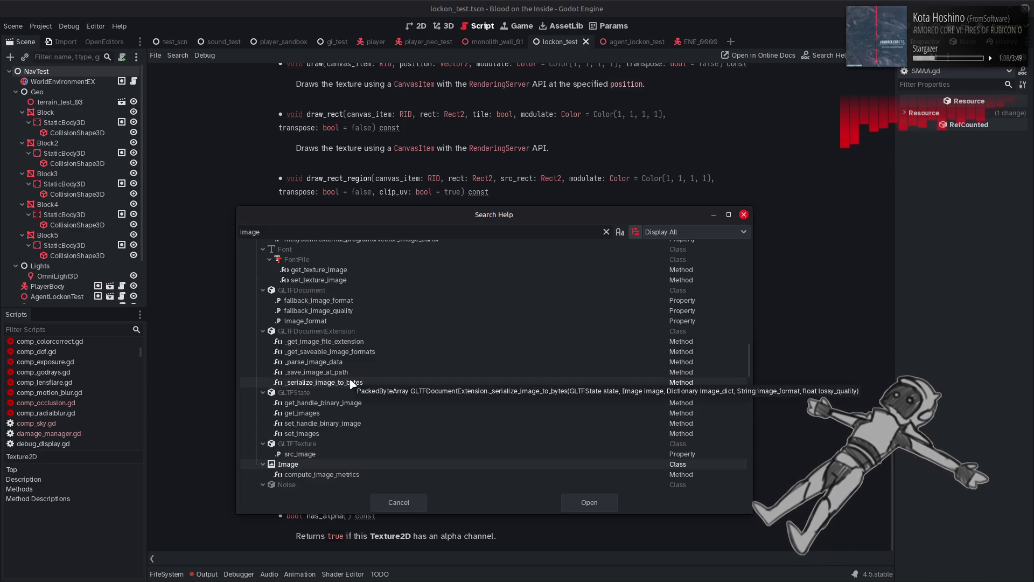
scroll(350, 380, "down", 2)
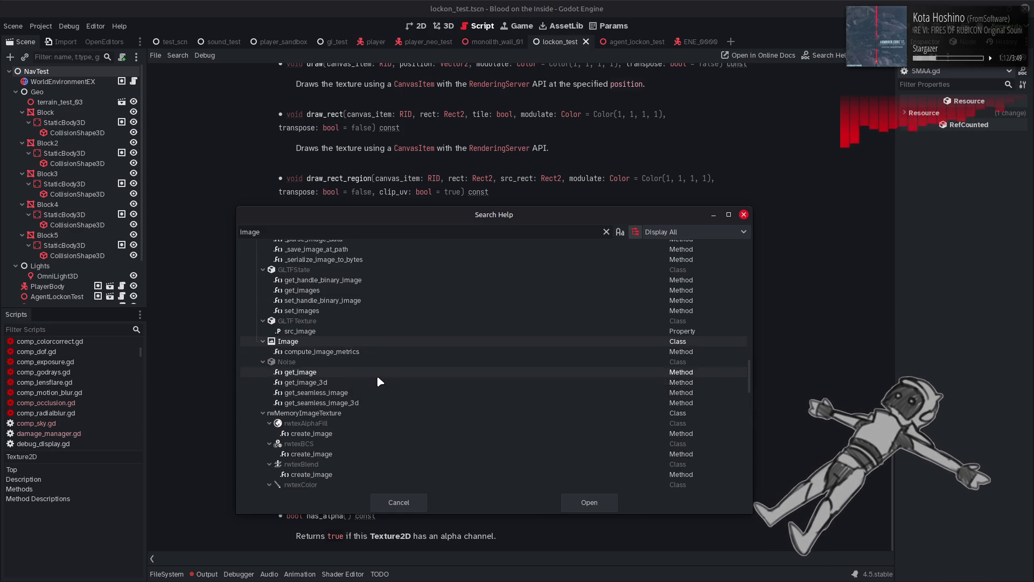
scroll(376, 376, "down", 2)
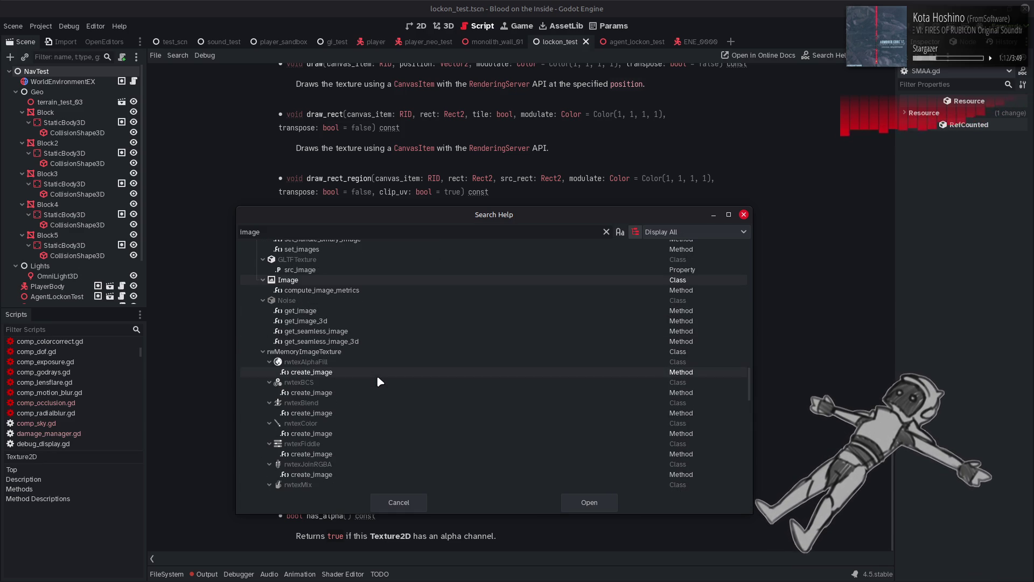
left_click(261, 350)
Open the RenderingServer class reference from further down the results.
scroll(355, 323, "down", 3)
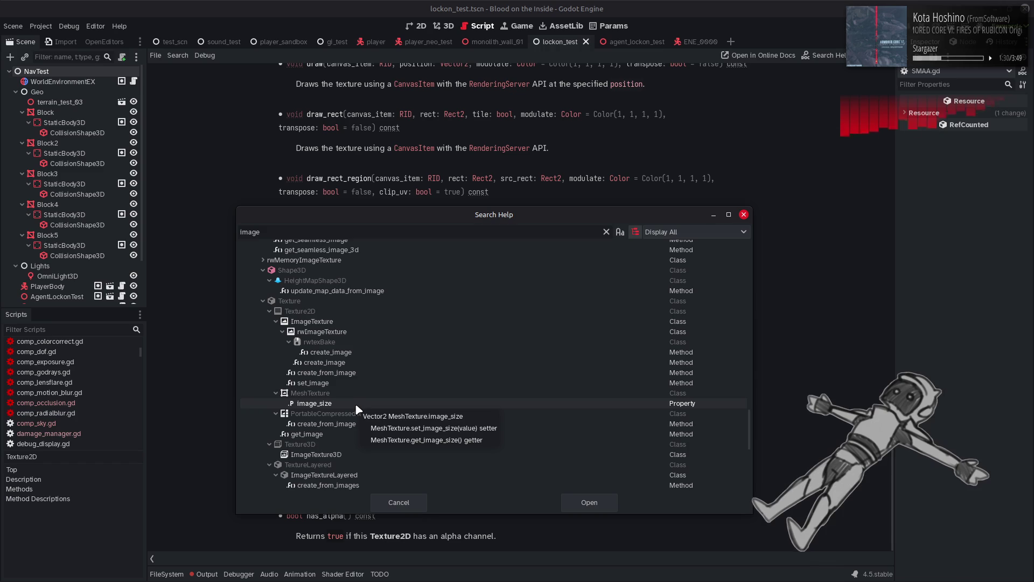
scroll(345, 339, "down", 3)
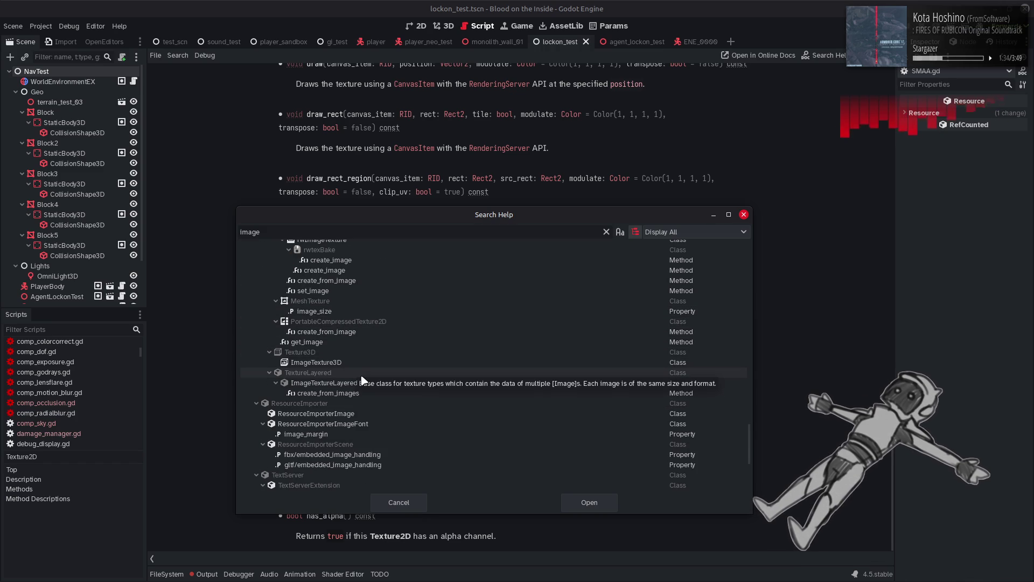
scroll(361, 380, "down", 2)
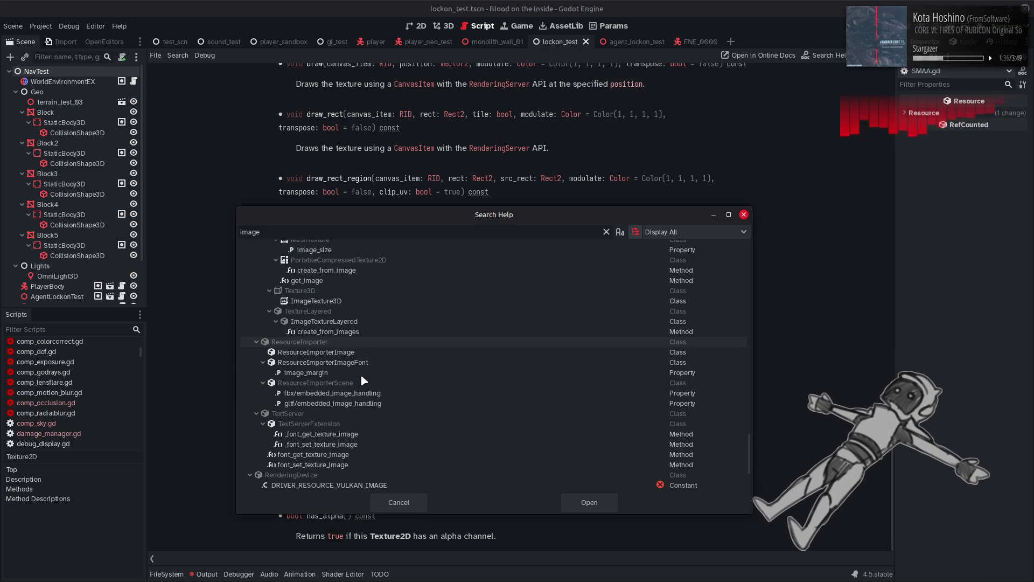
scroll(361, 379, "down", 3)
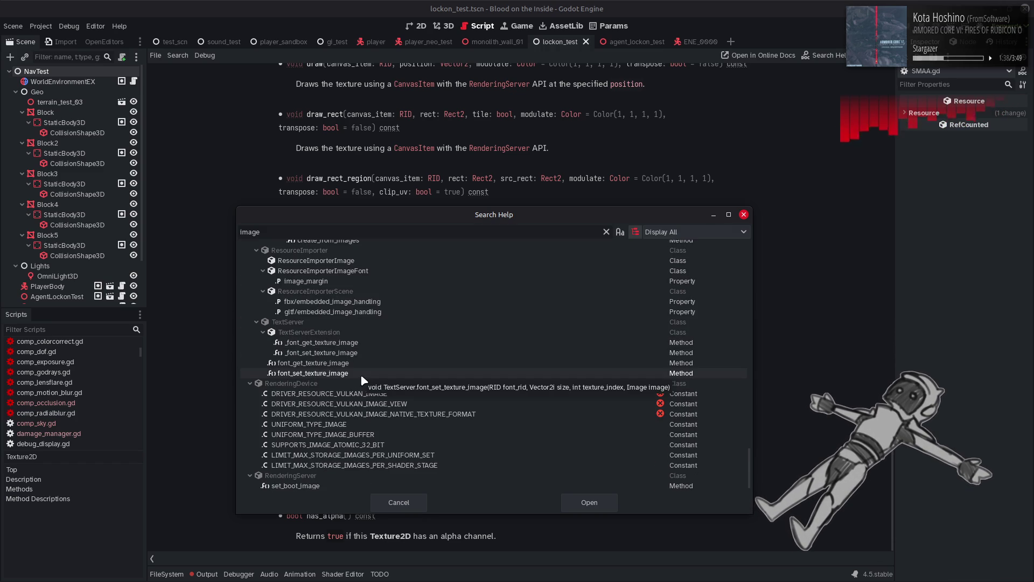
scroll(362, 380, "down", 1)
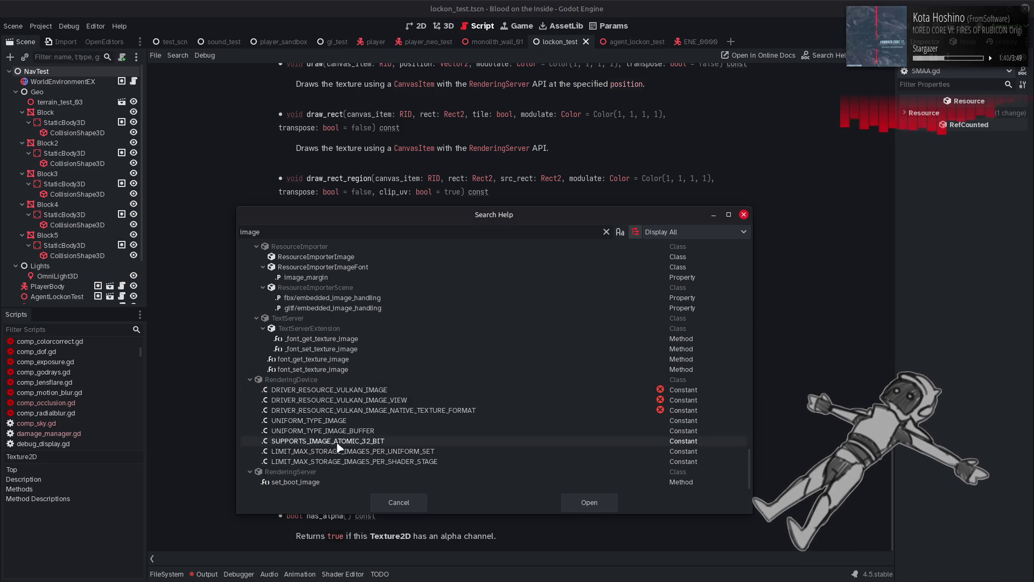
double_click(333, 472)
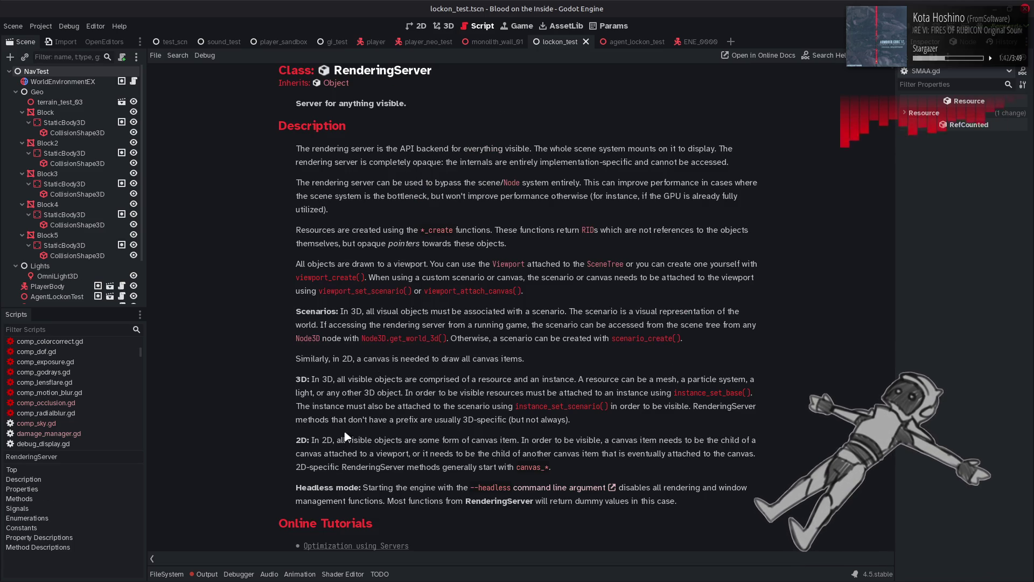
scroll(264, 338, "down", 5)
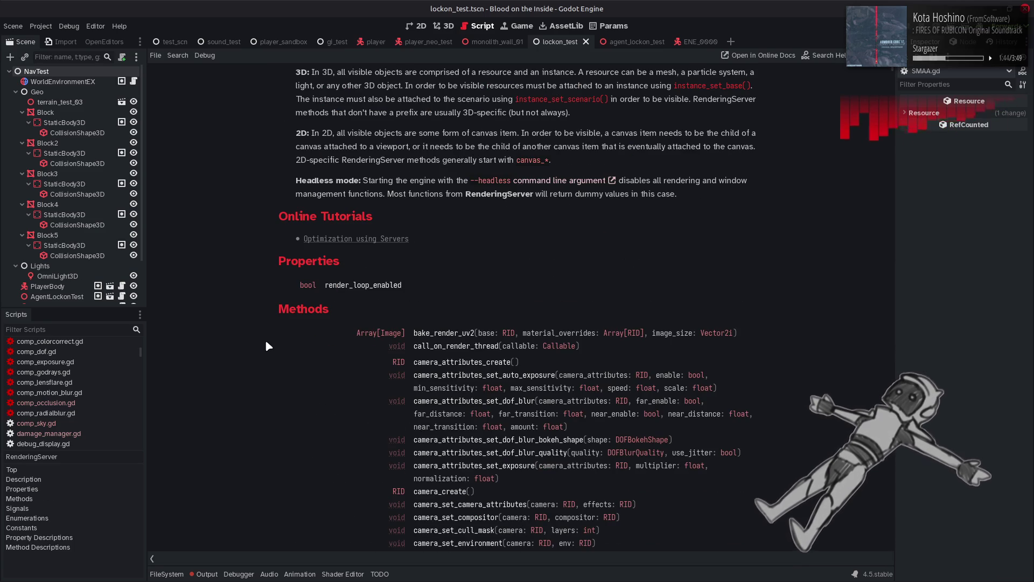
scroll(265, 340, "down", 15)
scroll(264, 342, "down", 20)
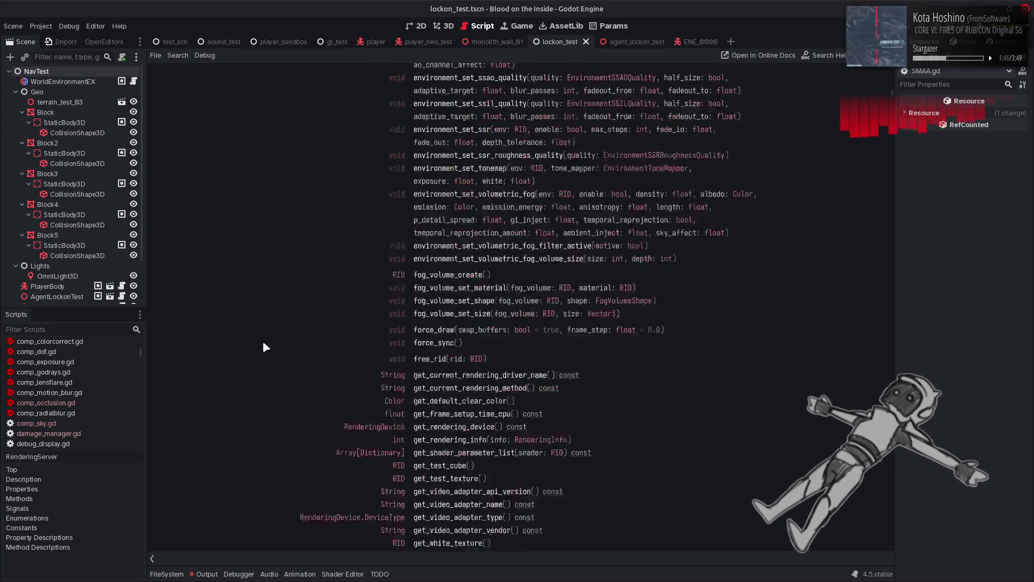
scroll(264, 344, "up", 20)
scroll(264, 345, "up", 12)
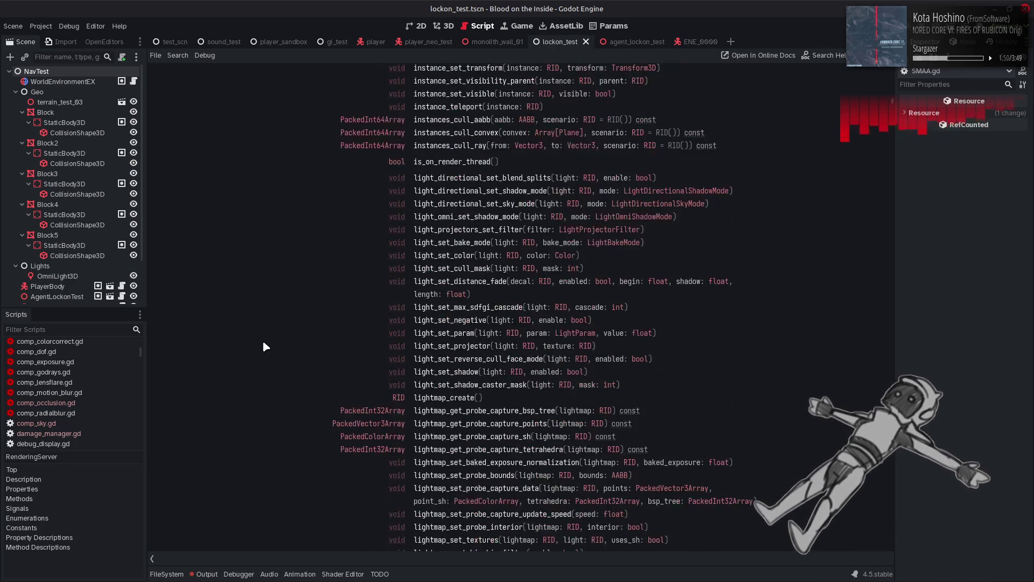
scroll(264, 345, "up", 5)
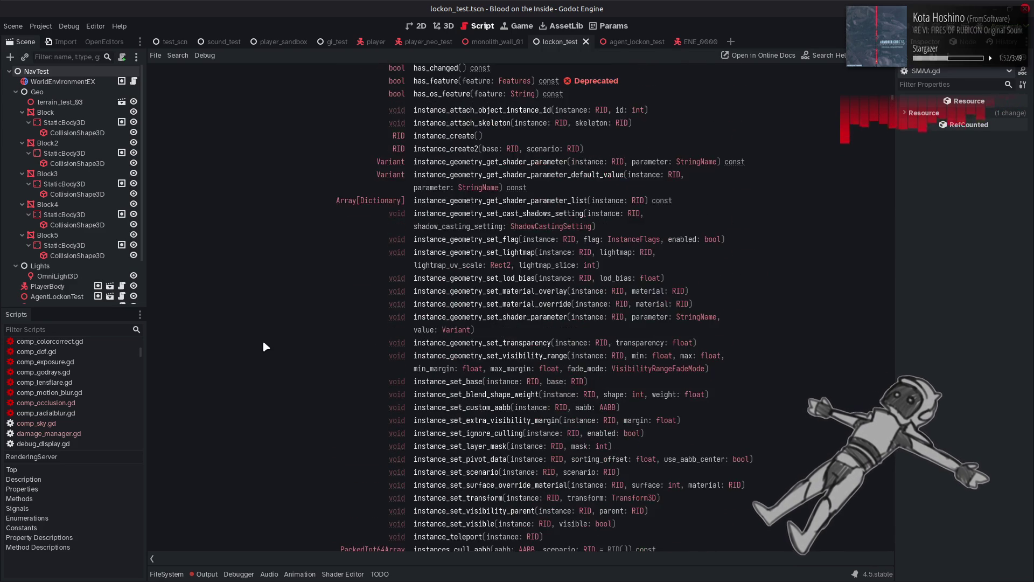
scroll(264, 342, "down", 20)
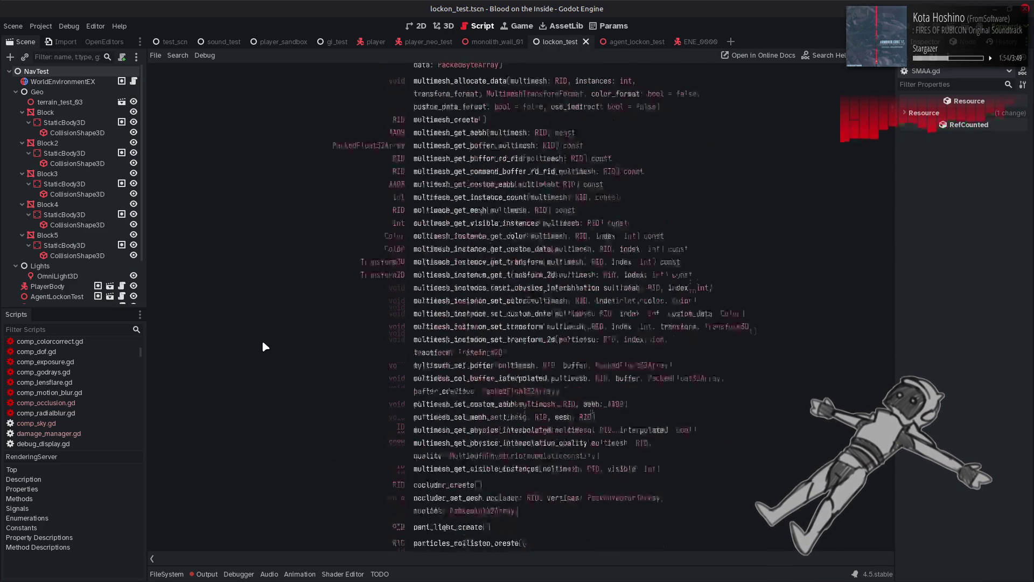
scroll(264, 345, "up", 15)
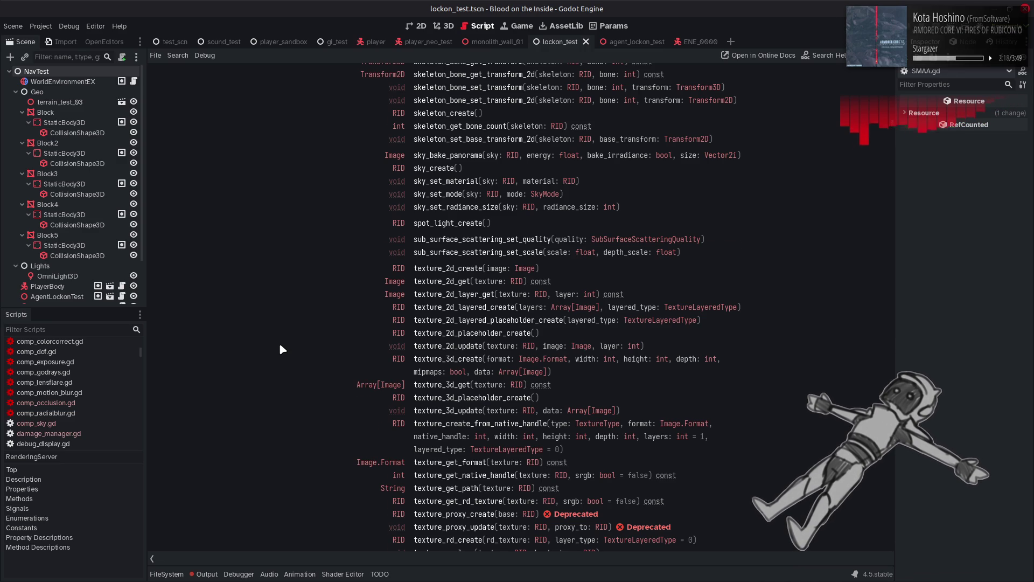
scroll(281, 347, "down", 5)
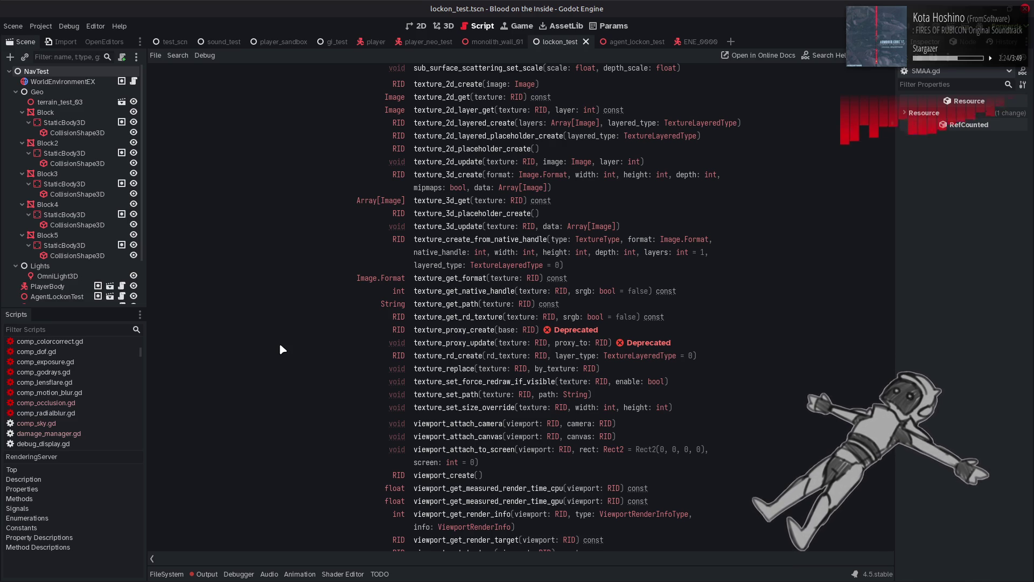
Review sky_cube under Project Settings > Globals > Shader Globals, then bring up Search Help.
left_click(43, 26)
left_click(49, 40)
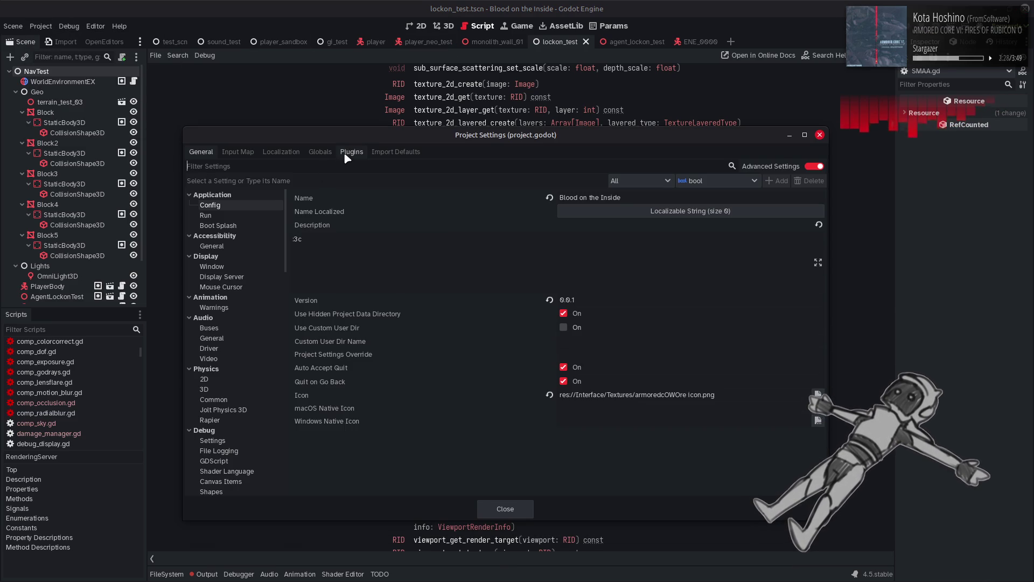
left_click(328, 154)
left_click(248, 166)
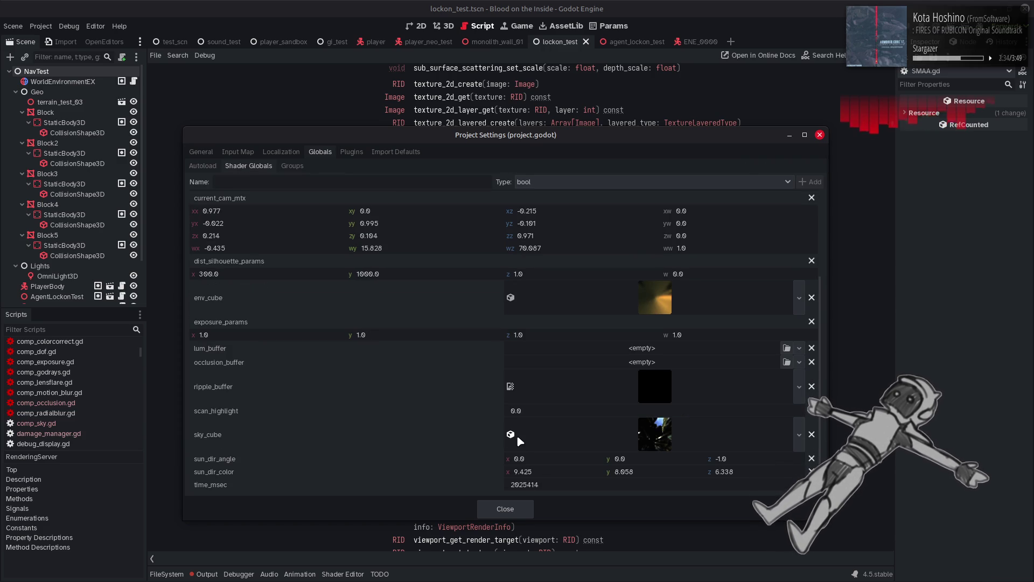
mouse_move(641, 434)
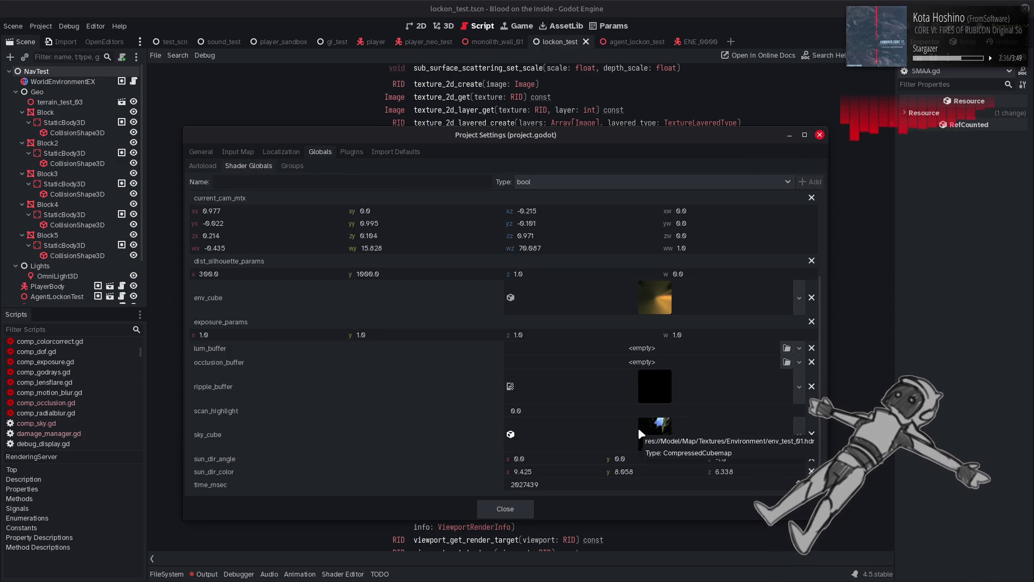
left_click(501, 509)
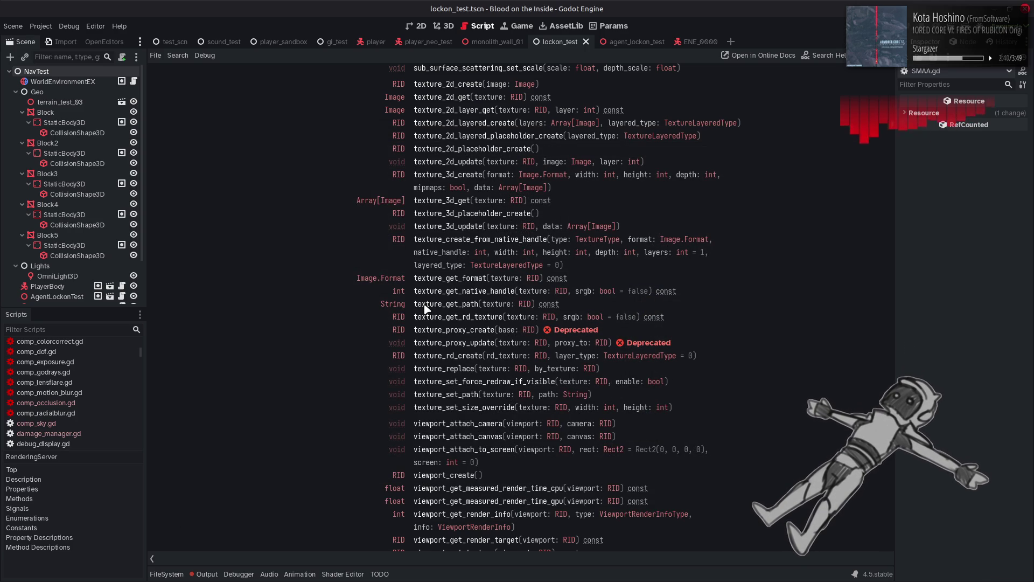
key("F1")
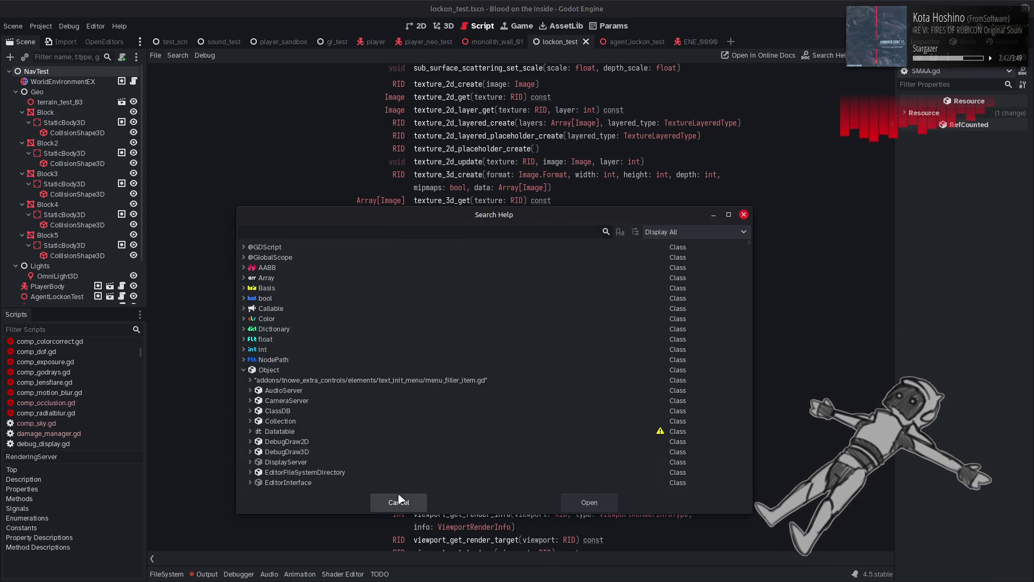
Recheck the sky_cube shader global's type in Project Settings.
left_click(397, 500)
left_click(40, 26)
left_click(53, 41)
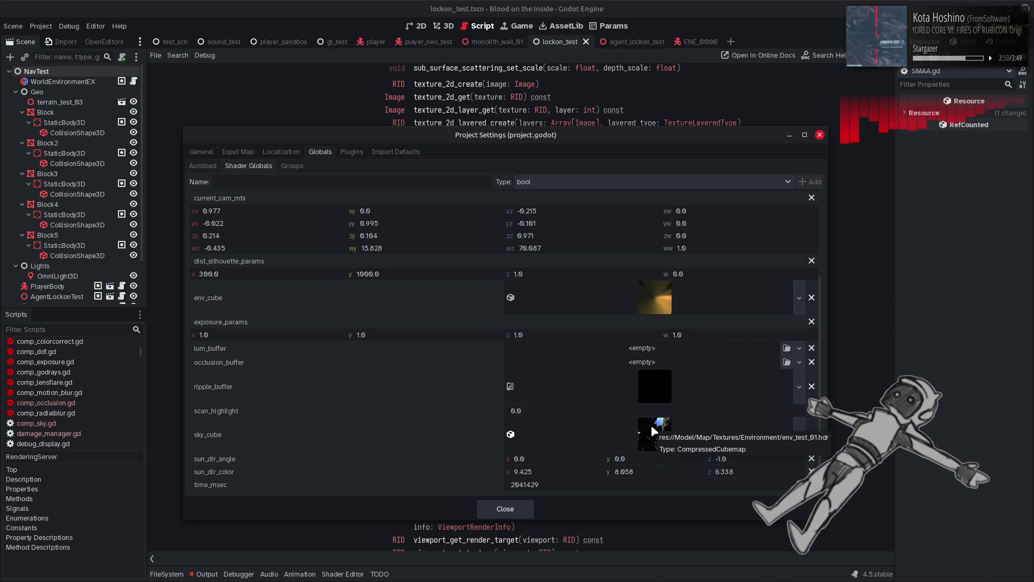
left_click(502, 508)
Search help for 'compressed' and open the CompressedCubemap class reference.
key("F1")
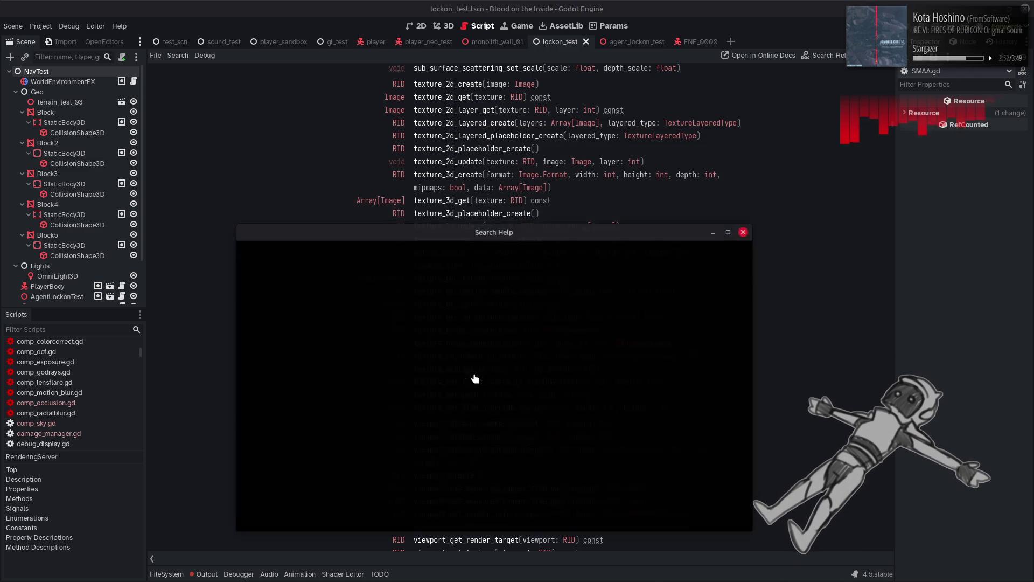
type("compressed")
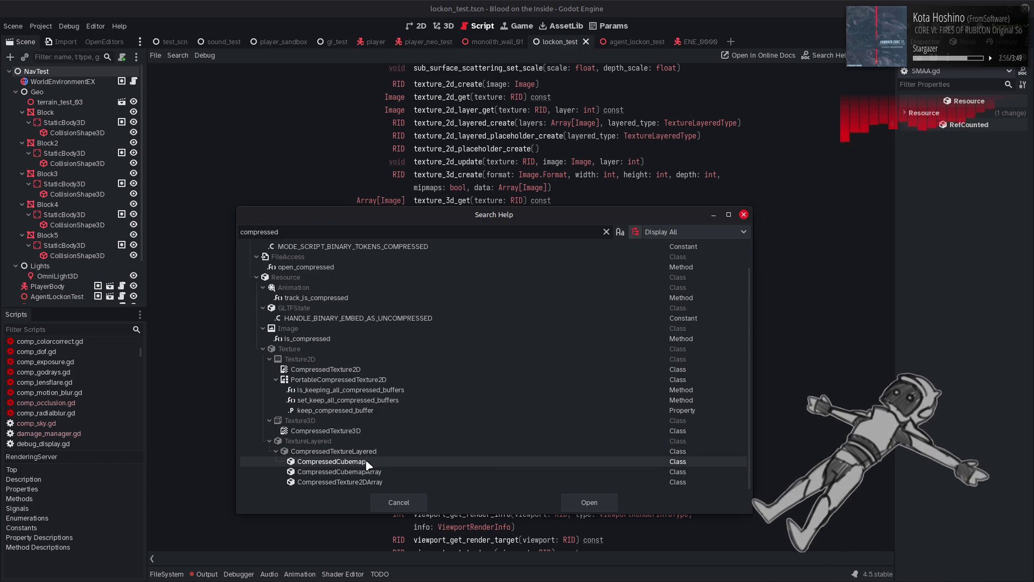
double_click(366, 462)
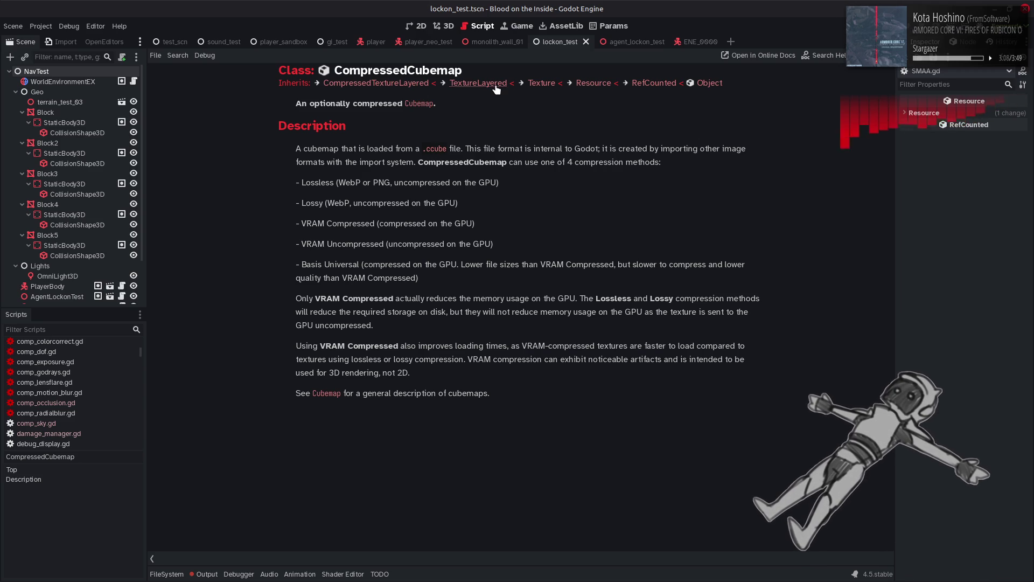
Follow CompressedCubemap's parents through CompressedTextureLayered and Texture to the TextureLayered page.
left_click(414, 84)
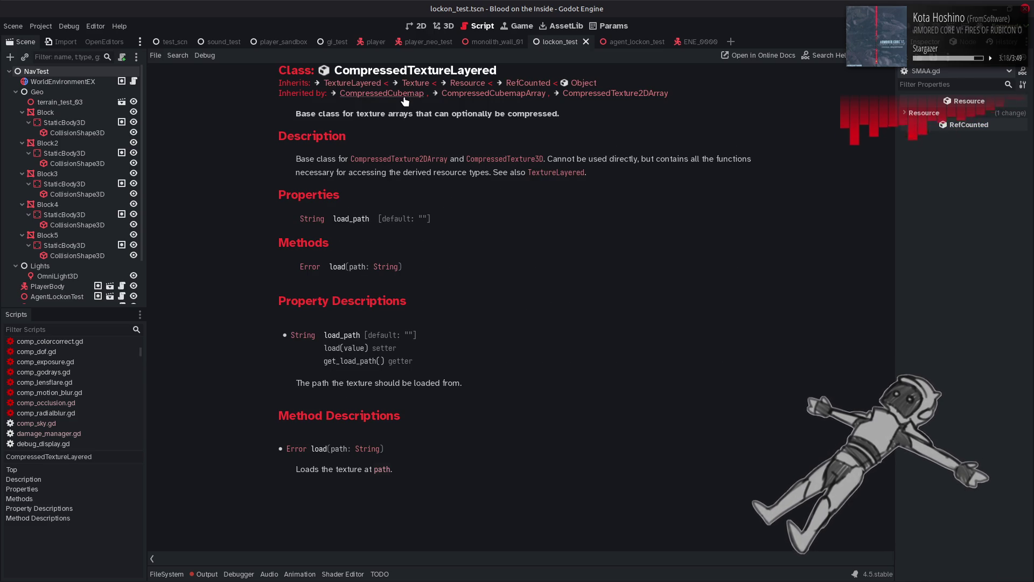
left_click(406, 94)
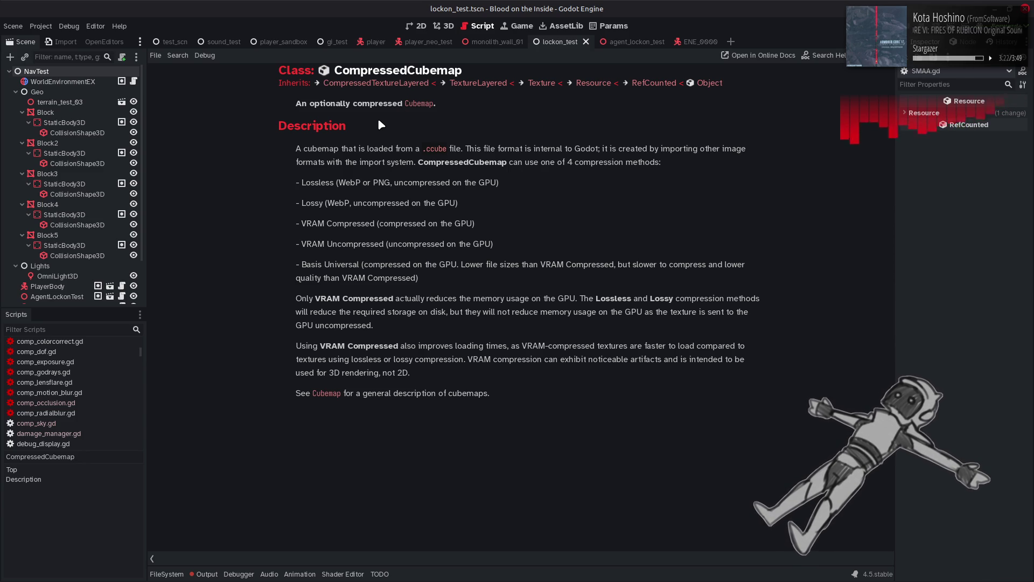
key("alt+Left")
left_click(416, 83)
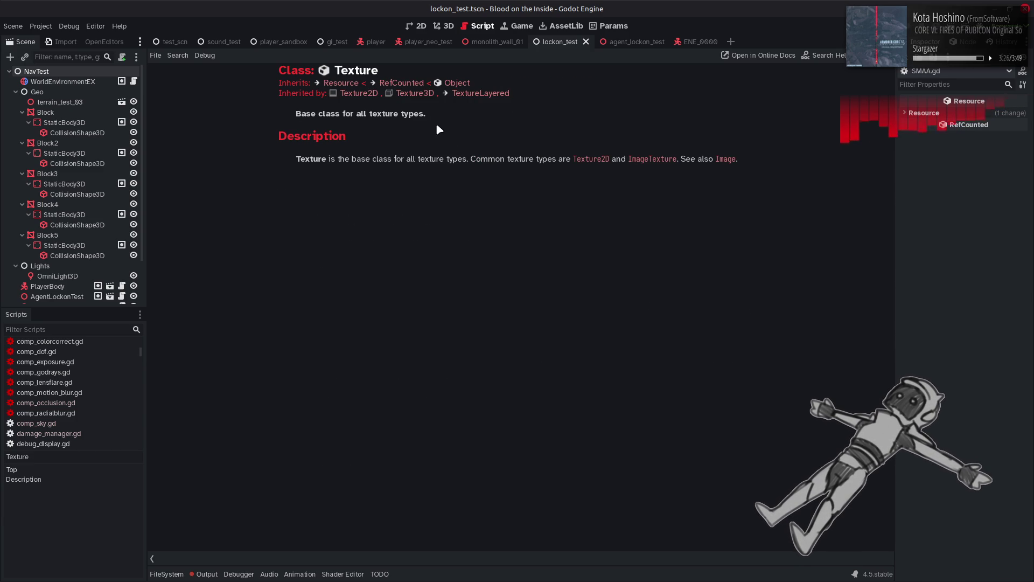
key("alt+Left")
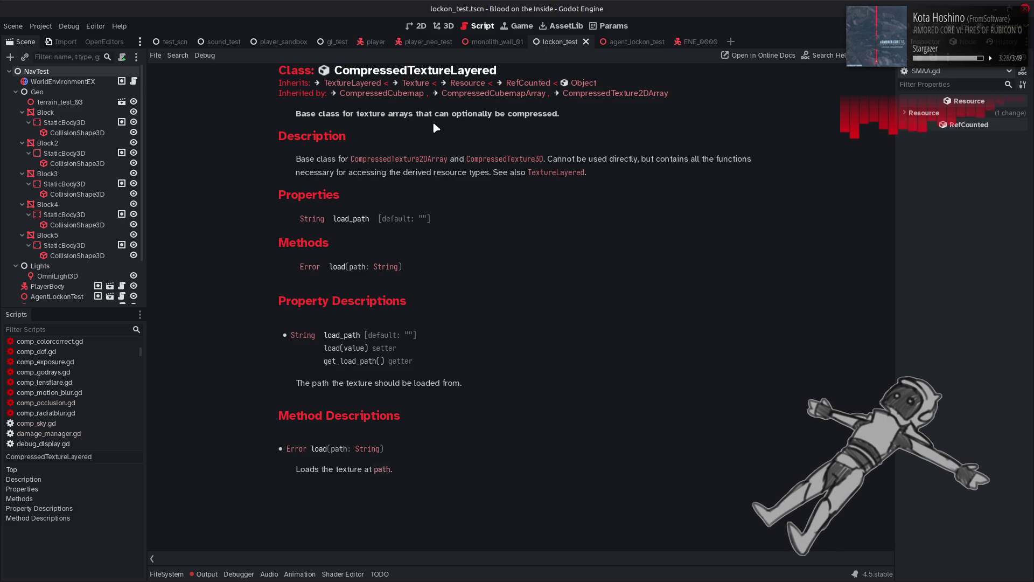
left_click(363, 83)
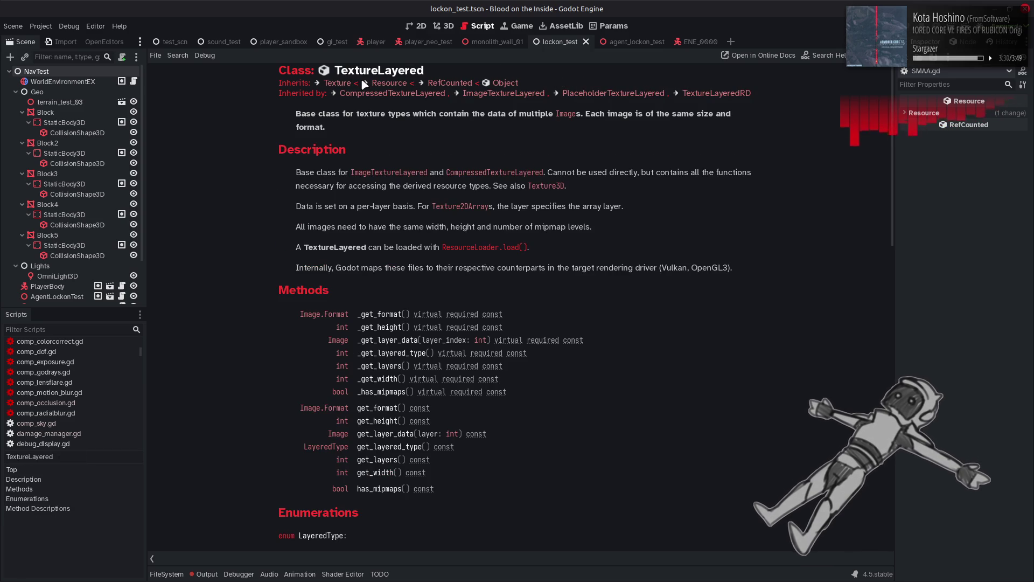
key("alt+Left")
key("alt+Right")
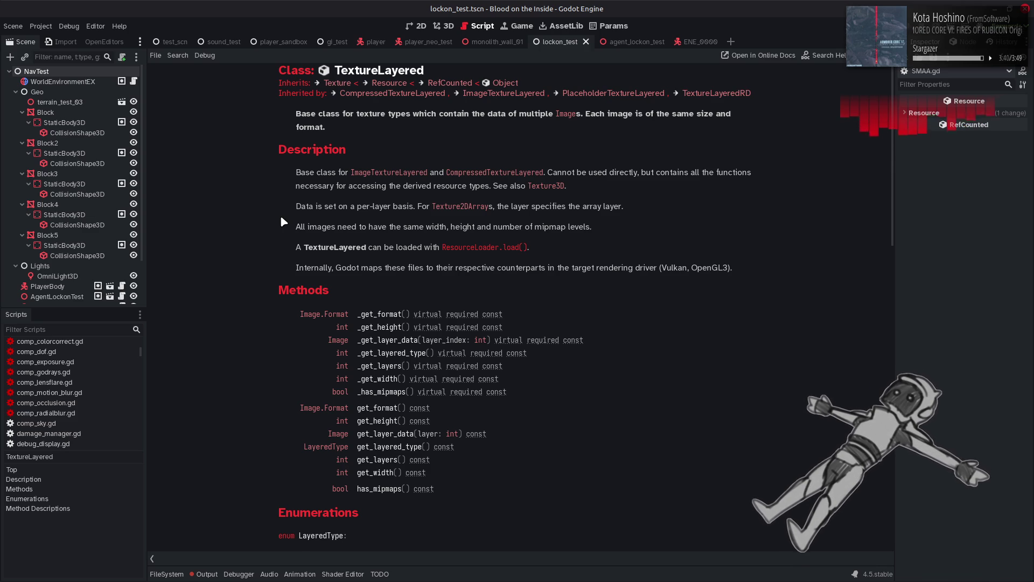
scroll(281, 217, "down", 5)
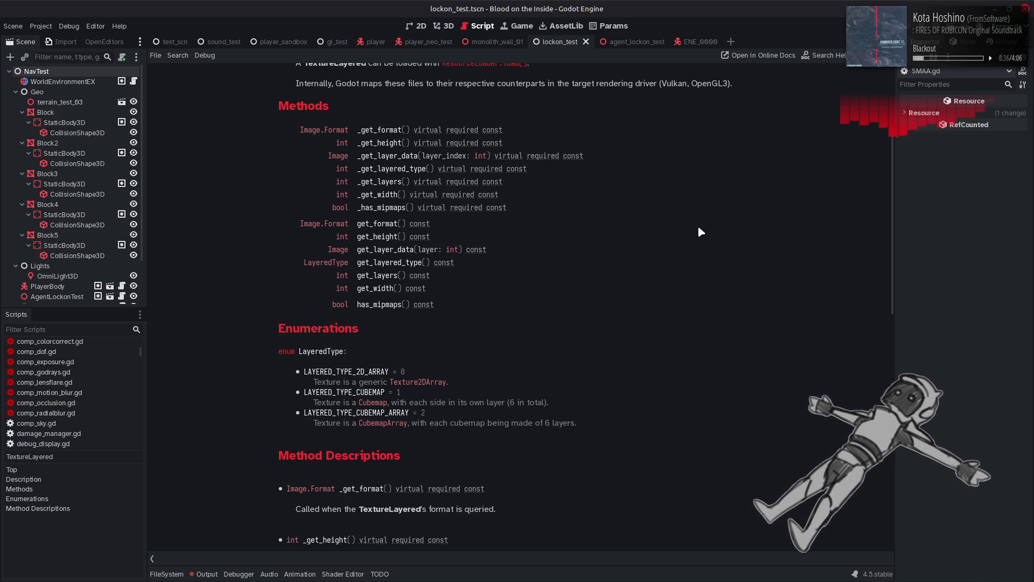
scroll(698, 227, "up", 3)
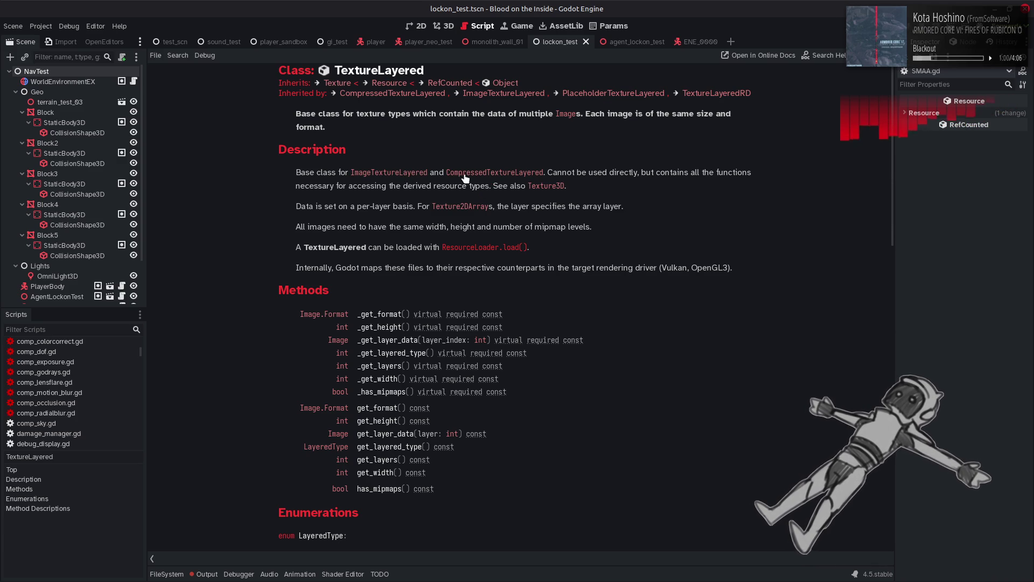
left_click(337, 83)
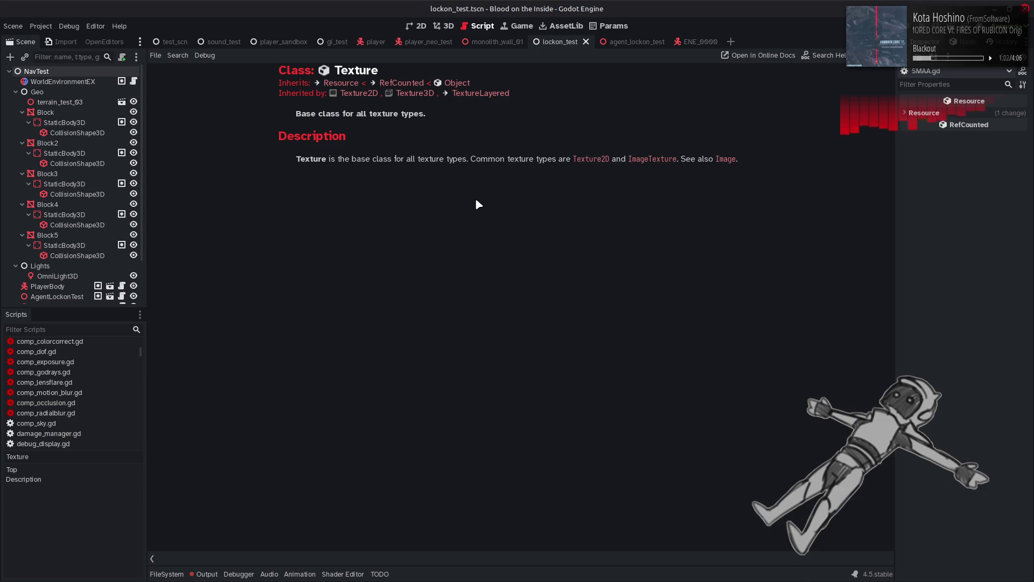
key("alt+Left")
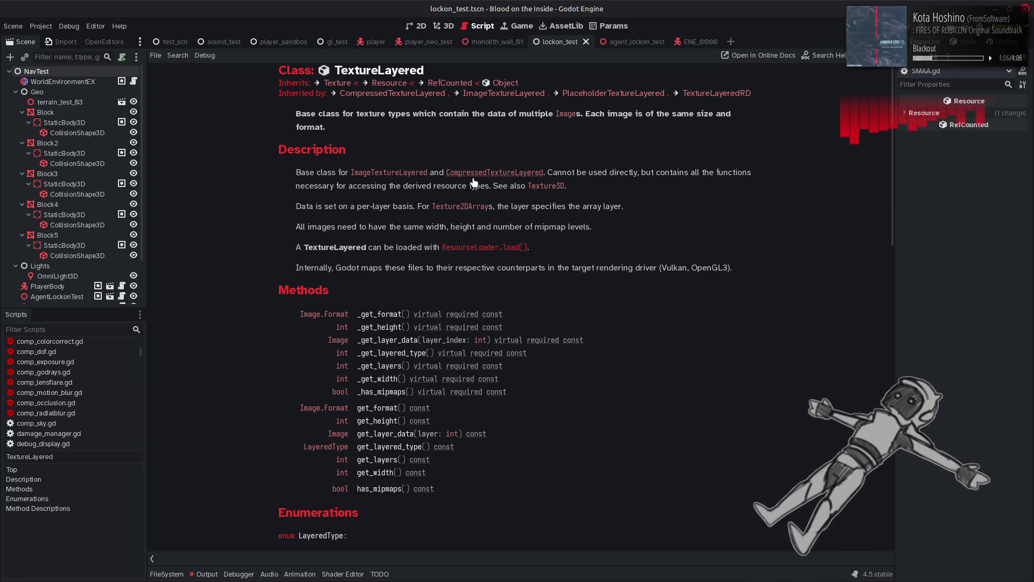
Visit the ImageTextureLayered and CompressedTextureLayered pages, returning to TextureLayered.
left_click(501, 95)
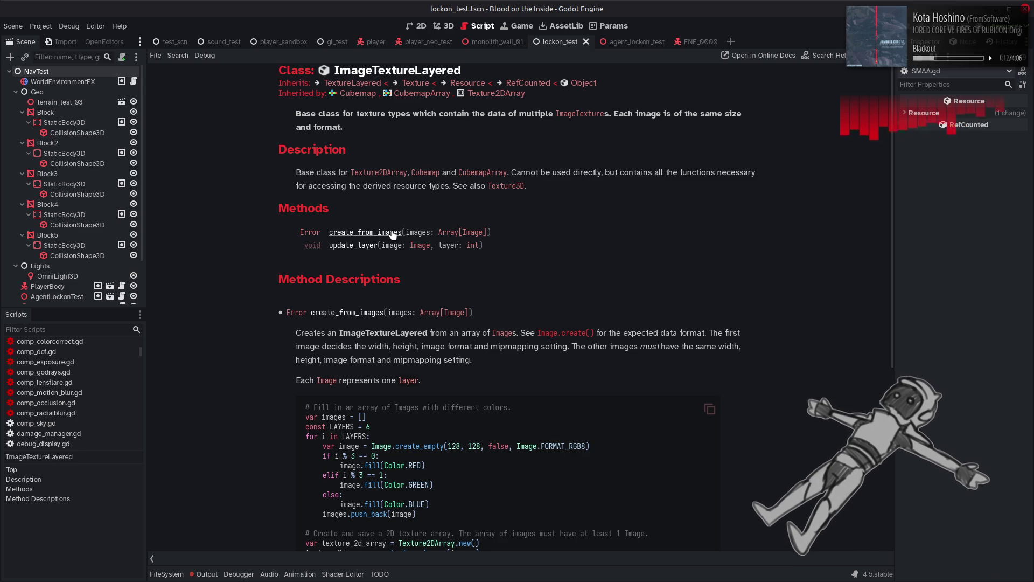
key("alt+Left")
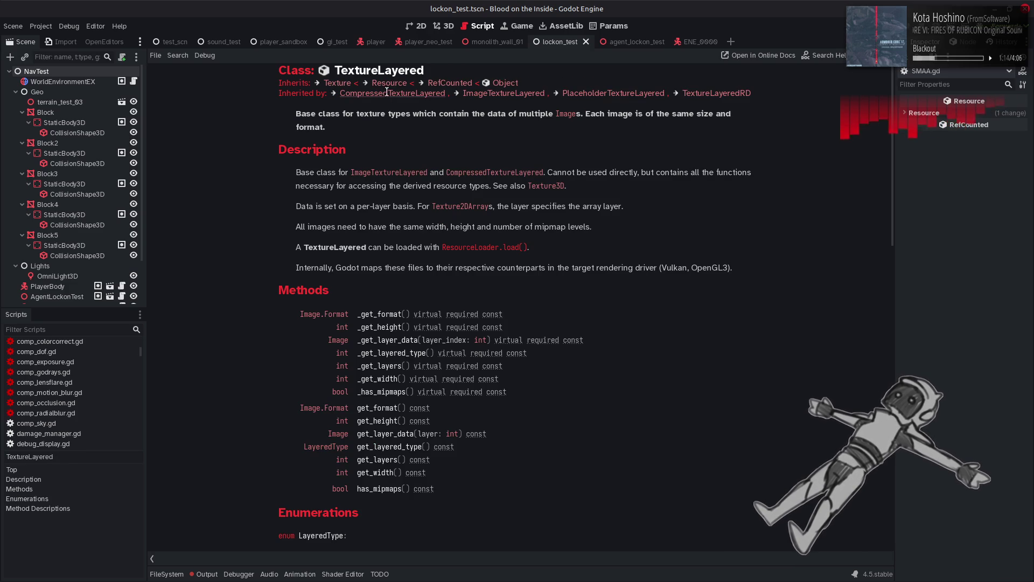
left_click(387, 92)
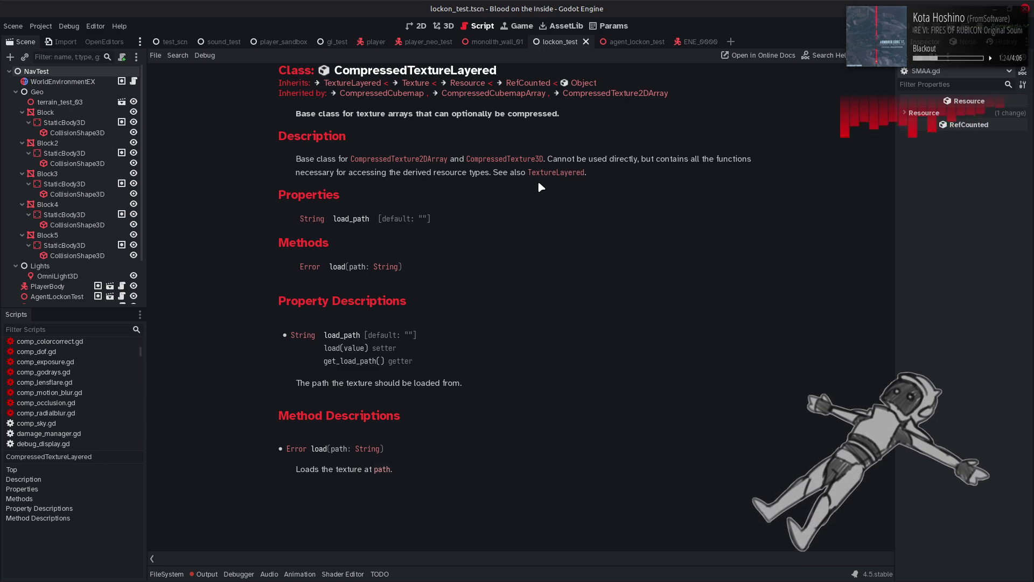
left_click(539, 174)
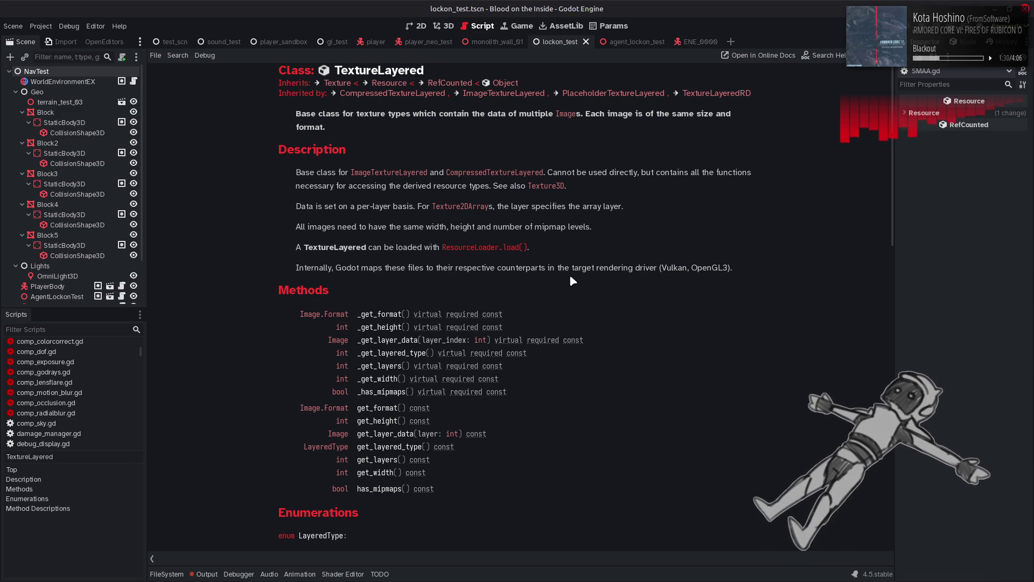
Scroll through the TextureLayered methods and bring up the Project menu.
scroll(571, 280, "down", 5)
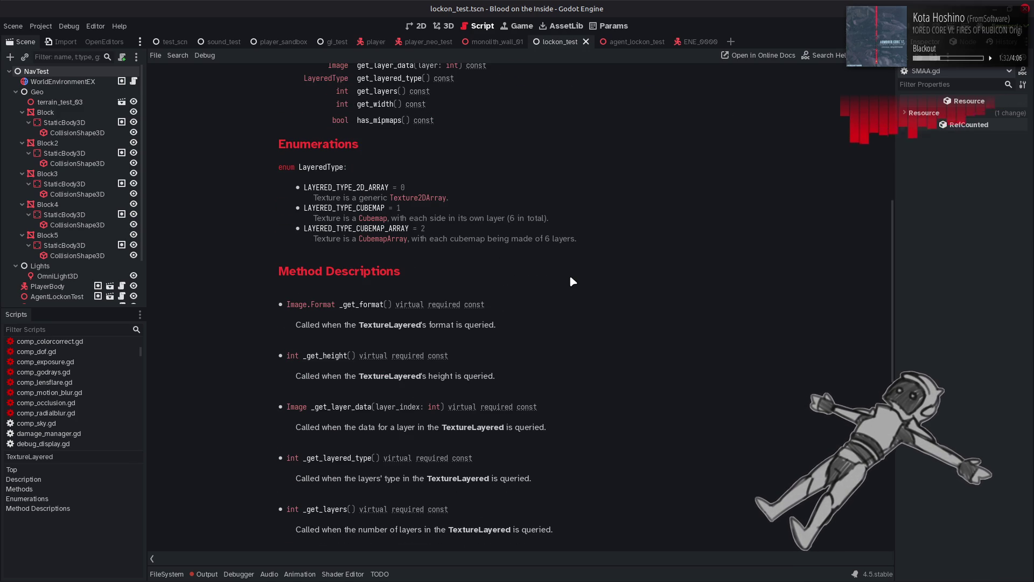
scroll(571, 281, "down", 6)
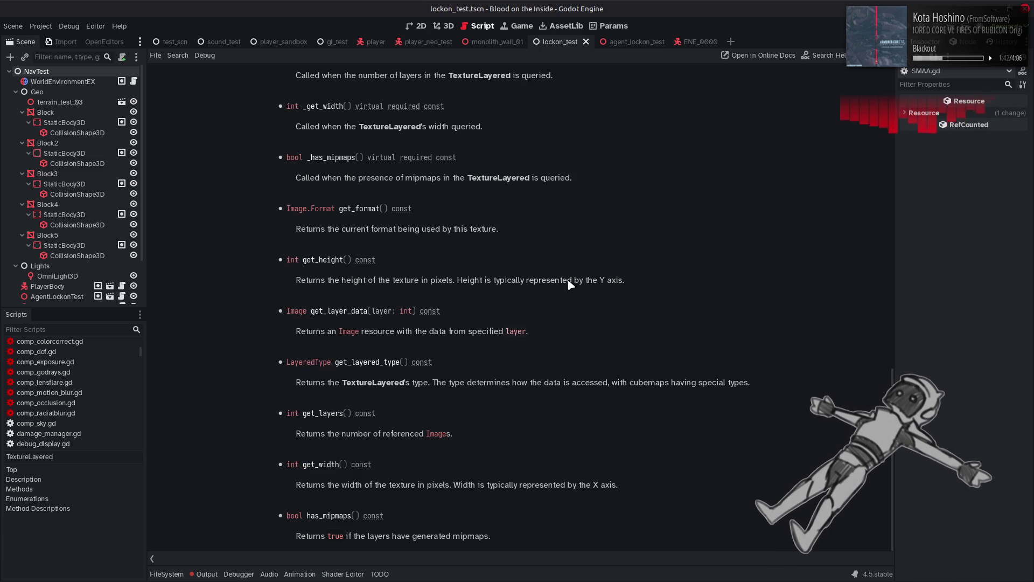
scroll(570, 284, "up", 15)
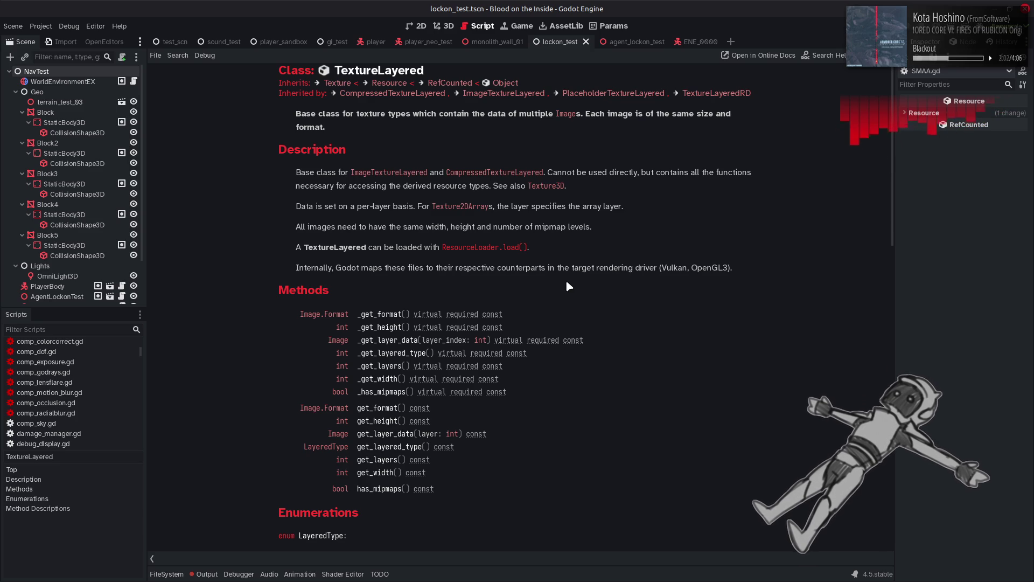
left_click(40, 26)
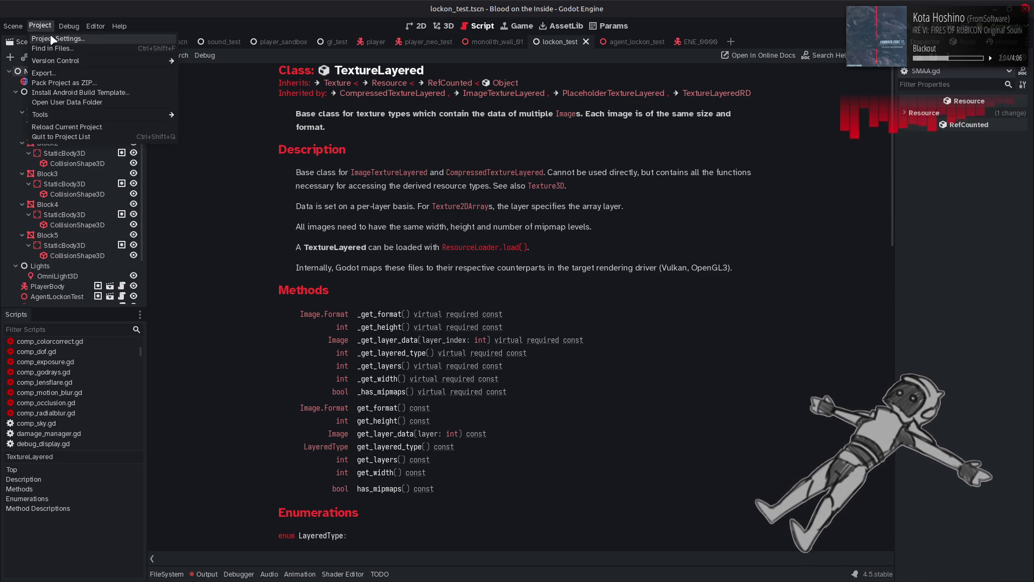
left_click(59, 40)
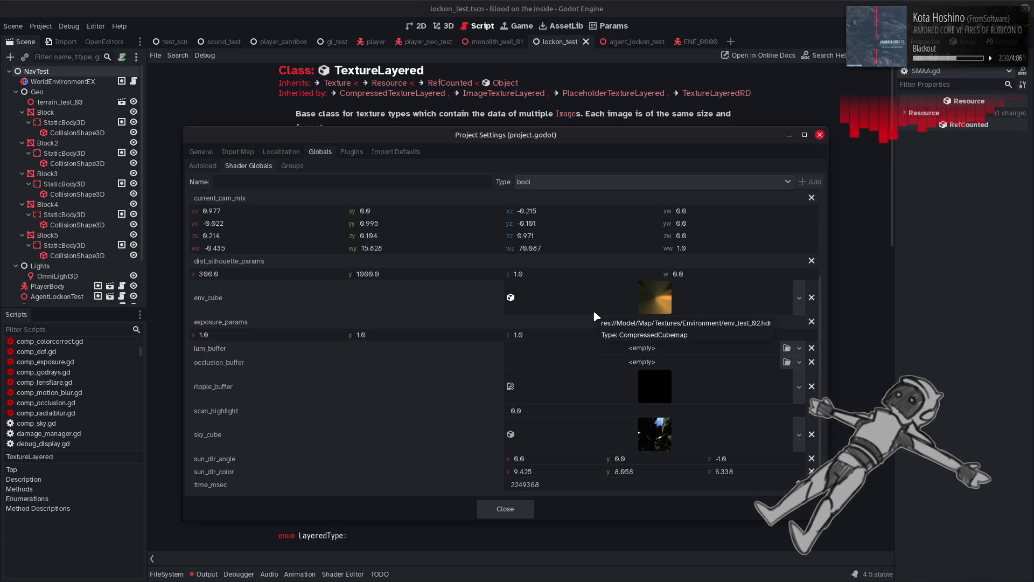
scroll(431, 384, "up", 4)
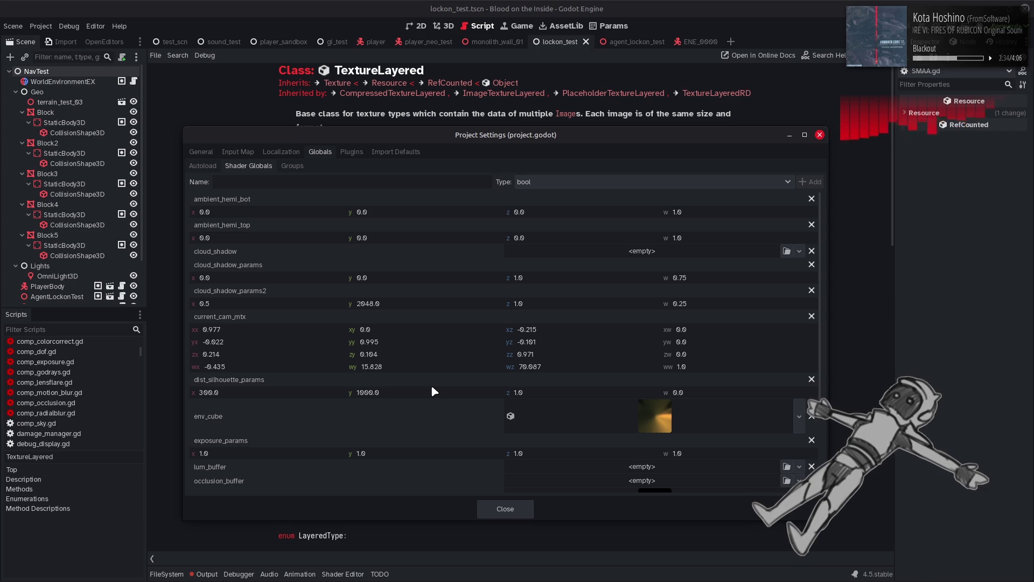
scroll(432, 388, "down", 4)
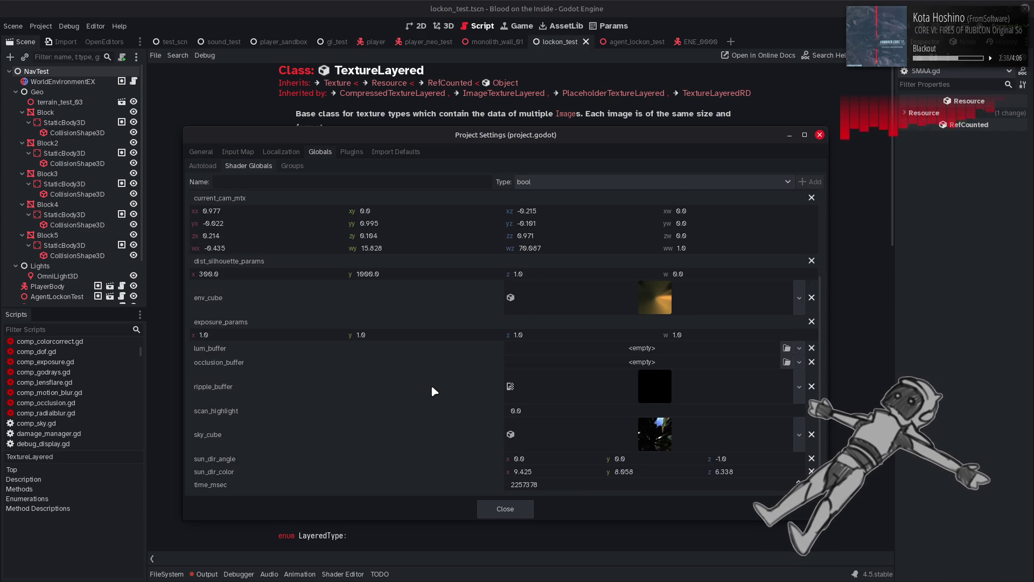
left_click(498, 513)
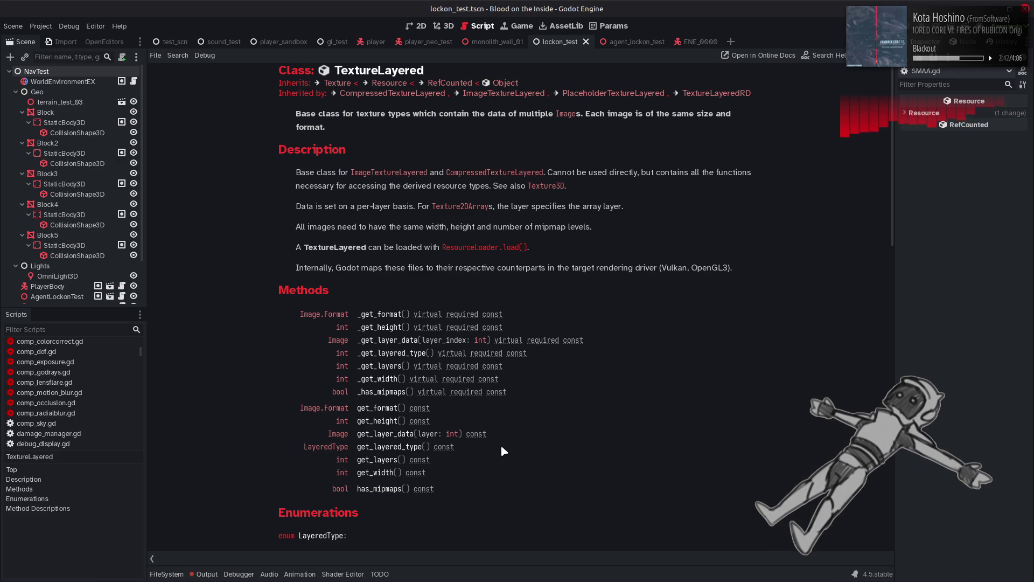
mouse_move(269, 579)
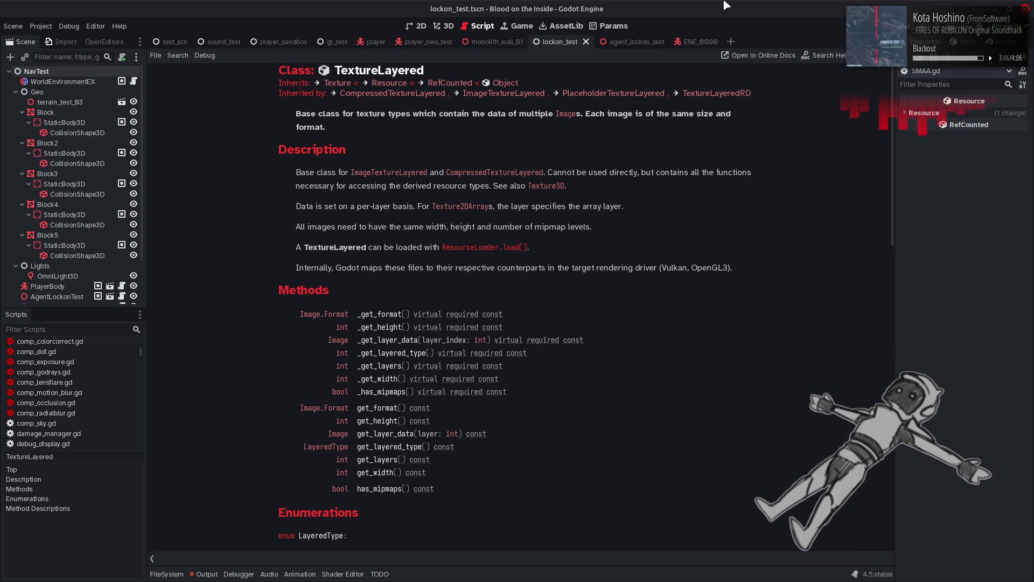
left_click(392, 172)
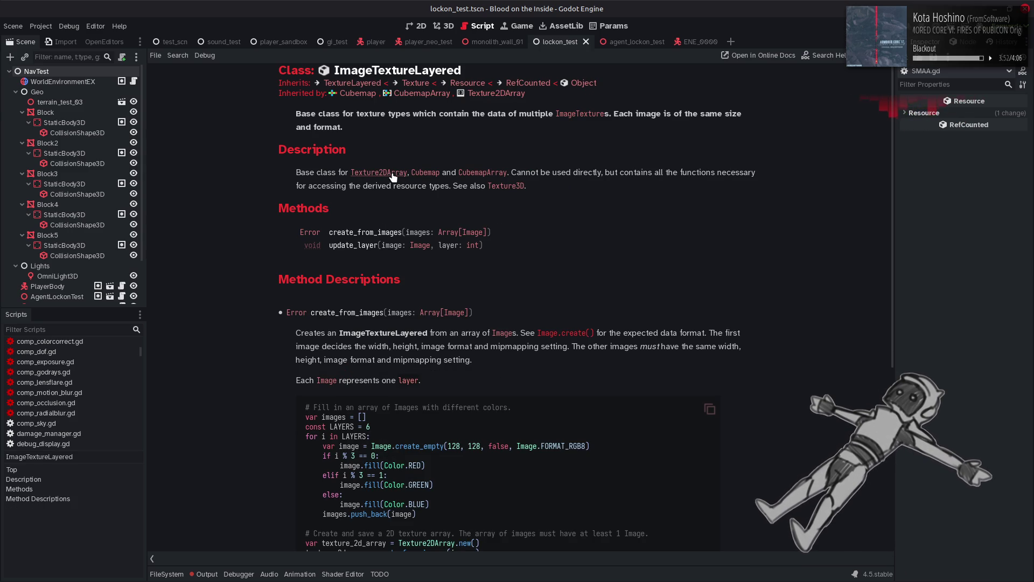
Check the Cubemap reference, then return to the ImageTextureLayered page.
left_click(434, 172)
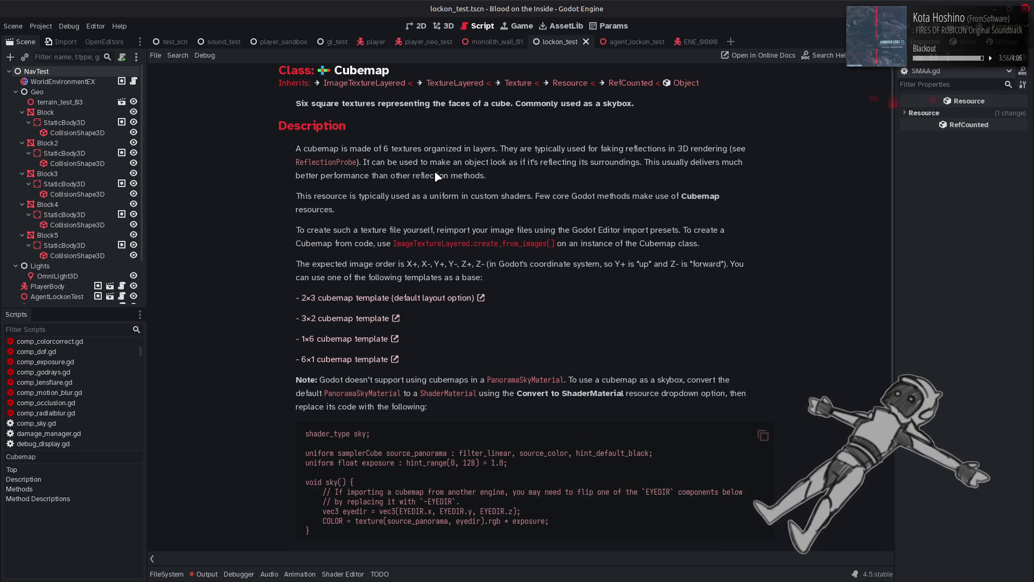
scroll(435, 173, "down", 5)
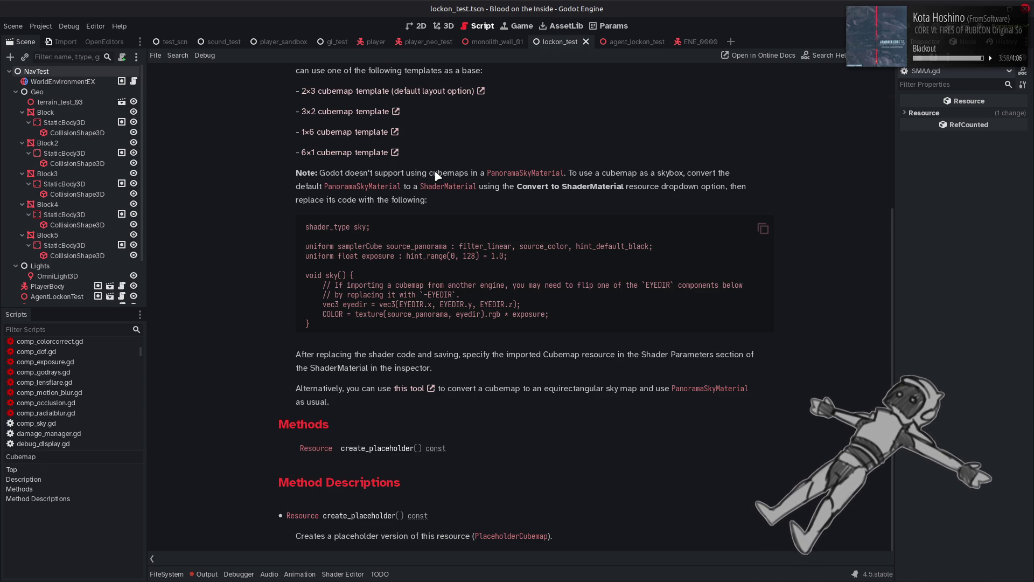
scroll(436, 175, "up", 5)
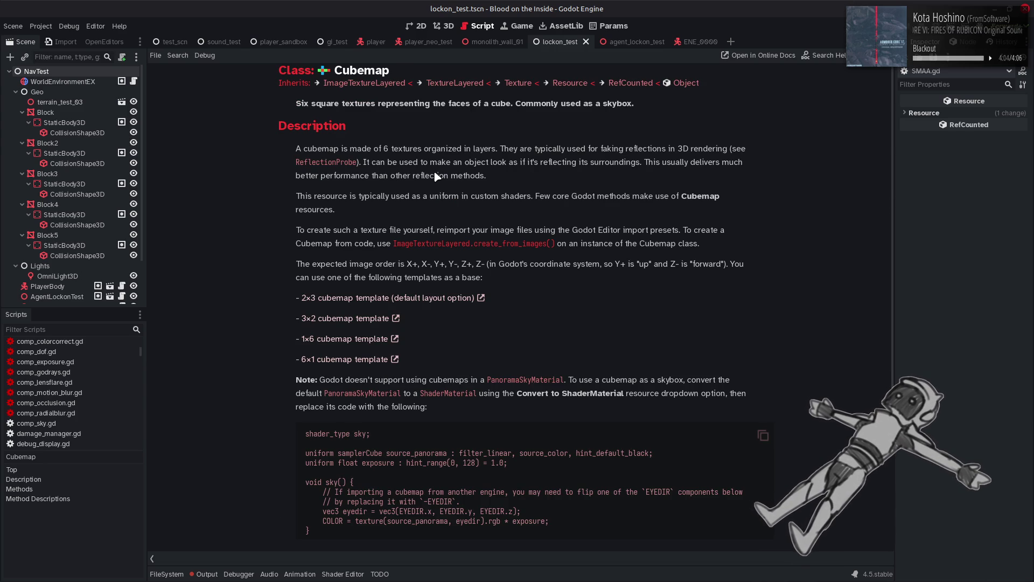
key("alt+Left")
left_click(434, 173)
key("alt+Left")
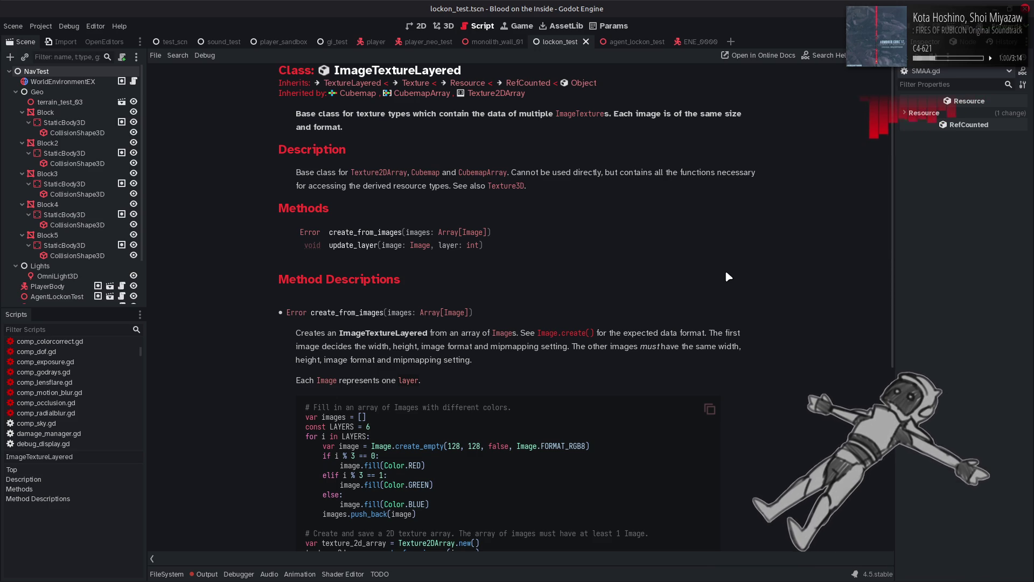
Read the ImageTextureLayered example, then go back to the TextureLayered page.
scroll(727, 275, "down", 3)
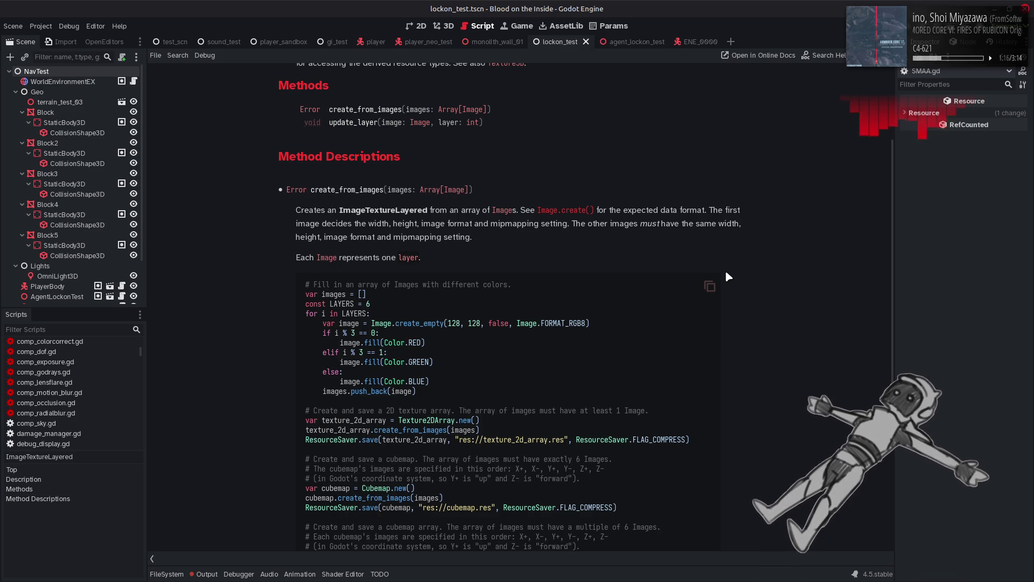
scroll(727, 273, "up", 3)
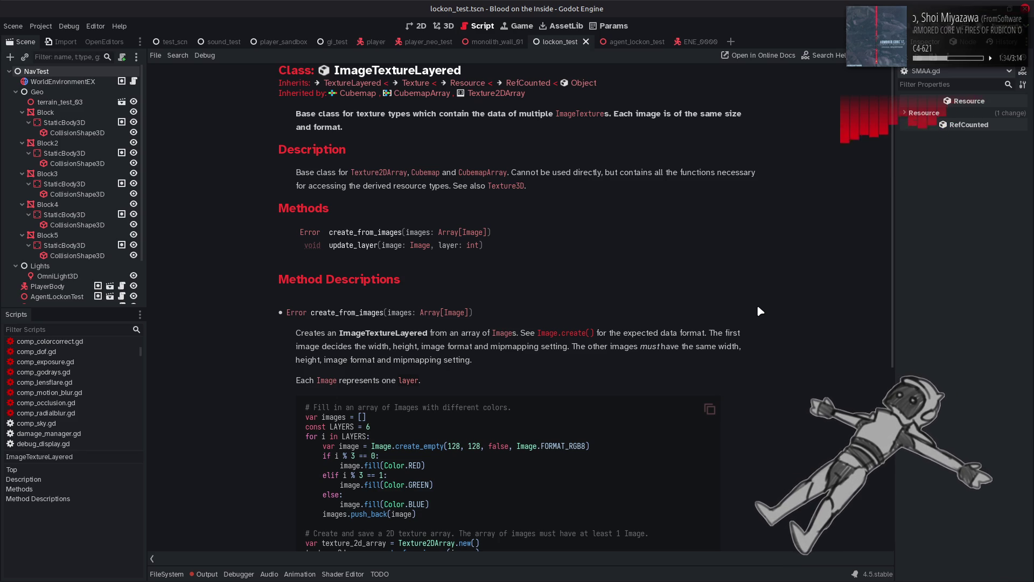
key("alt+Left")
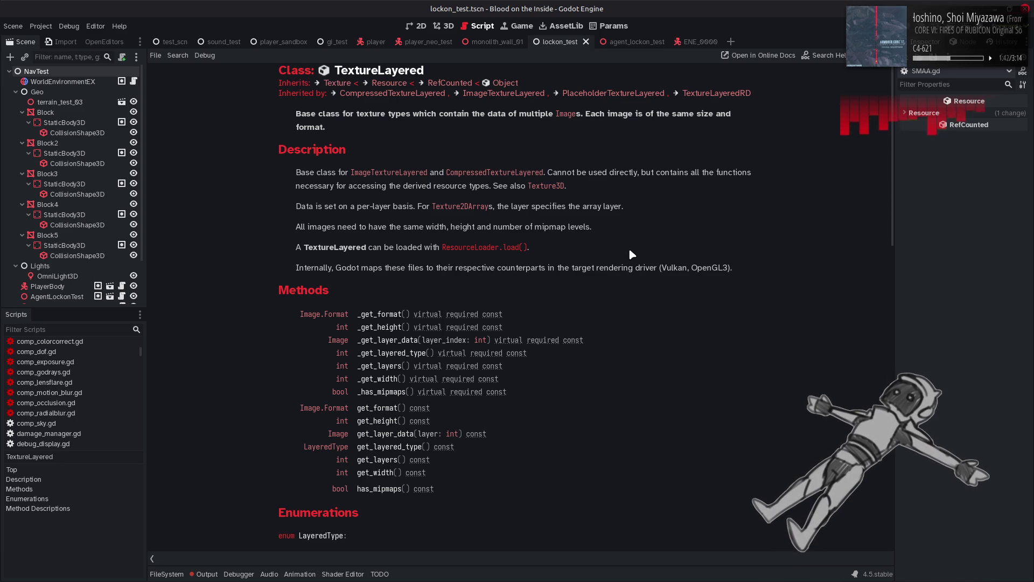
Open the Image class reference from TextureLayered's get_layer_data description.
scroll(629, 251, "down", 10)
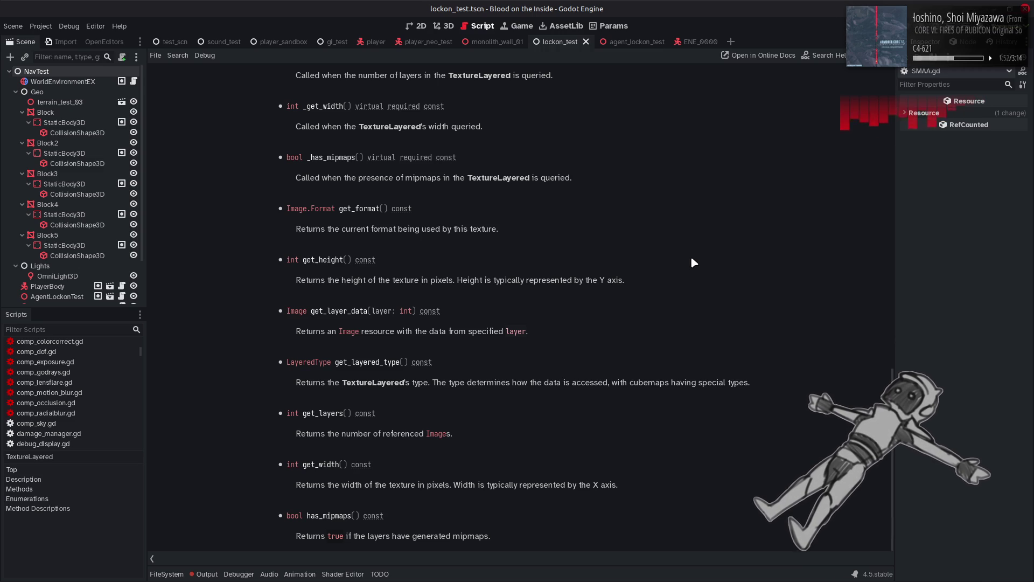
left_click(349, 332)
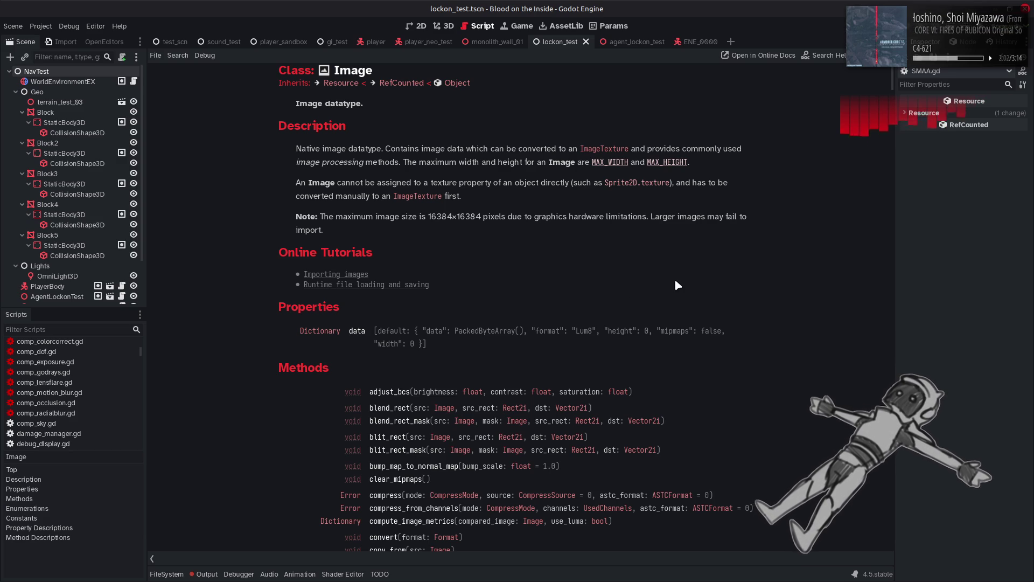
Move back and forth in help between the Texture and TextureLayered pages.
key("alt+Left")
key("alt+Left")
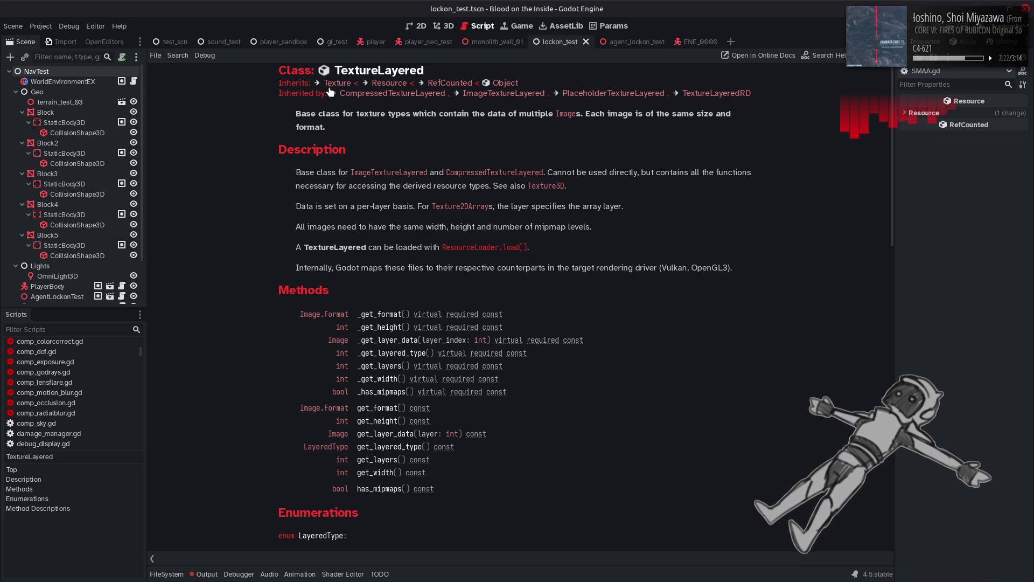
left_click(338, 83)
key("alt+Left")
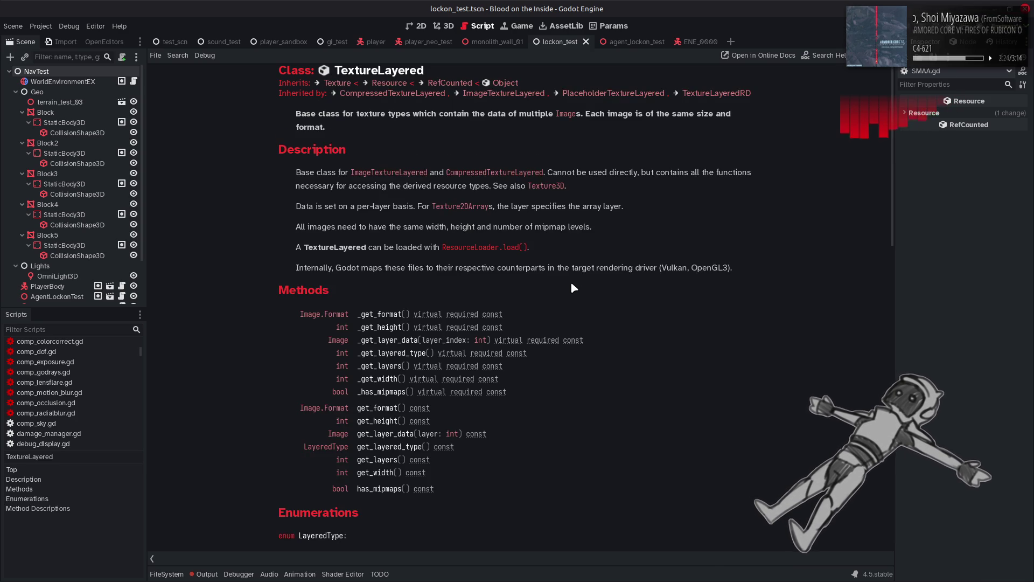
key("alt+Right")
key("alt+Left")
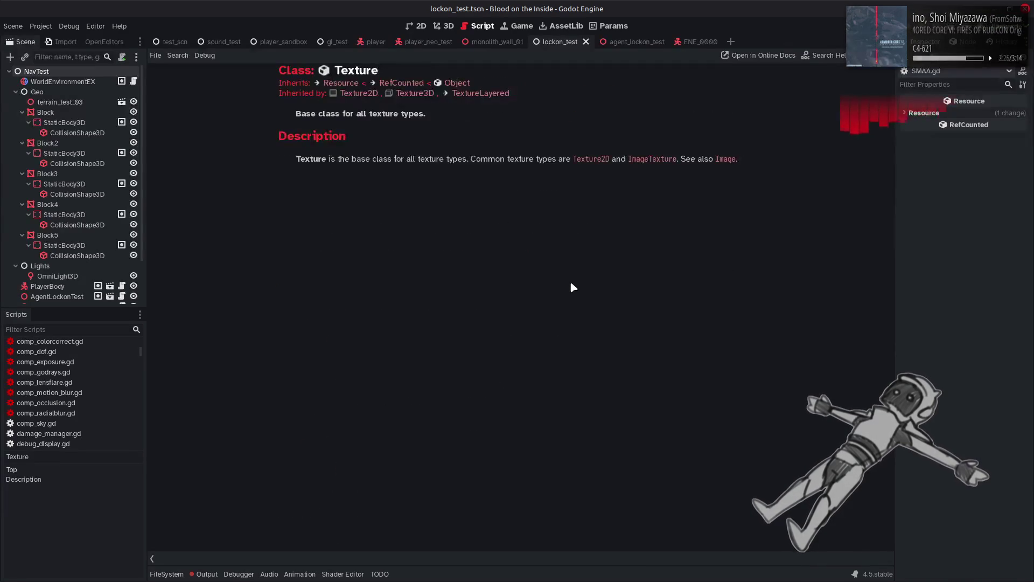
key("alt+Right")
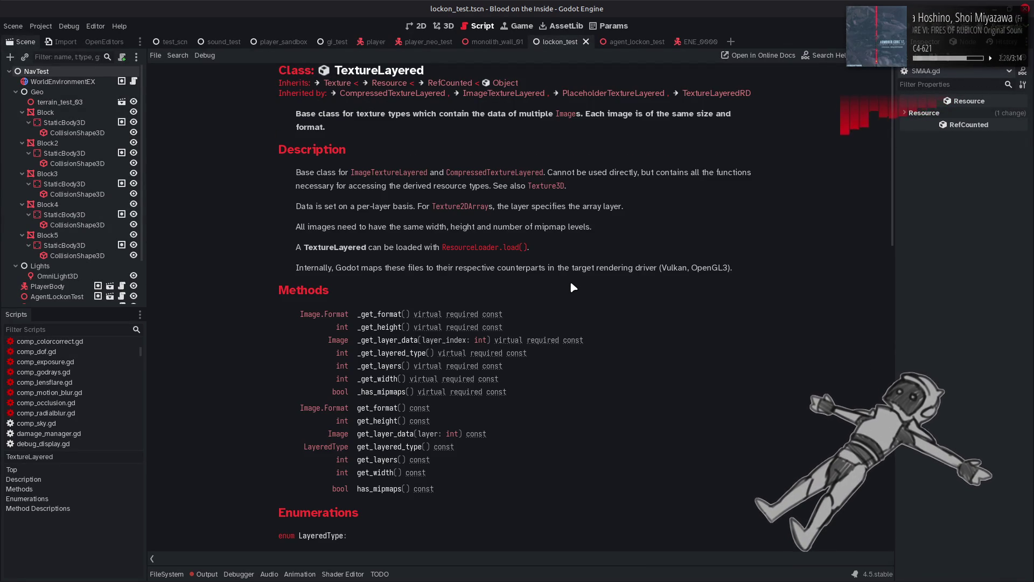
Clear the parse errors from the Output log and open comp_sky.gd.
left_click(207, 574)
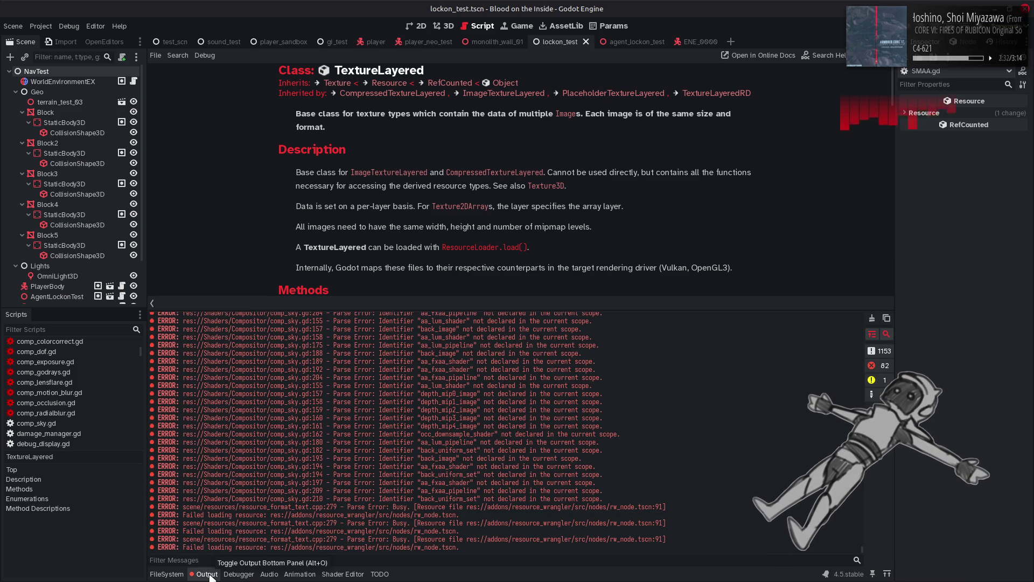
left_click(872, 318)
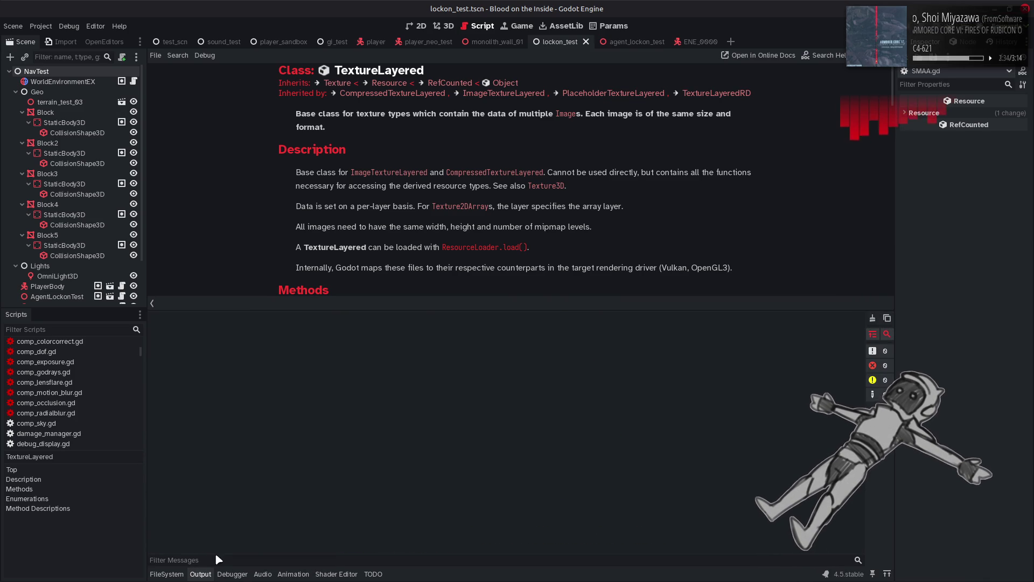
left_click(201, 575)
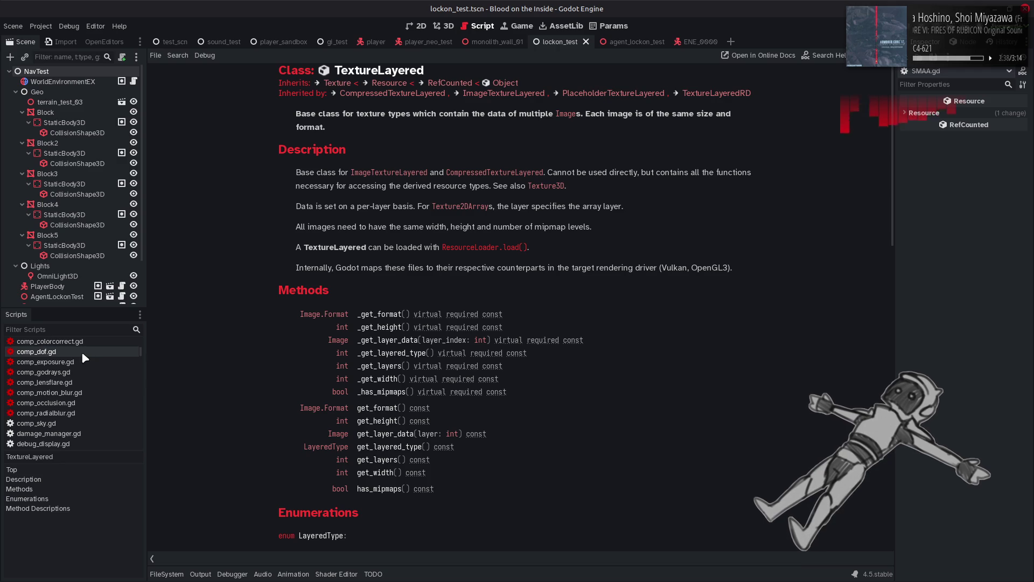
left_click(77, 423)
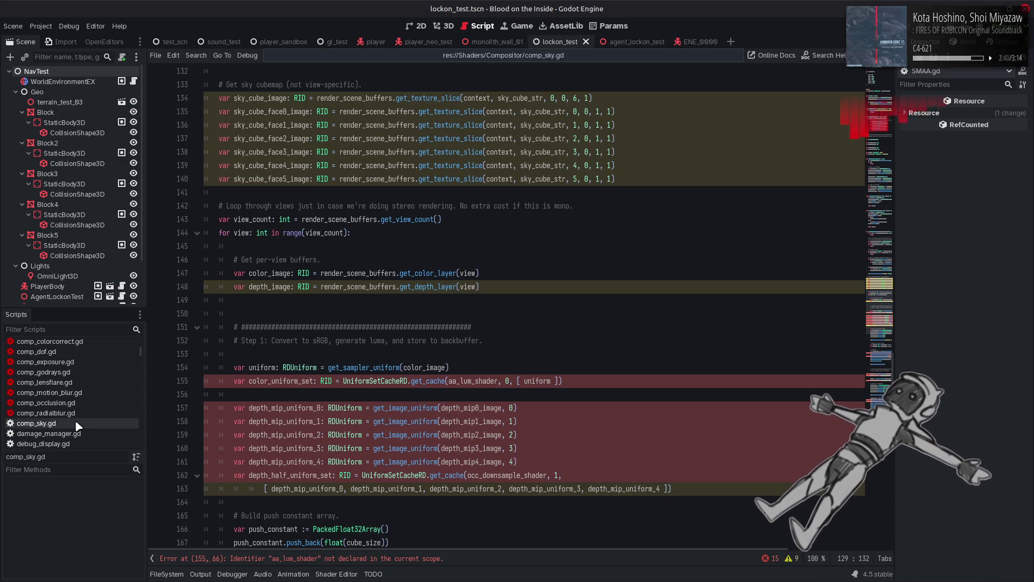
Inspect the step 1 comment and the color_image variable on lines 152–154.
left_click(430, 342)
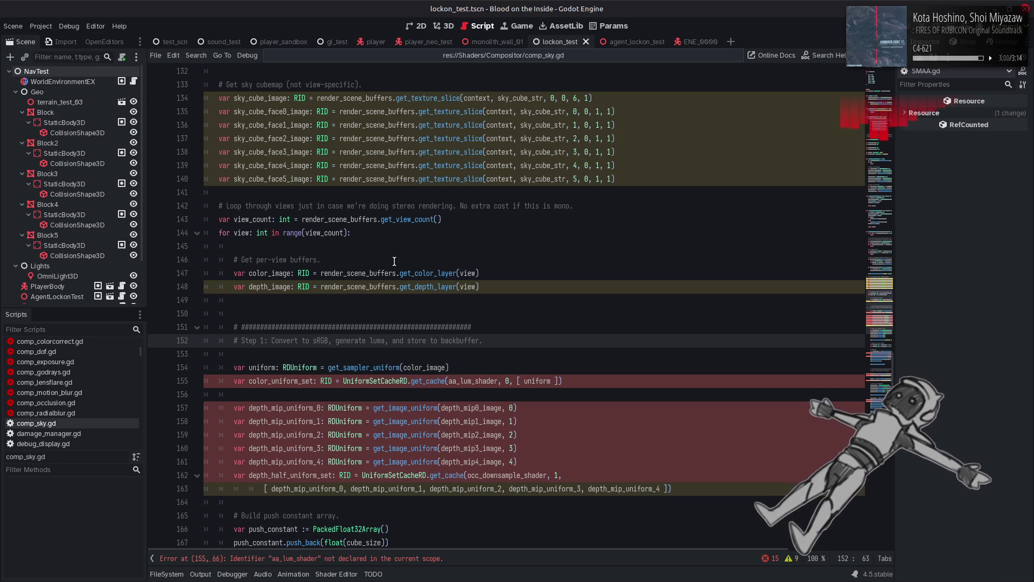
left_click(427, 367)
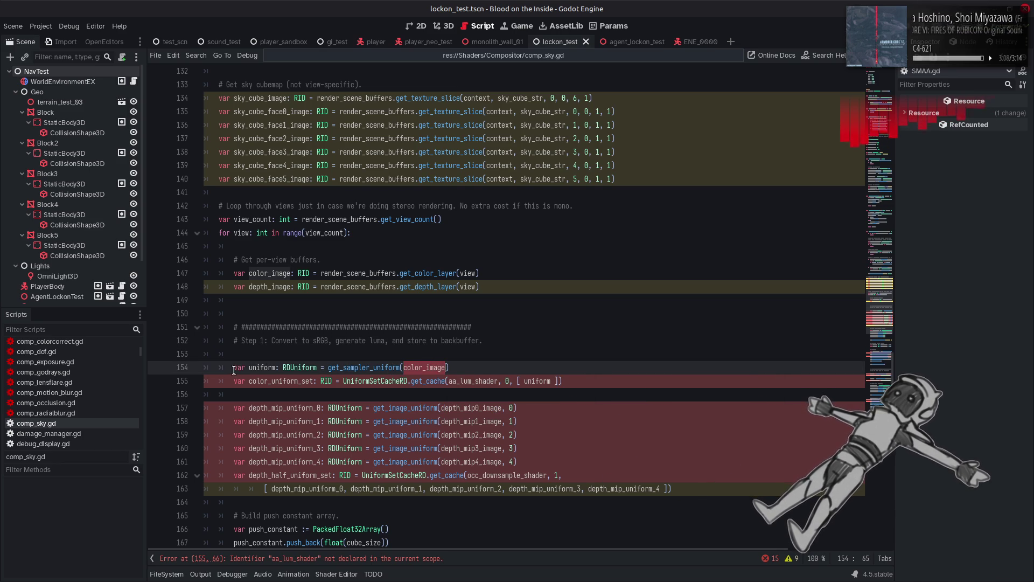
scroll(234, 370, "down", 4)
Delete the color_image uniform and color_uniform_set lines 154–155 and leftover blanks, then select the step 1 comment.
left_click_drag(563, 219, 225, 211)
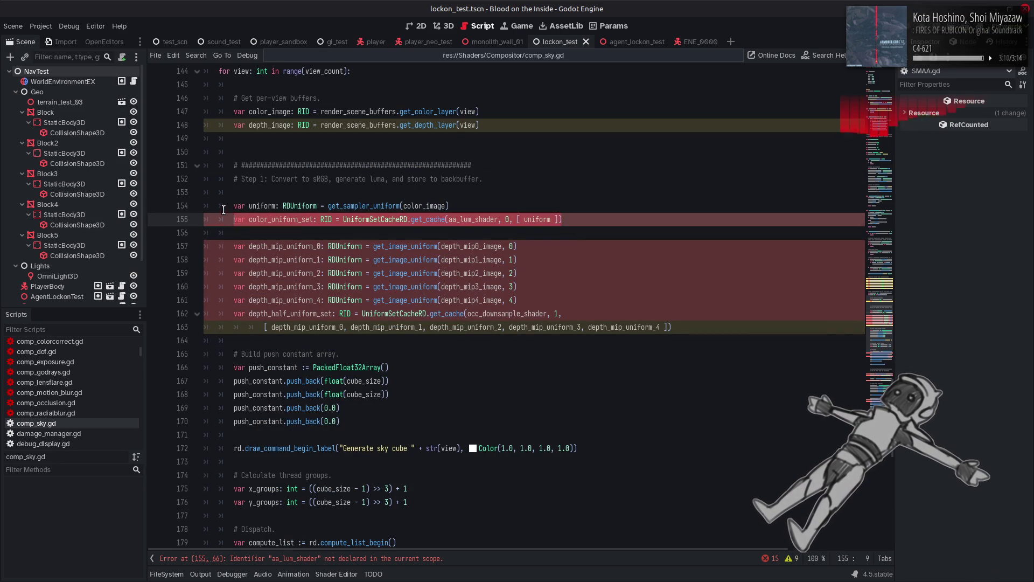
double_click(270, 205)
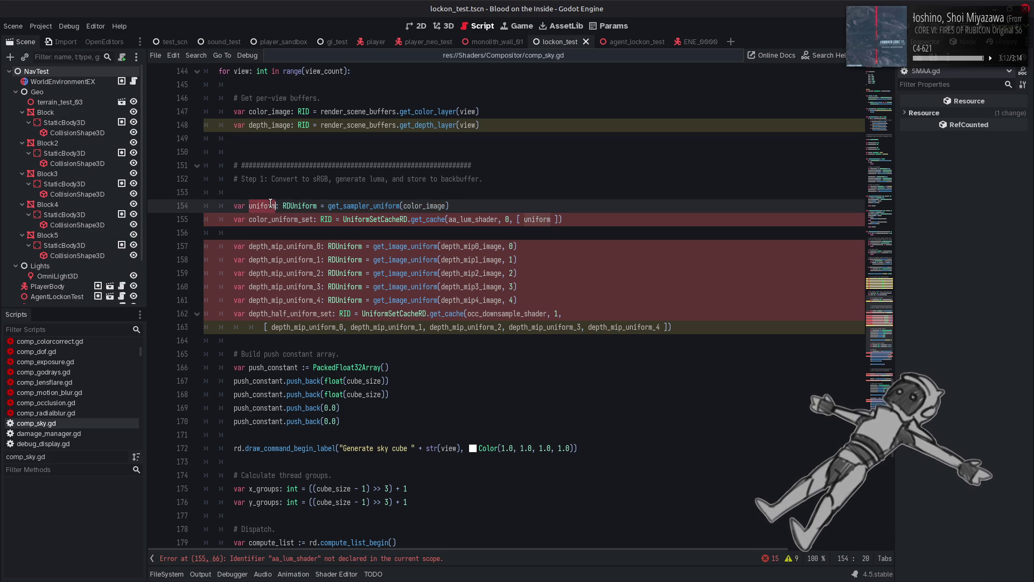
left_click_drag(563, 220, 232, 208)
key("ctrl+c")
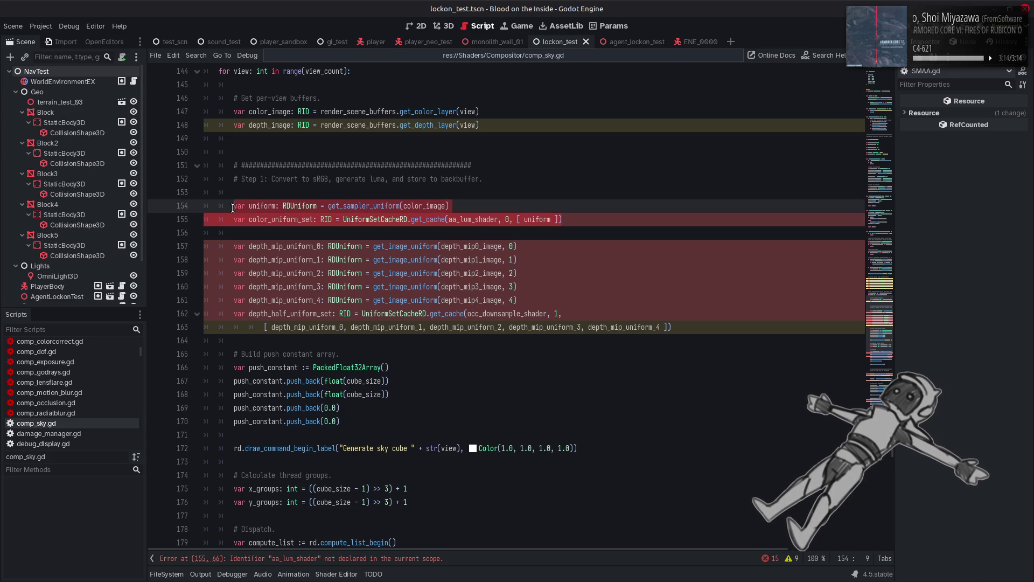
key("Delete")
key("BackSpace")
key("BackSpace")
key("BackSpace")
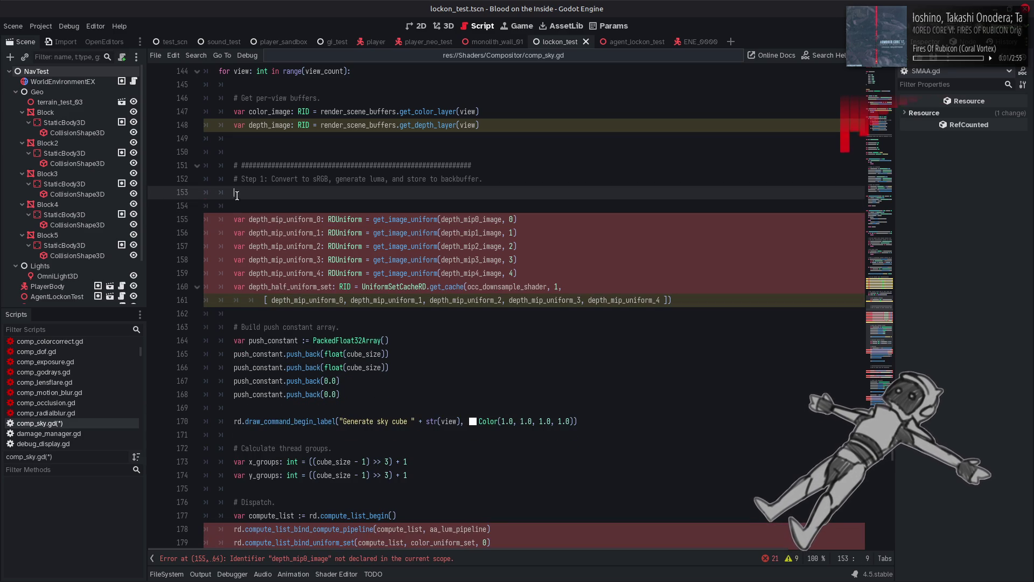
key("BackSpace")
mouse_move(271, 178)
left_mouse_down()
mouse_move(484, 174)
mouse_move(270, 179)
left_mouse_up()
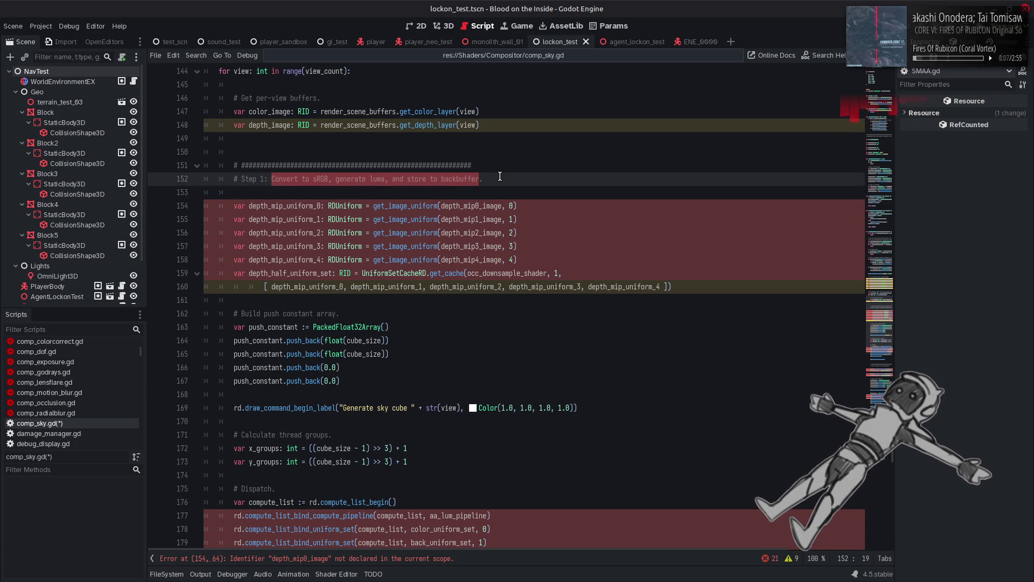
Finish the line 152 Step 1 comment so it reads 'Read source cubemap into global sky cubemap.'.
type("Read source cubemap into .")
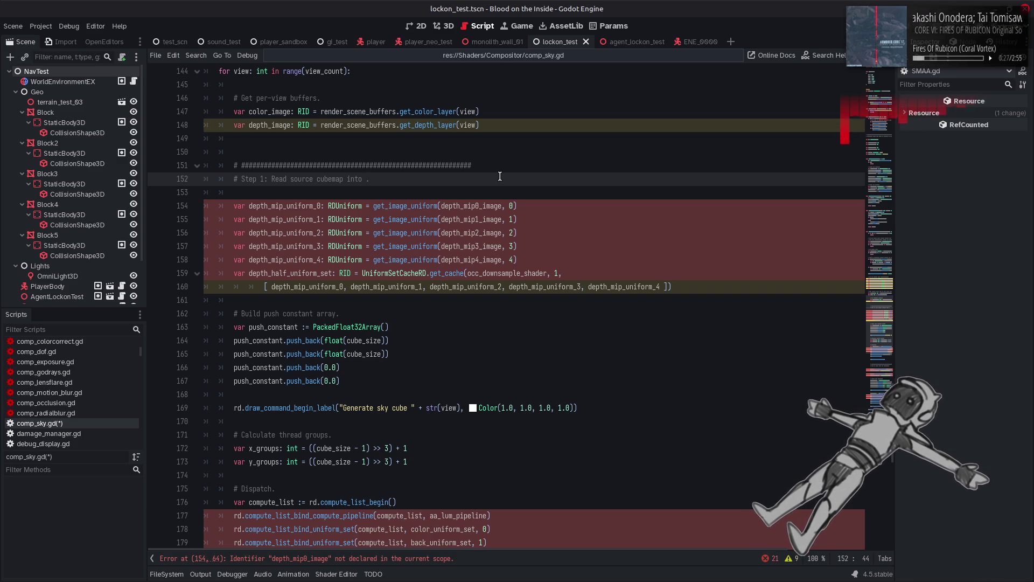
type("global ")
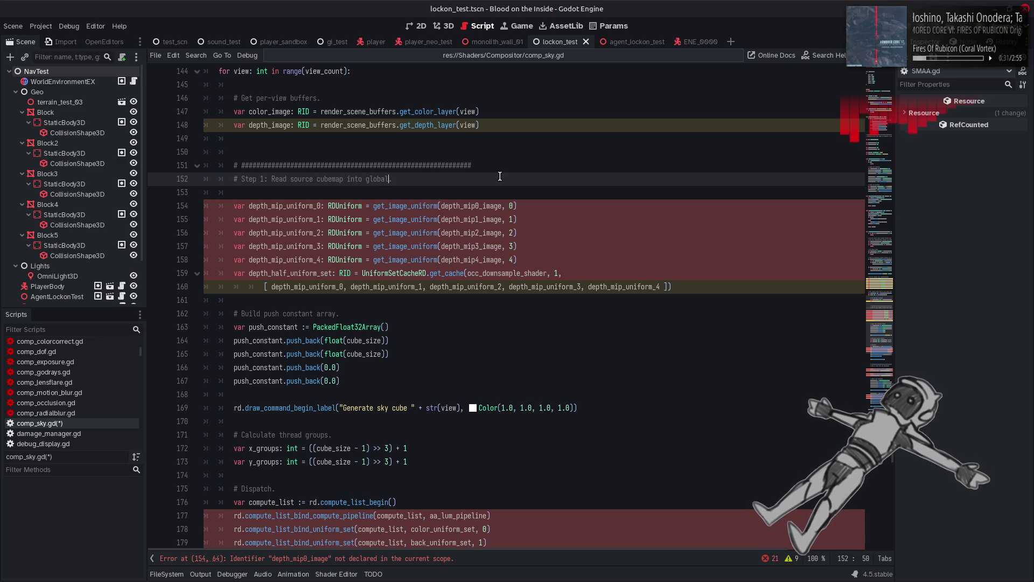
type("sky cubemap")
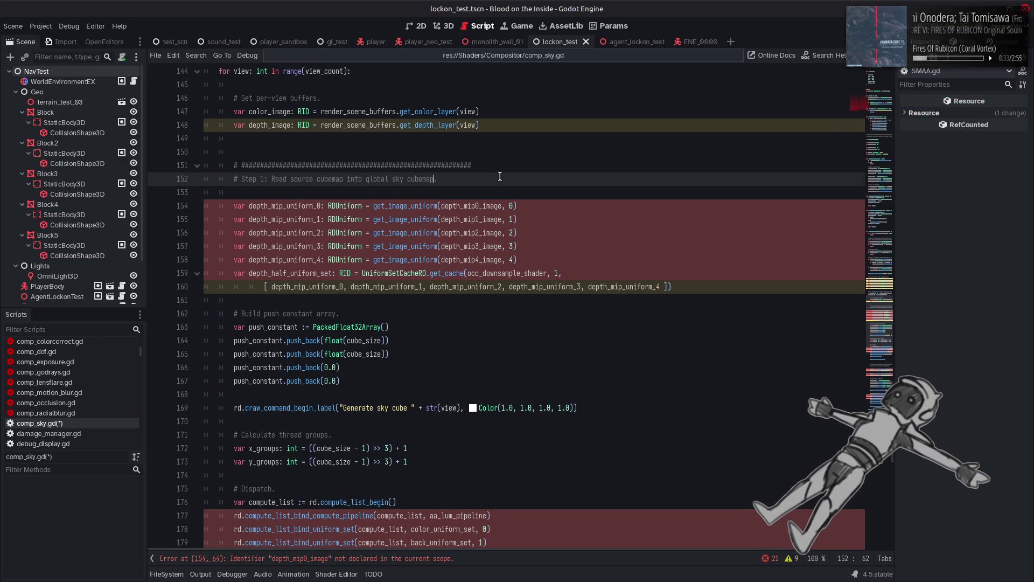
scroll(462, 391, "down", 8)
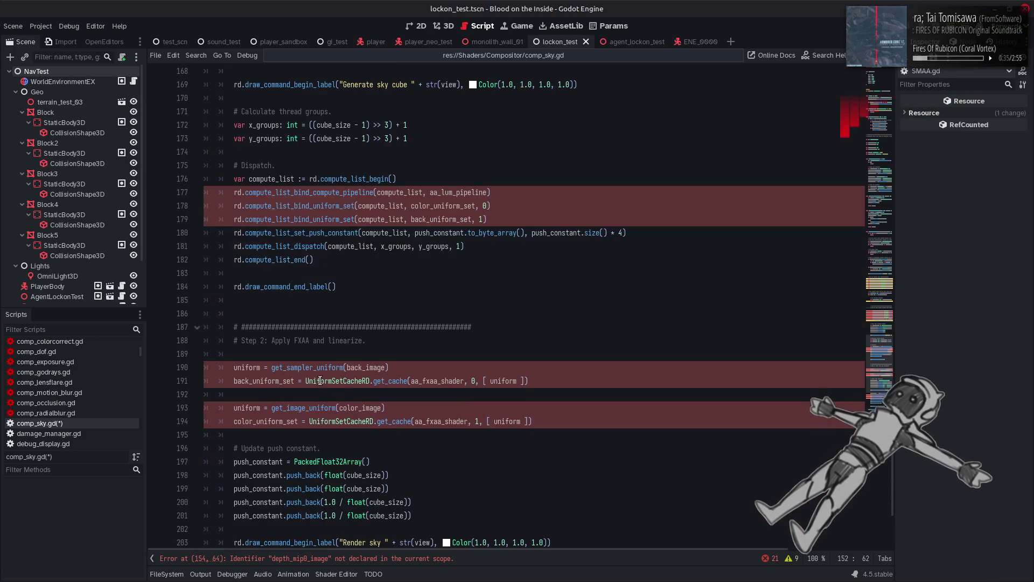
Retitle the Step 2 comment to 'Render sky from global cubemap'.
left_click(272, 340)
left_click_drag(272, 341, 362, 340)
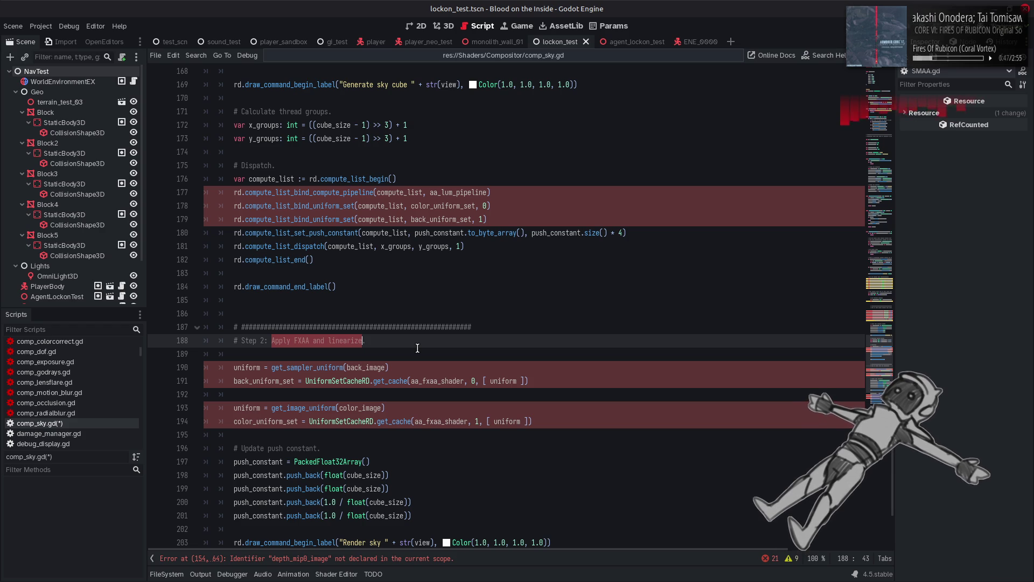
type("Render ")
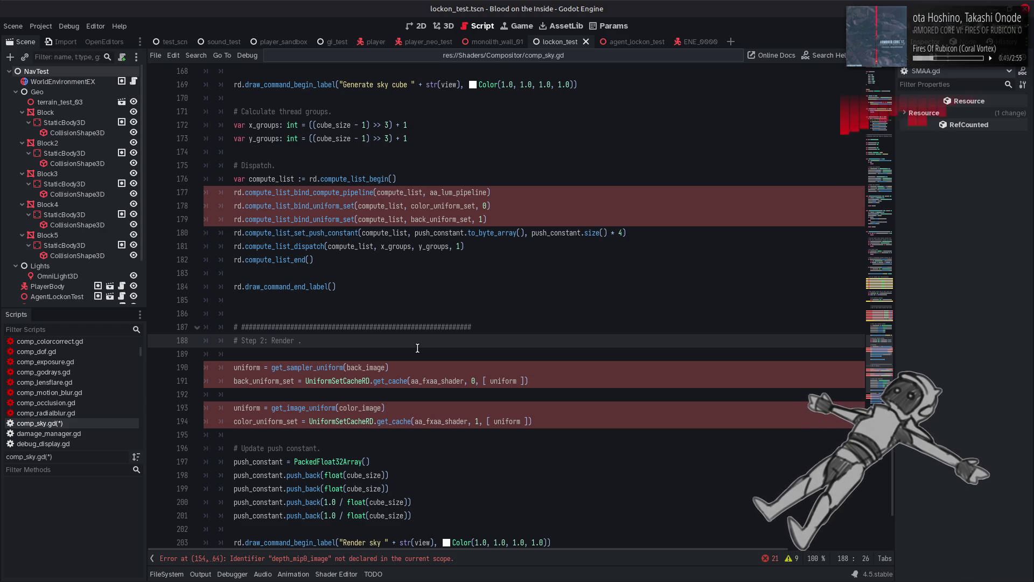
type("sky from ")
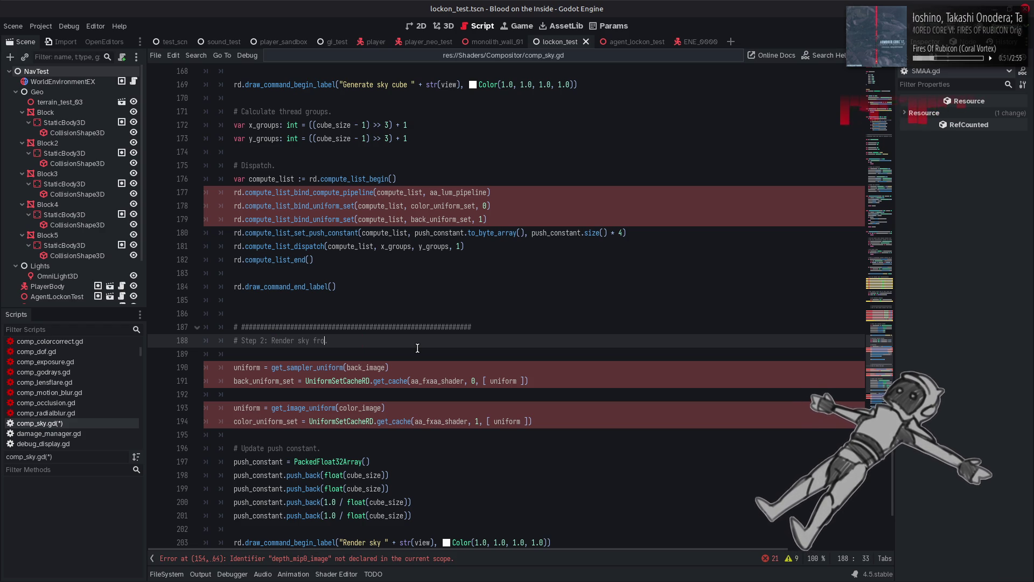
type("global cu")
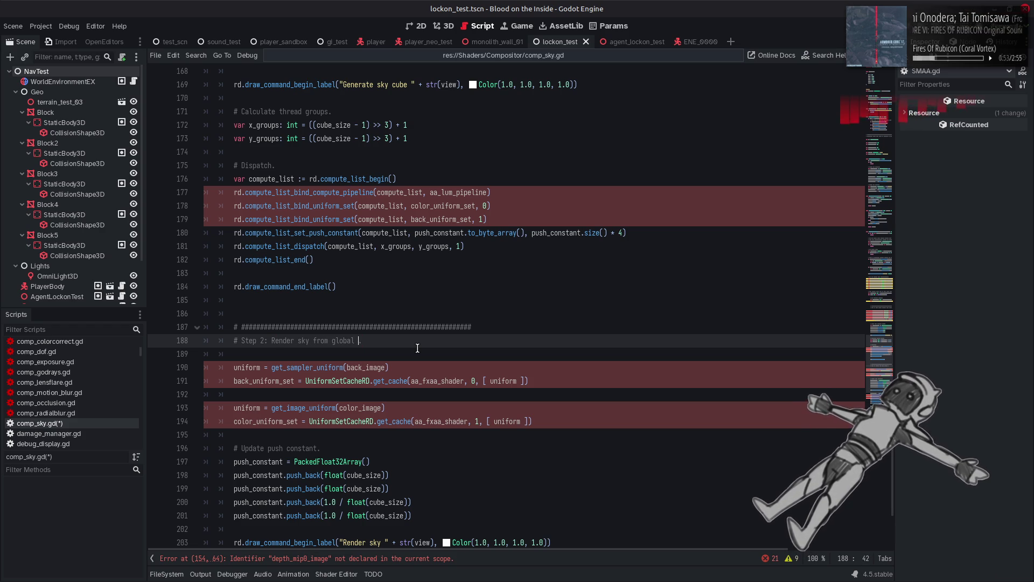
type("bemap.")
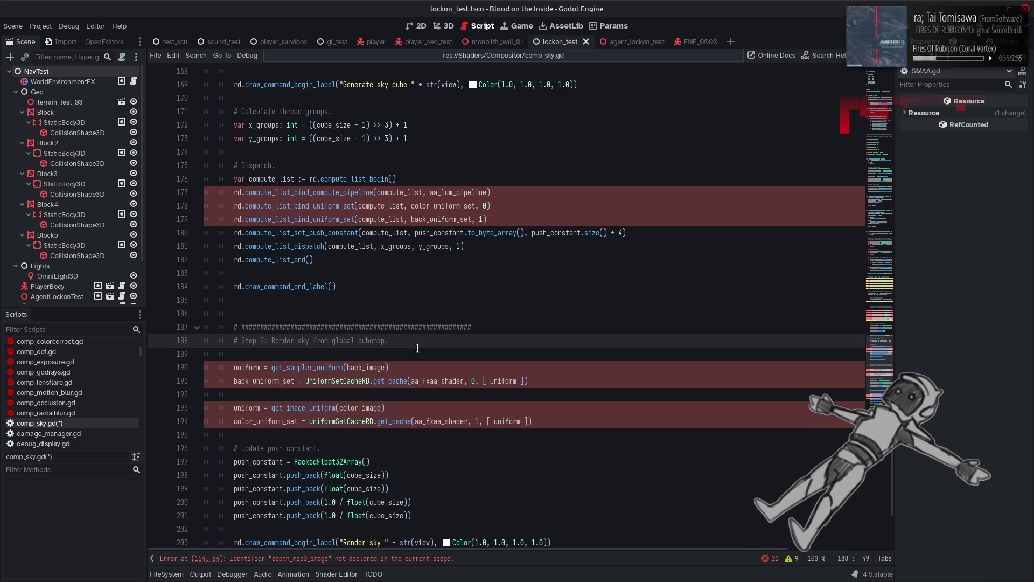
Paste the color_image sampler uniform and uniform set over Step 2's first two uniform lines.
left_click_drag(528, 381, 235, 368)
key("ctrl+v")
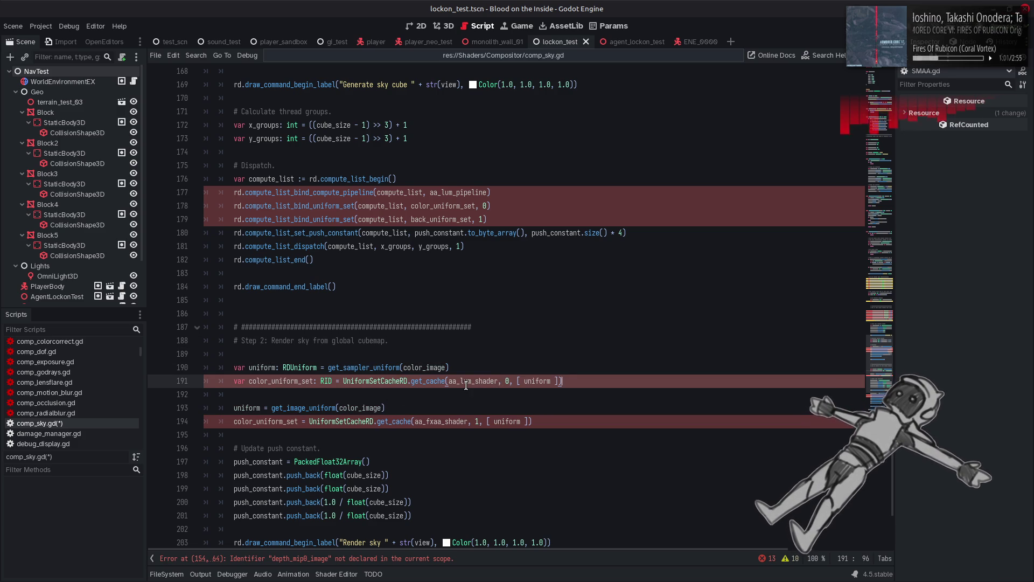
scroll(466, 384, "down", 5)
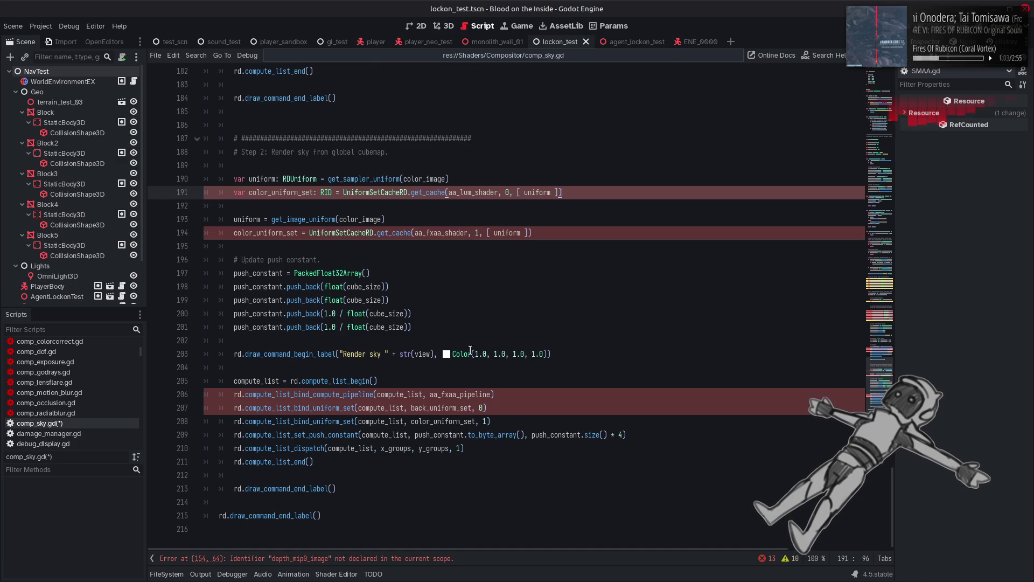
scroll(469, 353, "up", 3)
double_click(466, 314)
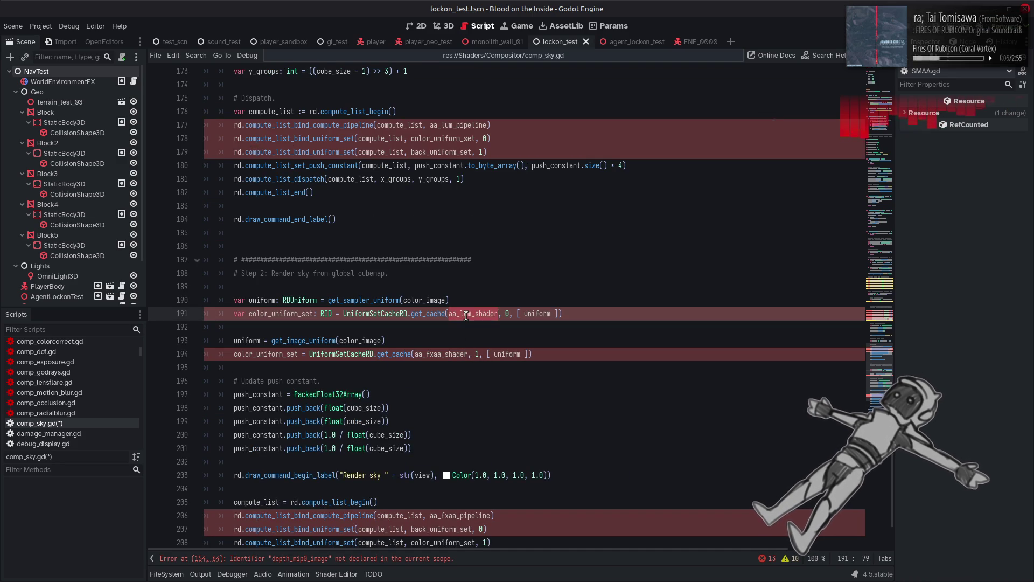
type("sky")
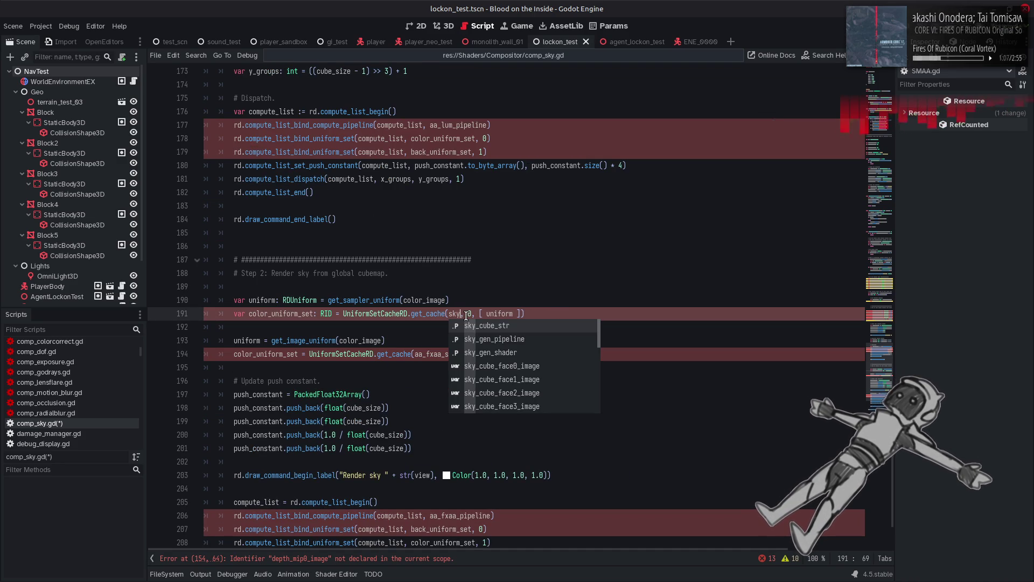
key("ctrl+z")
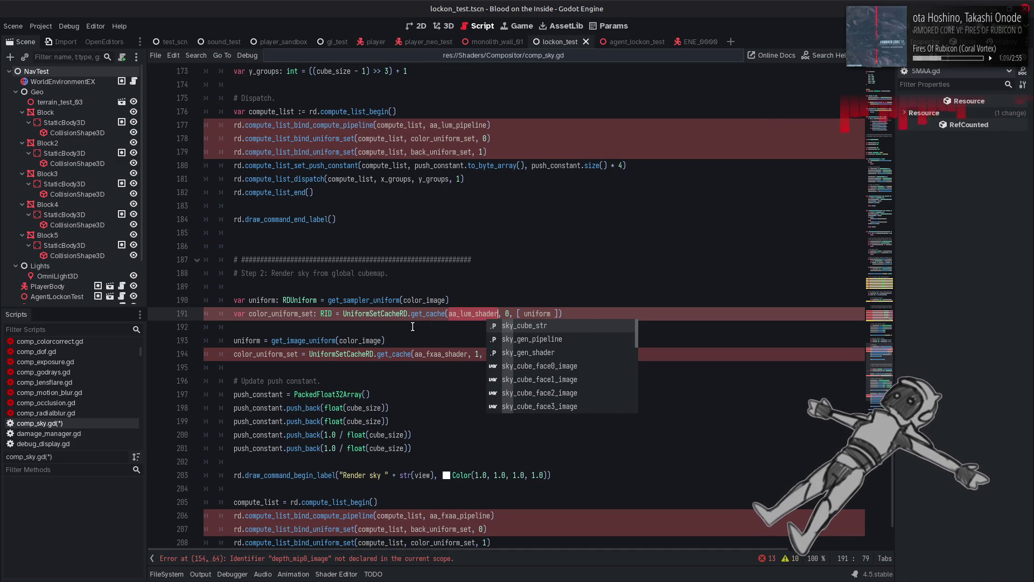
left_click(411, 327)
Comment out the whole old Step 2 block, lines 190–213, with Ctrl+K.
scroll(411, 327, "down", 3)
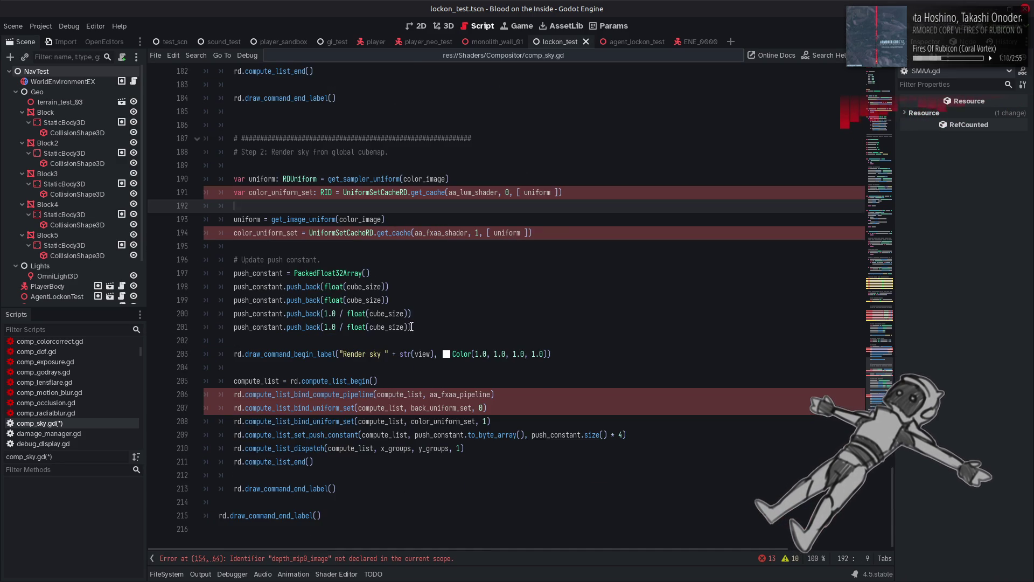
left_click(350, 490)
left_click_drag(350, 489, 234, 179)
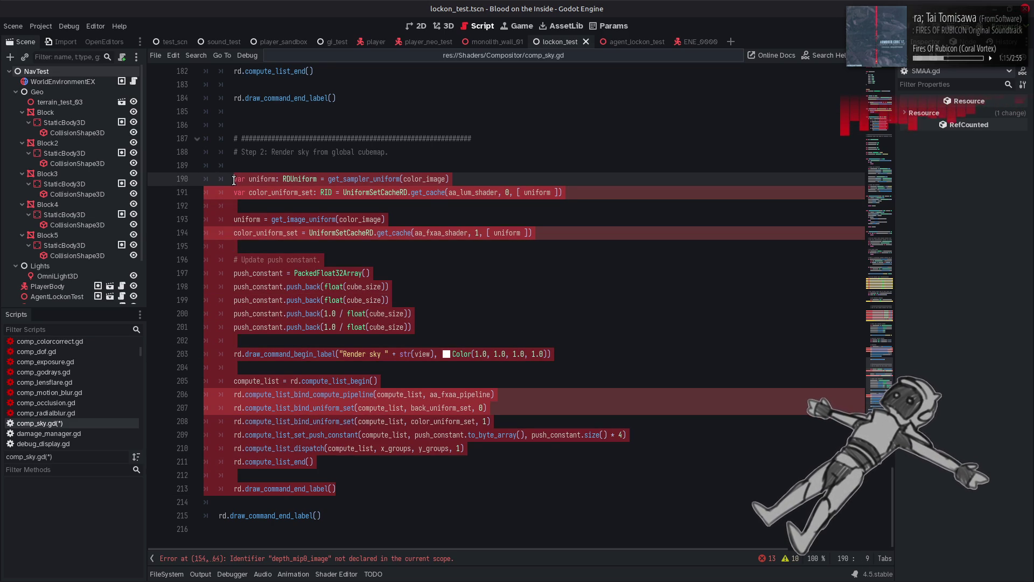
key("ctrl+k")
left_click(444, 265)
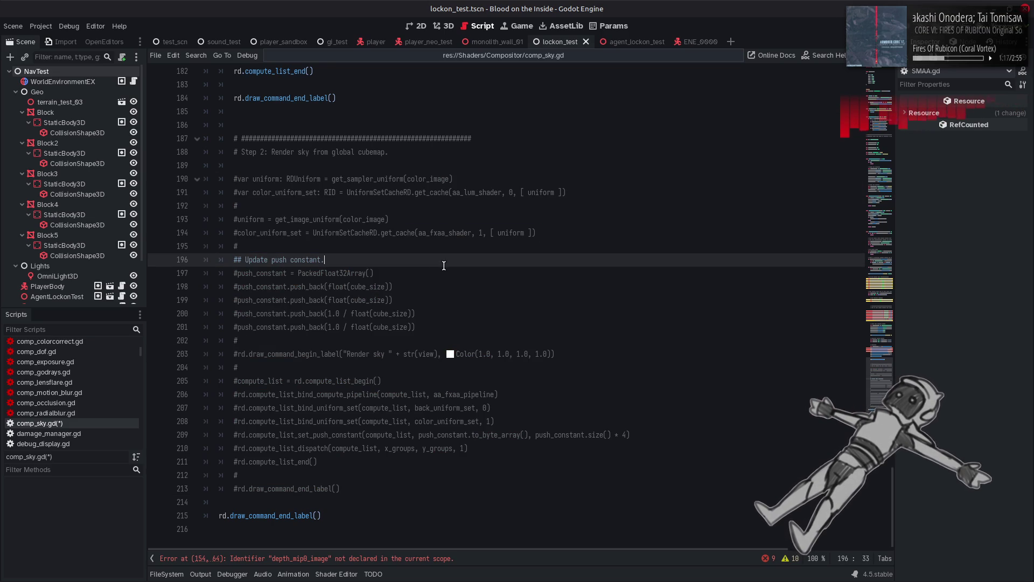
Replace aa_lum_pipeline on line 177 with sky_gen_pipeline.
scroll(443, 265, "up", 9)
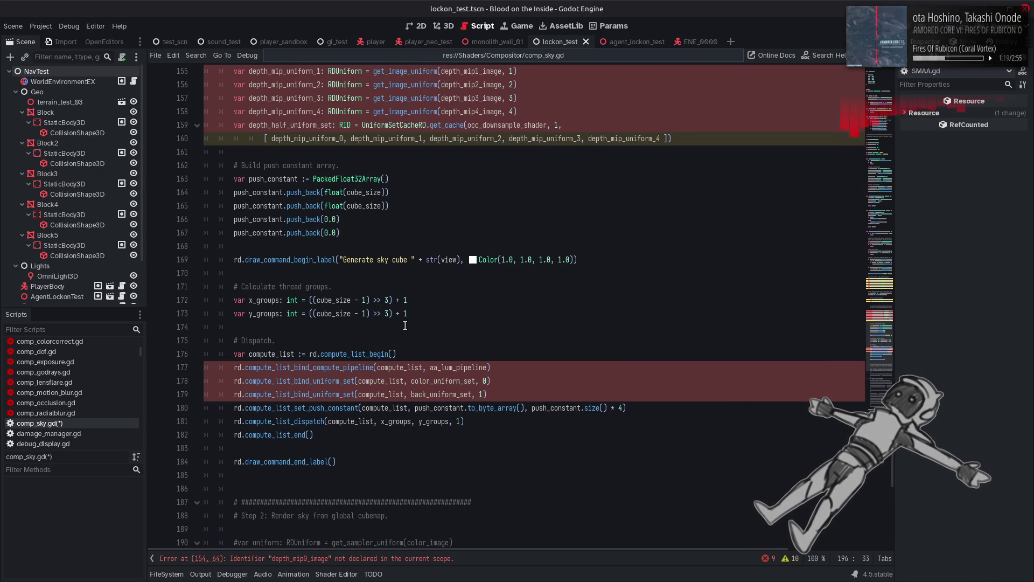
double_click(448, 367)
type("sk")
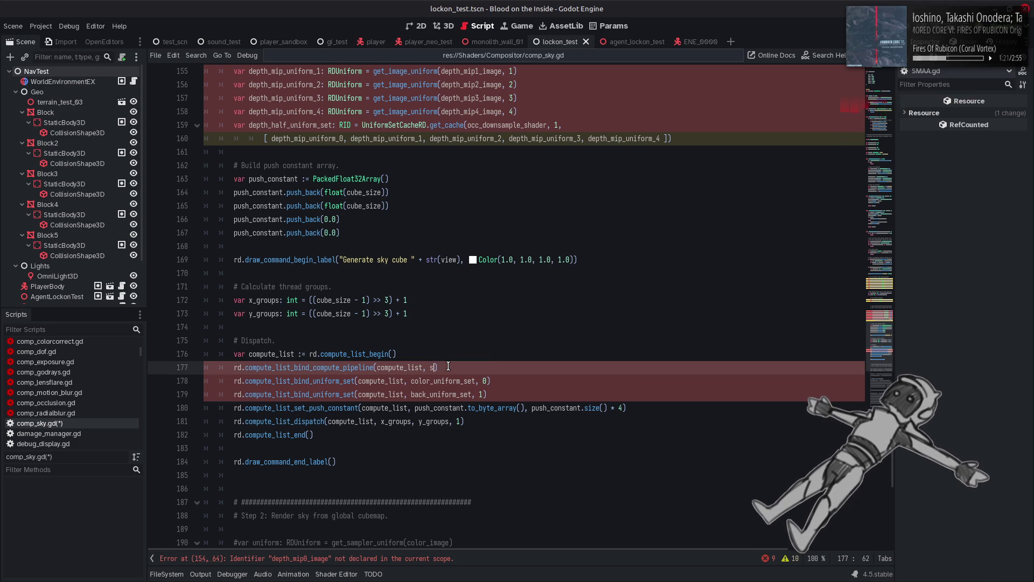
key("Down")
key("Return")
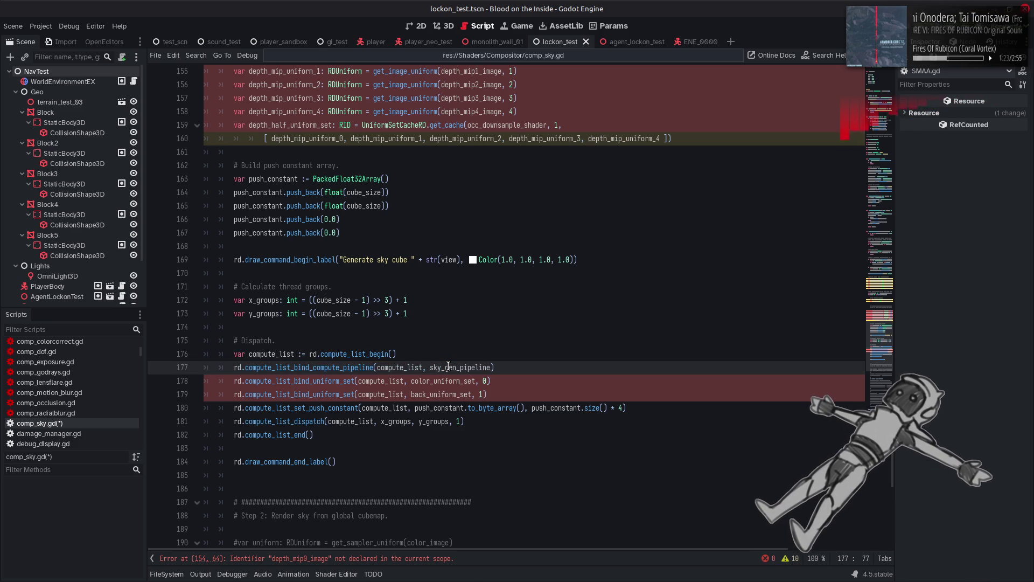
Replace occ_downsample_shader on line 159 with sky_gen_shader.
scroll(448, 366, "up", 3)
double_click(503, 245)
type("sky_gen")
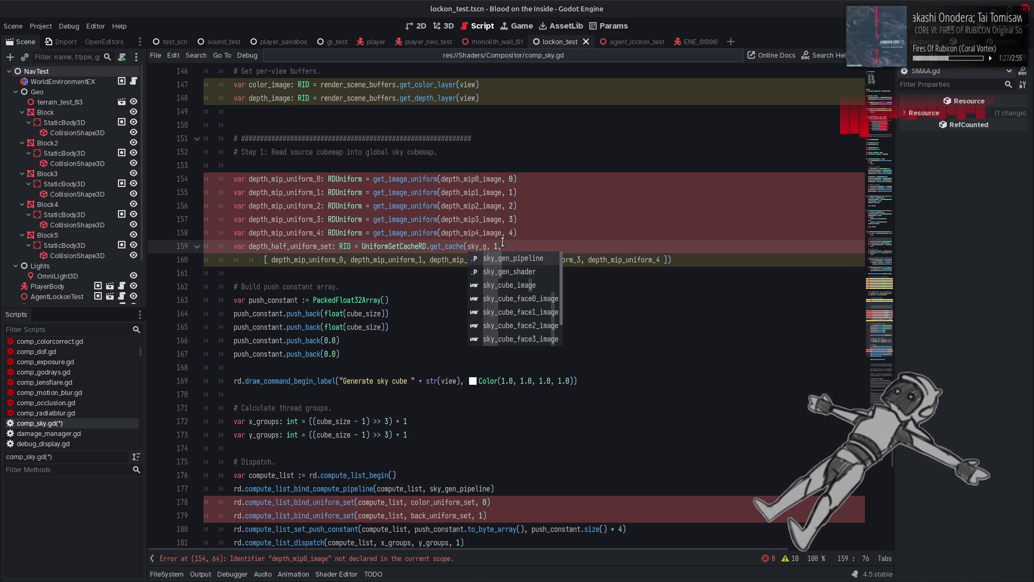
key("Down")
key("Return")
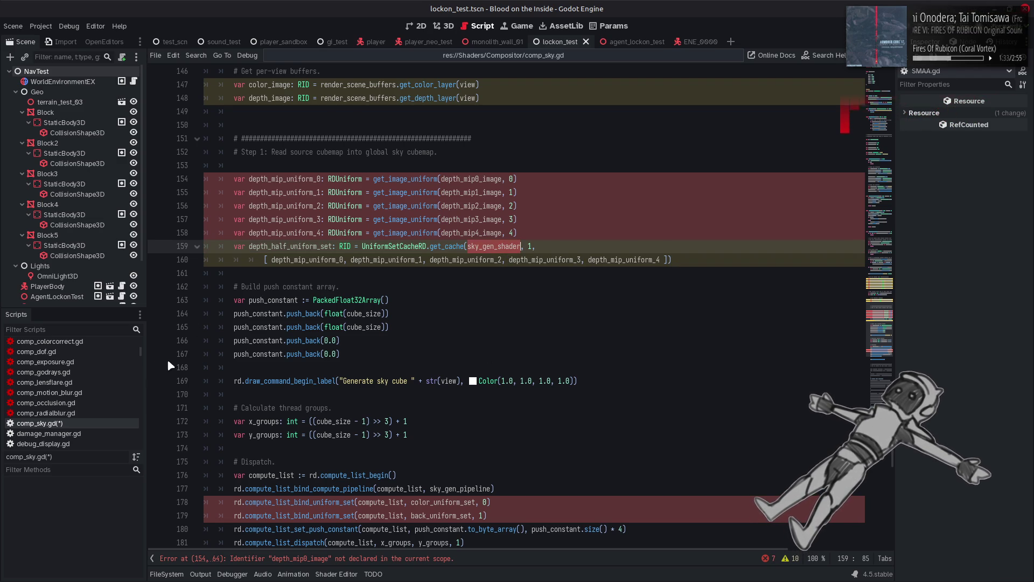
Open comp_occlusion.gd and look over its Step 1 depth mip-chain uniforms and dispatch.
left_click(79, 402)
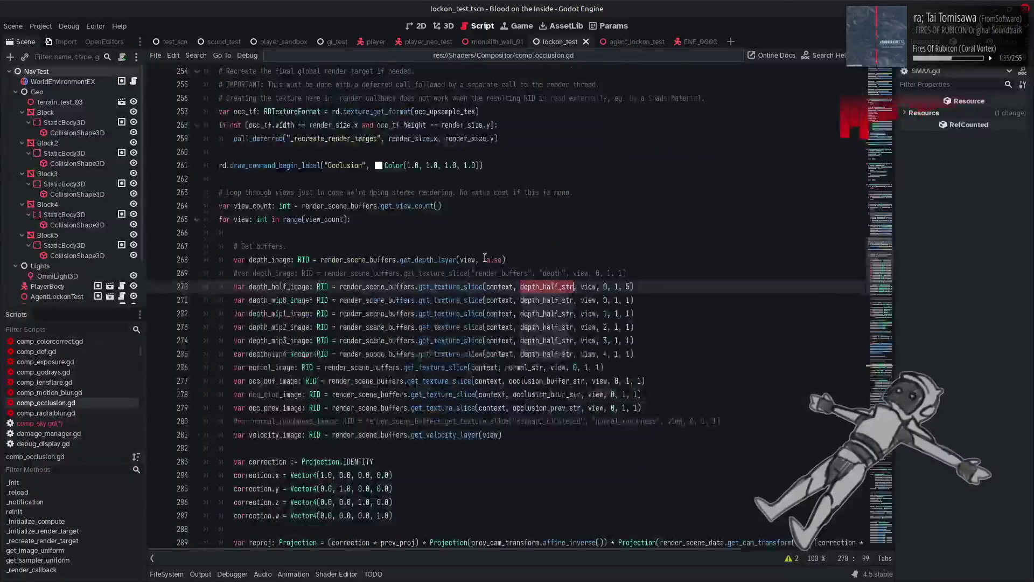
scroll(485, 258, "down", 5)
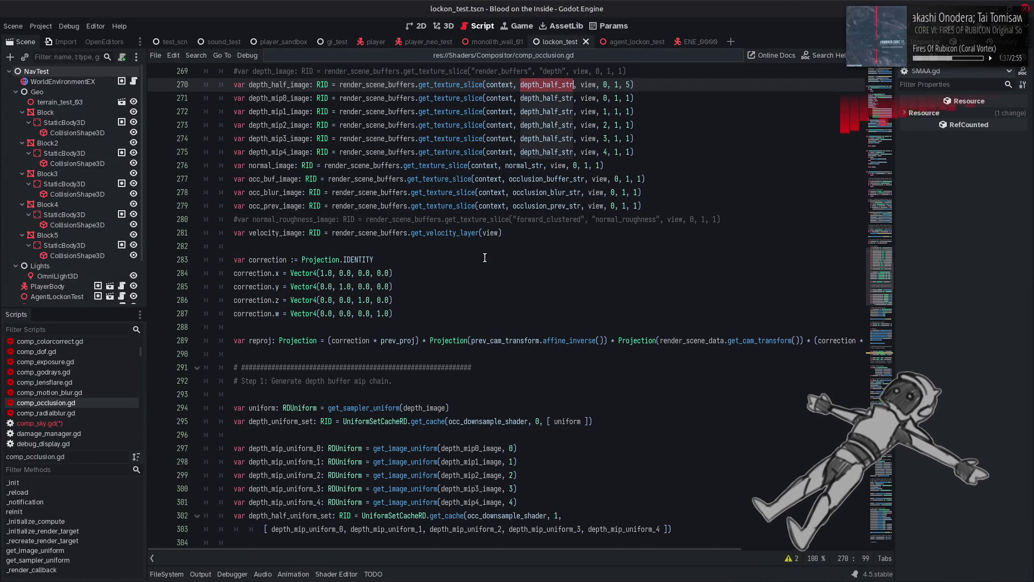
scroll(485, 258, "down", 6)
scroll(485, 257, "up", 5)
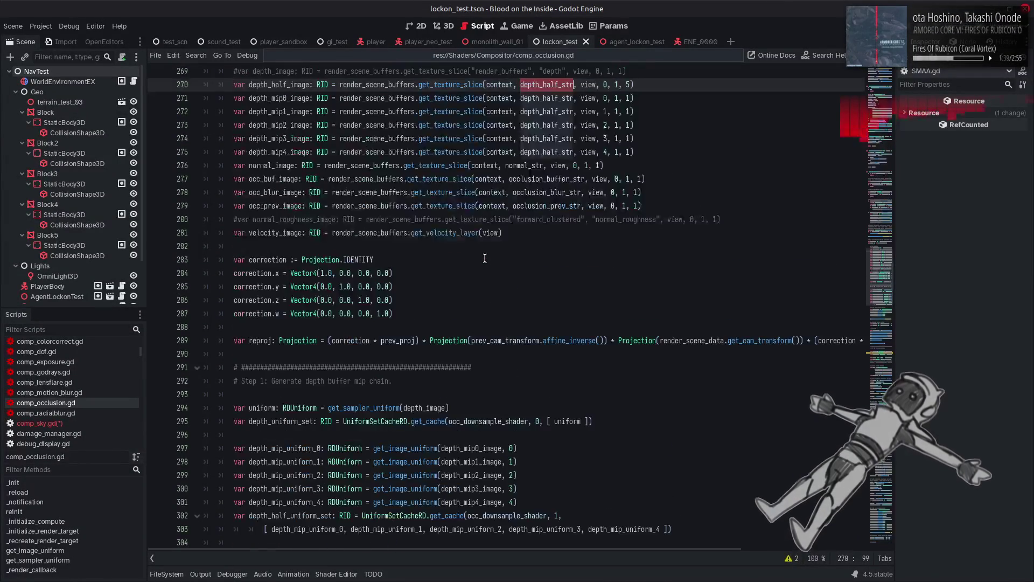
scroll(485, 258, "down", 6)
scroll(484, 258, "up", 6)
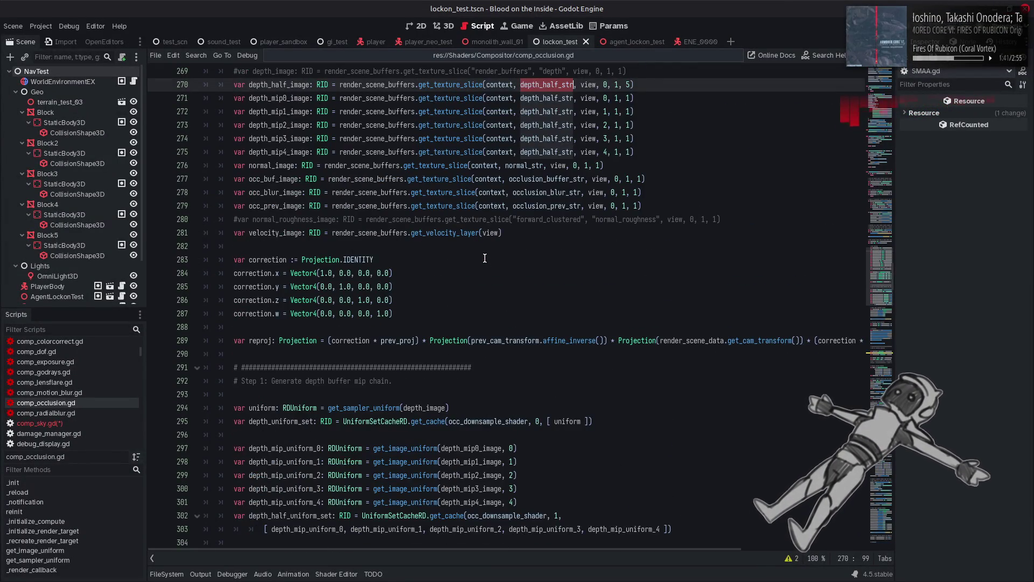
scroll(485, 258, "down", 9)
scroll(484, 258, "up", 2)
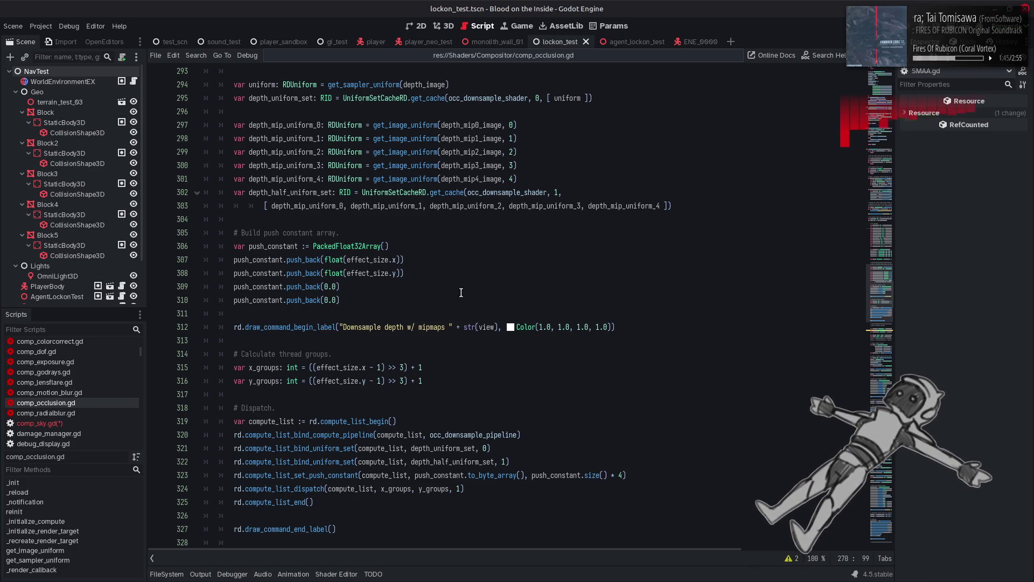
Back in comp_sky.gd, comment out the color_uniform_set line 178.
left_click(80, 424)
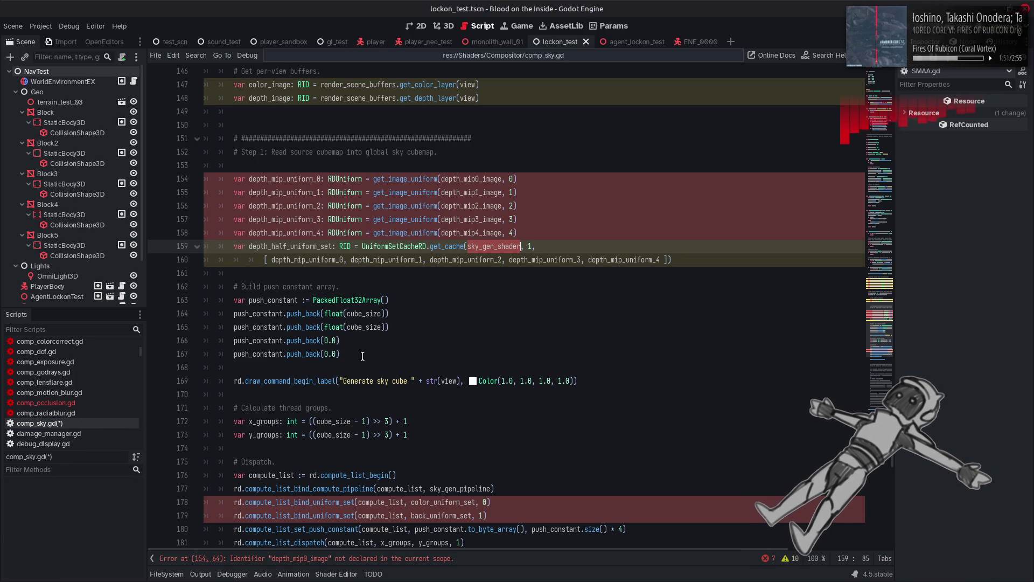
mouse_move(362, 330)
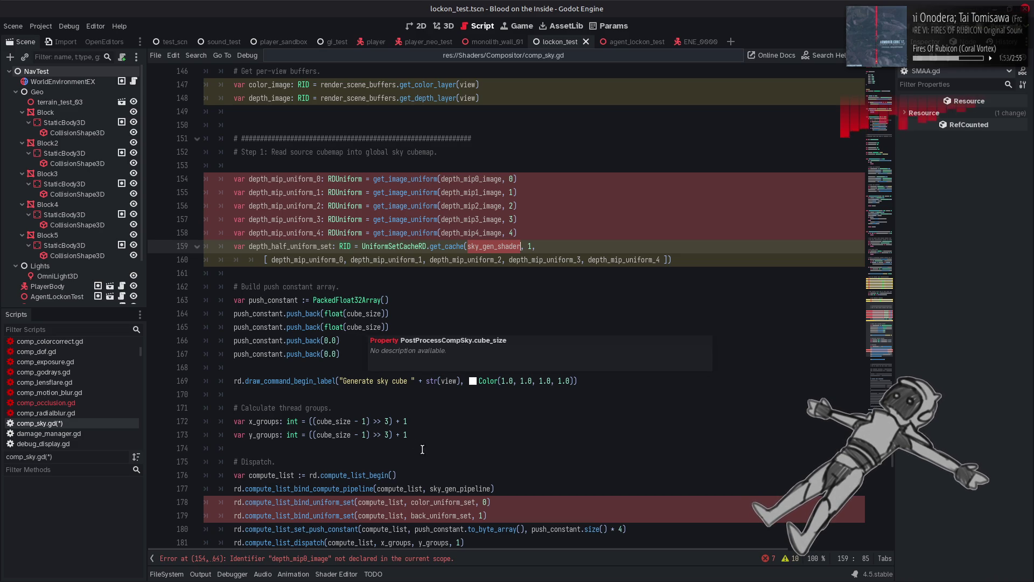
double_click(441, 501)
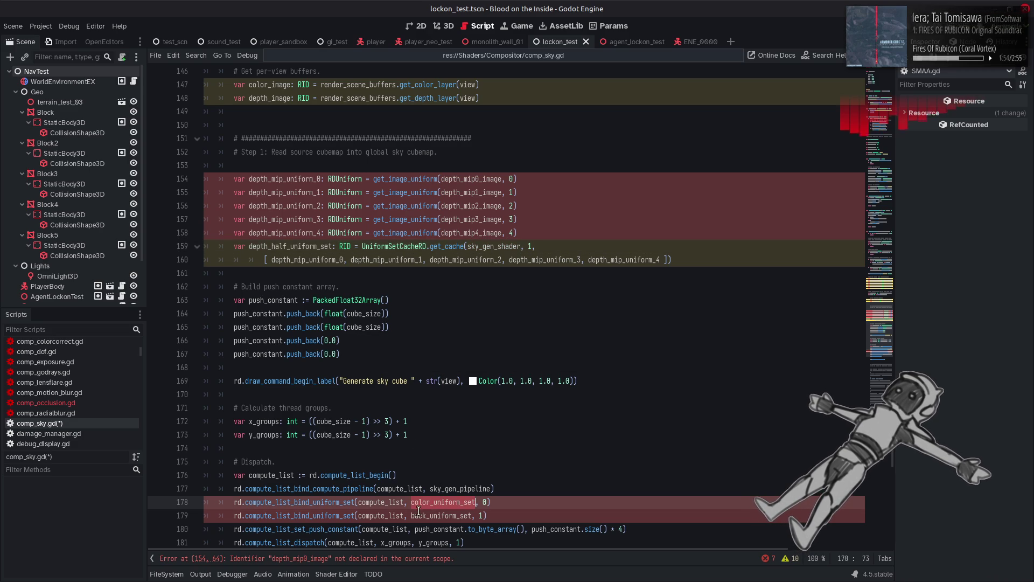
left_click(236, 502)
type("#")
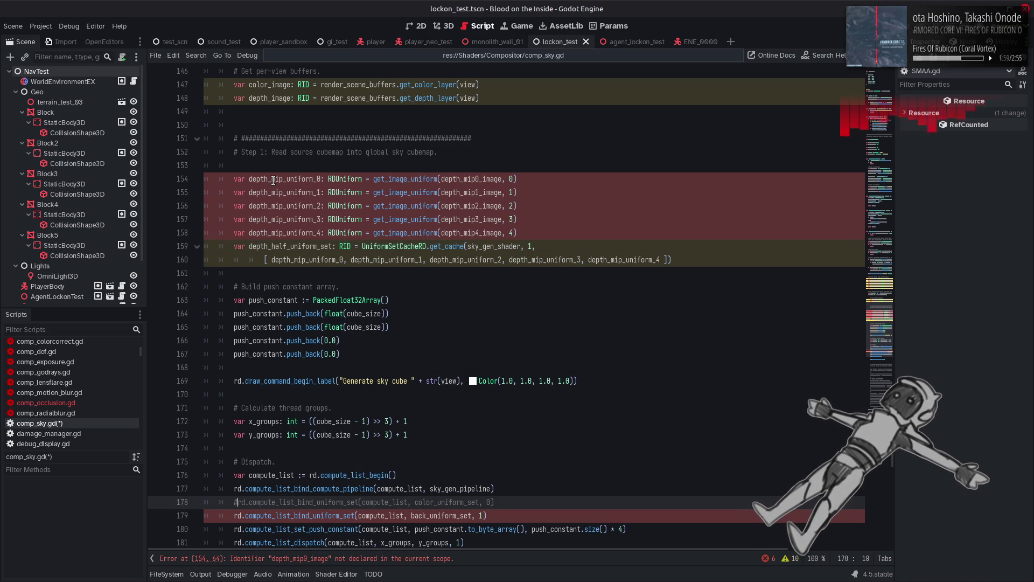
Select the depth_mip prefix of the first Step 1 uniform name, depth_mip_uniform_0.
scroll(274, 180, "up", 4)
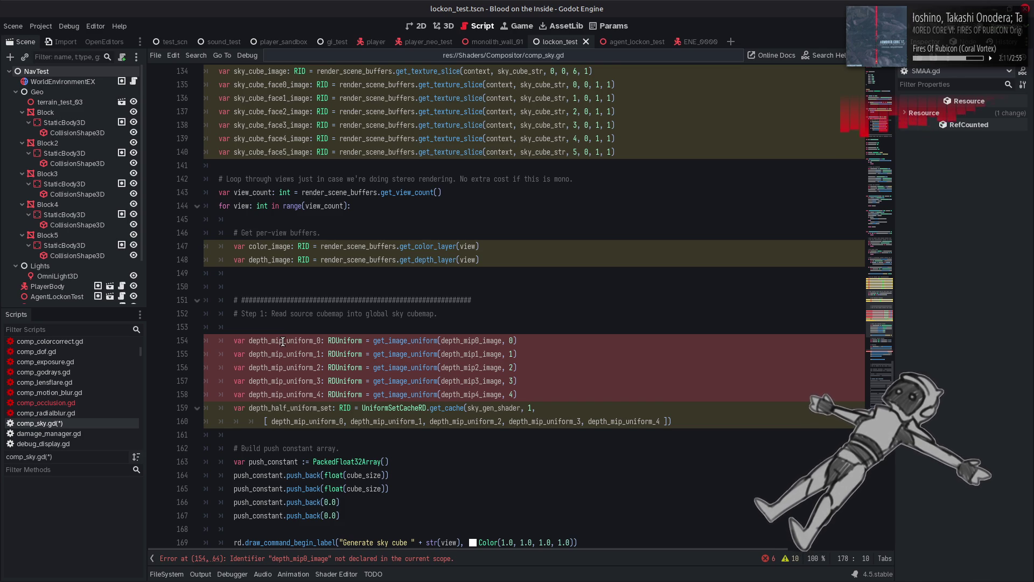
left_click(283, 341)
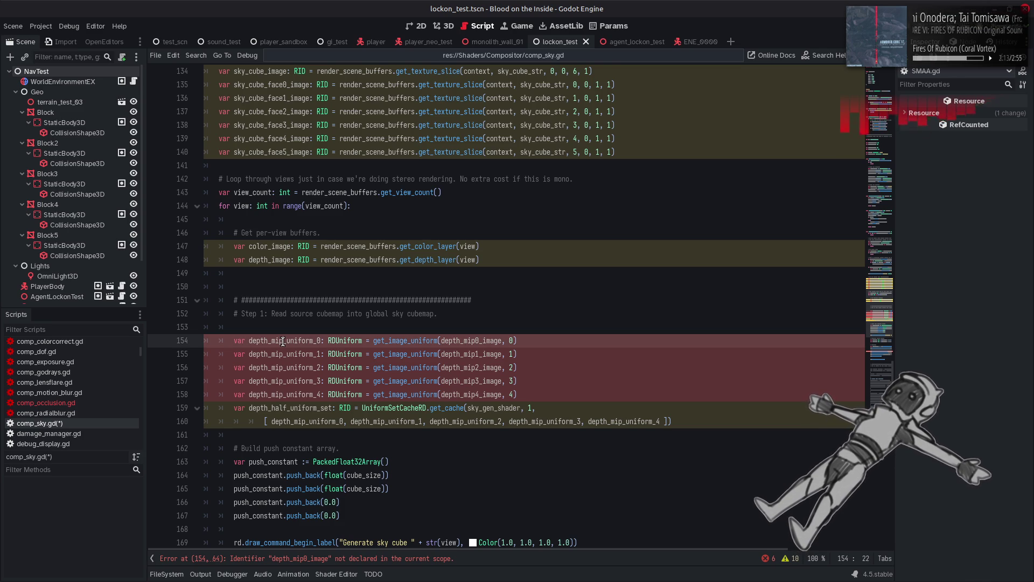
left_click_drag(283, 342, 258, 342)
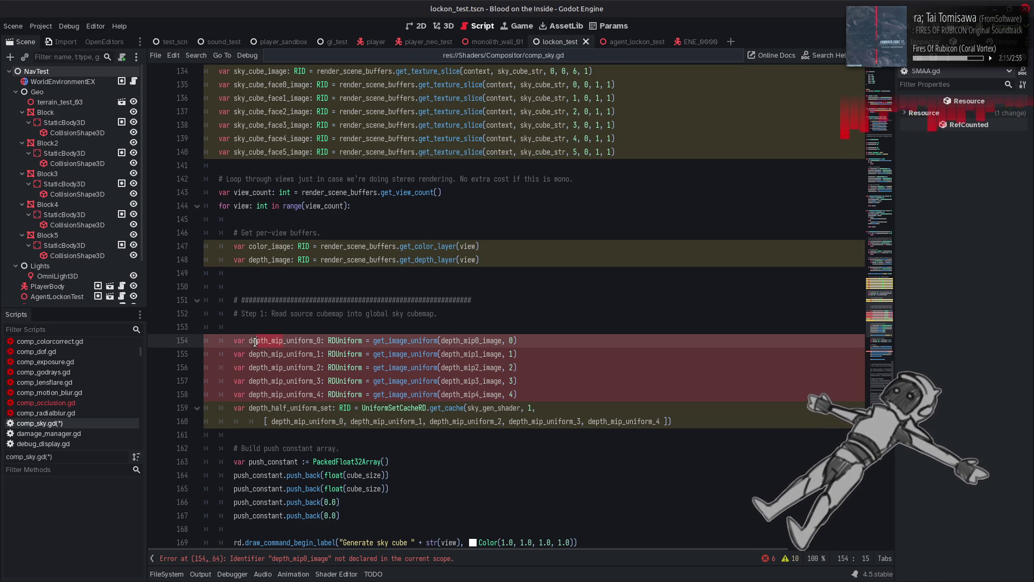
Rename the first Step 1 uniform to sky_cube_face0_uniform_ using the copied sky_cube_face prefix.
left_click_drag(234, 85, 283, 84)
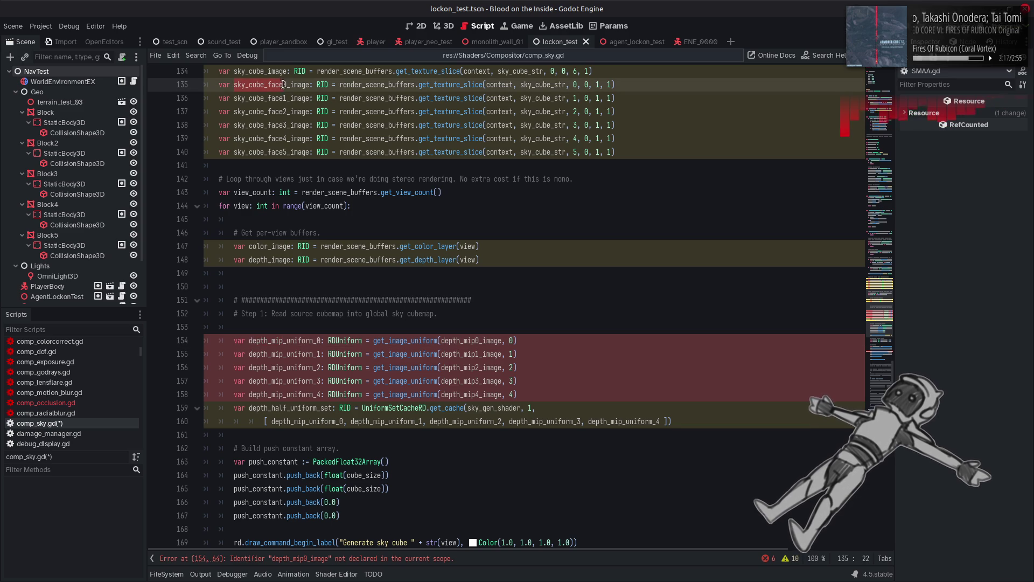
left_click(281, 340)
left_click(247, 340, "shift")
type("sky_cube_face0")
left_click(340, 340)
key("BackSpace")
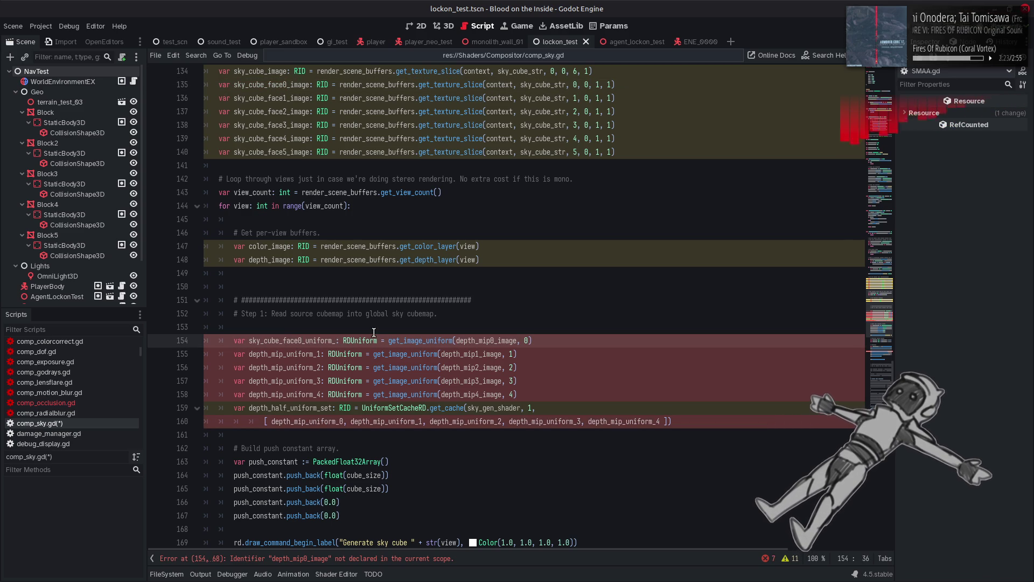
Replace the depth-mip image names on lines 154–158 with sky_cube_face0_image.
double_click(275, 88)
key("ctrl+c")
double_click(487, 345)
key("ctrl+v")
double_click(477, 353)
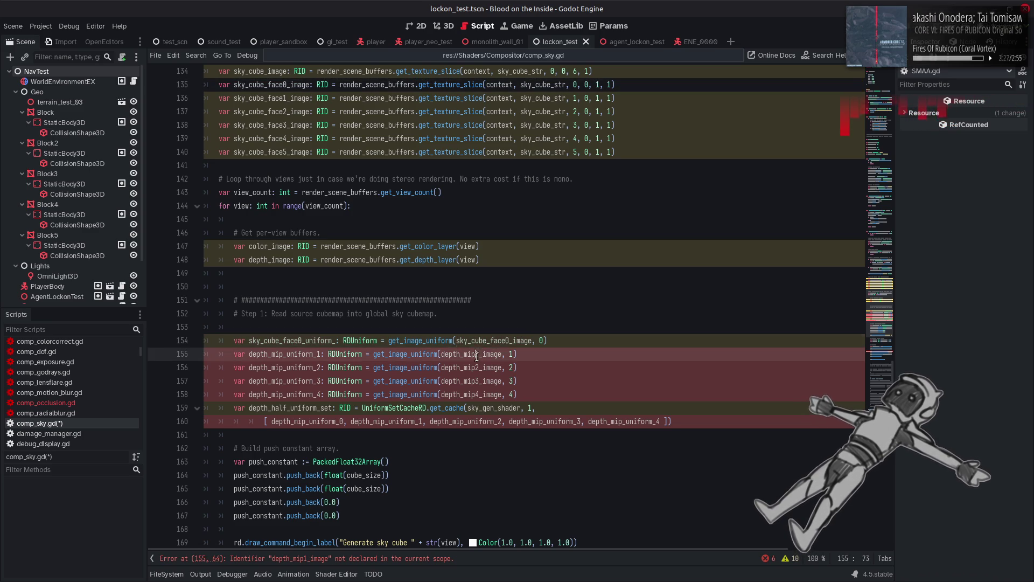
key("ctrl+v")
double_click(477, 367)
key("ctrl+v")
double_click(476, 380)
key("ctrl+v")
double_click(476, 395)
key("ctrl+v")
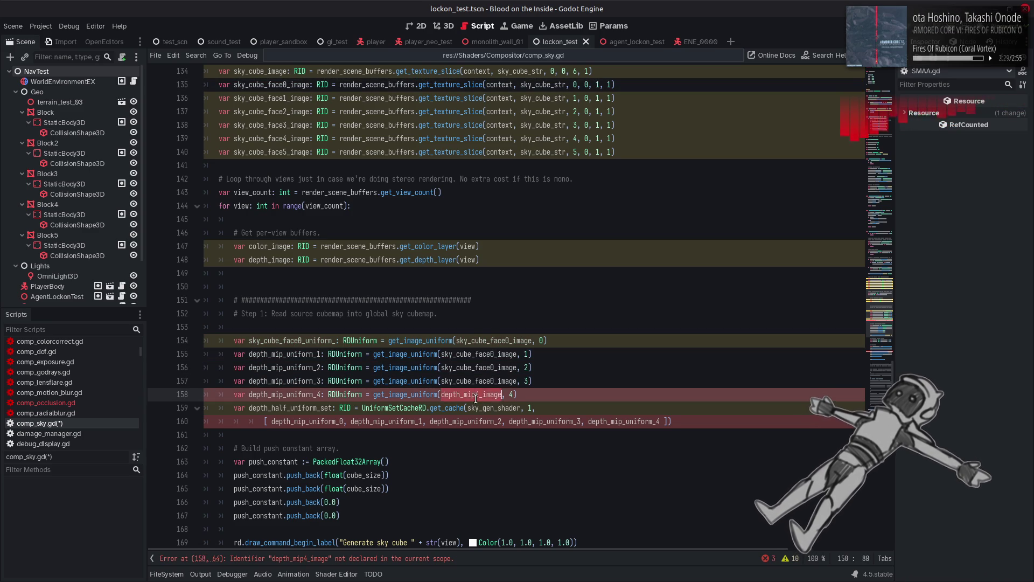
Renumber the image names on lines 155, 156 and 158 to face1, face2 and face4.
left_click(495, 353)
key("BackSpace")
type("1")
key("Down")
key("Down")
key("Down")
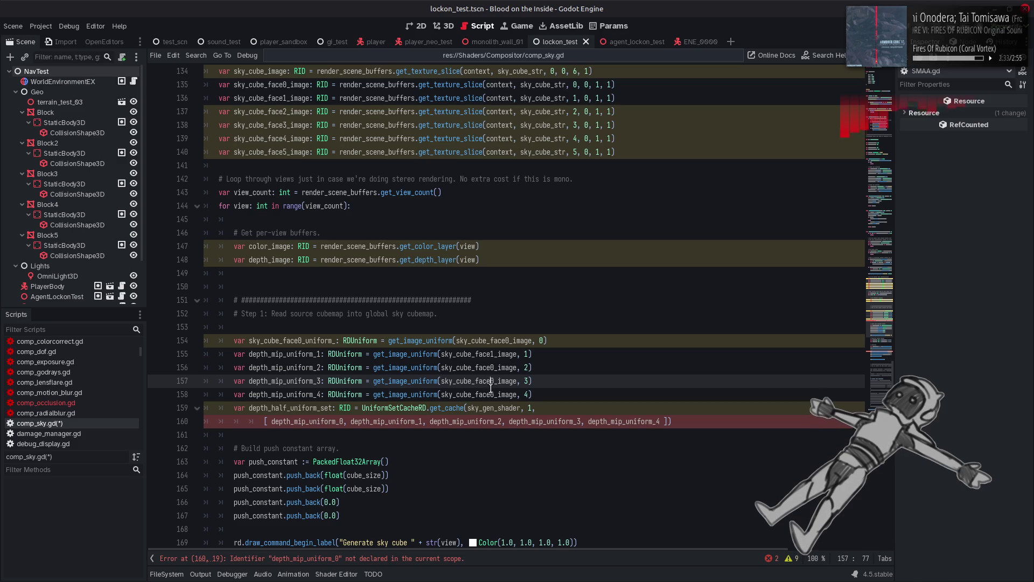
left_click(493, 395)
key("BackSpace")
type("4")
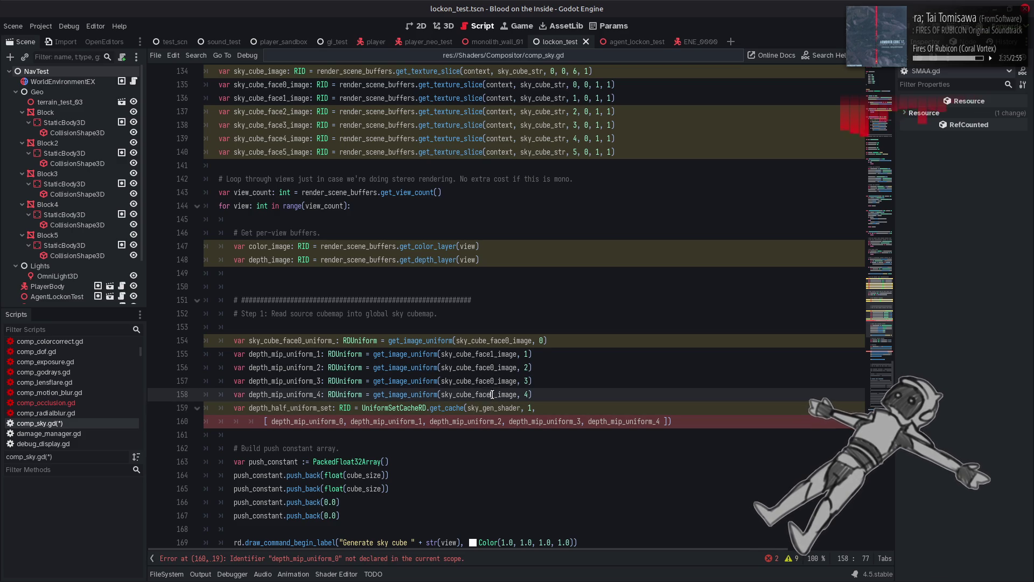
left_click(493, 381)
left_click(493, 367)
key("BackSpace")
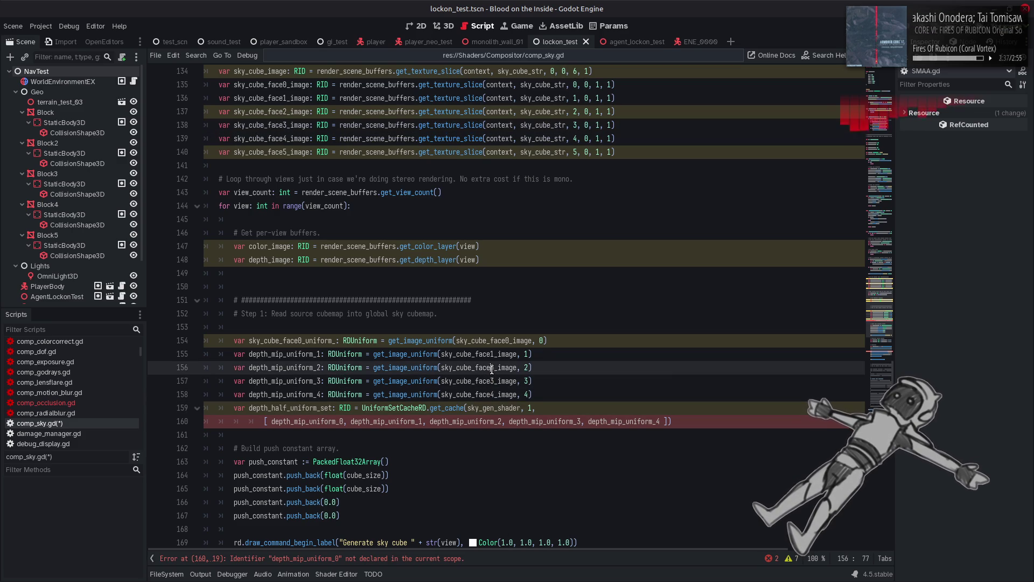
type("2")
Replace the depth_mip_uniform_1–4 names on lines 155–158 with sky_cube_face0_uniform_.
double_click(306, 340)
key("ctrl+c")
double_click(291, 354)
key("ctrl+v")
double_click(294, 368)
key("ctrl+v")
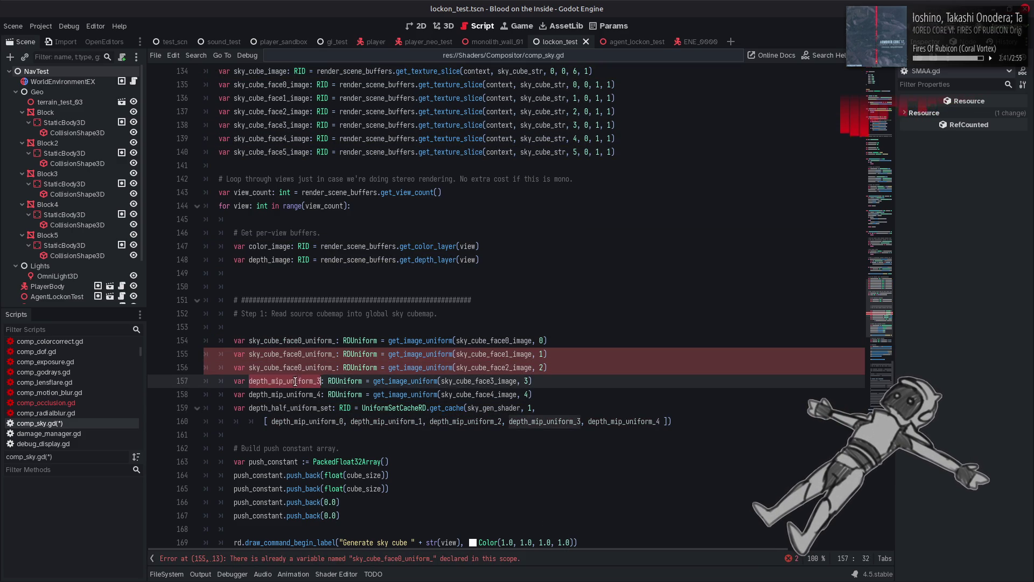
double_click(294, 381)
key("ctrl+v")
double_click(299, 394)
key("ctrl+v")
Renumber the uniform names on lines 155–158 to faces 1, 2, 3 and 4.
key("BackSpace")
type("4")
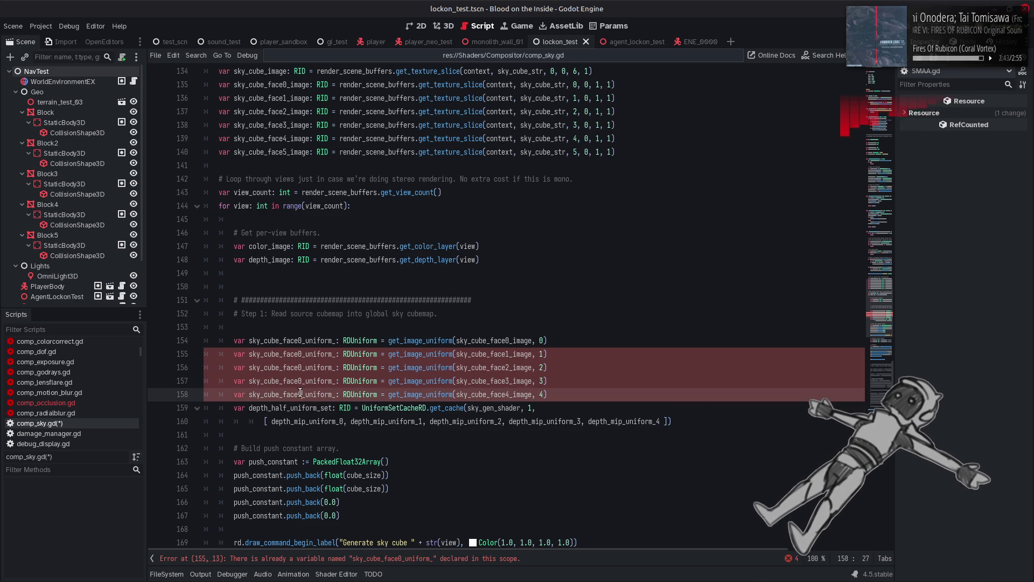
left_click(300, 381)
key("BackSpace")
type("3")
left_click(300, 367)
key("BackSpace")
type("2")
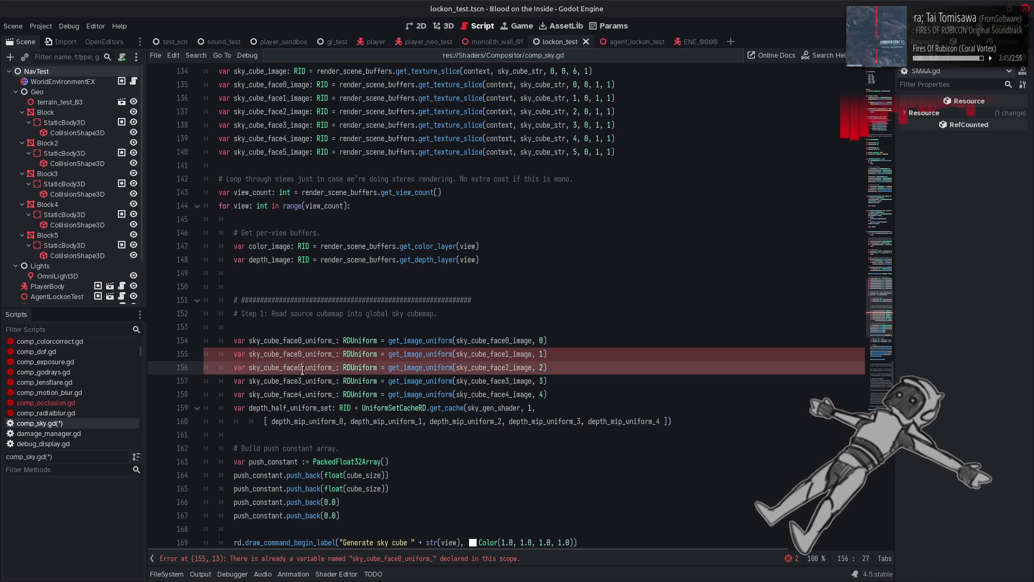
left_click(301, 353)
key("BackSpace")
type("1")
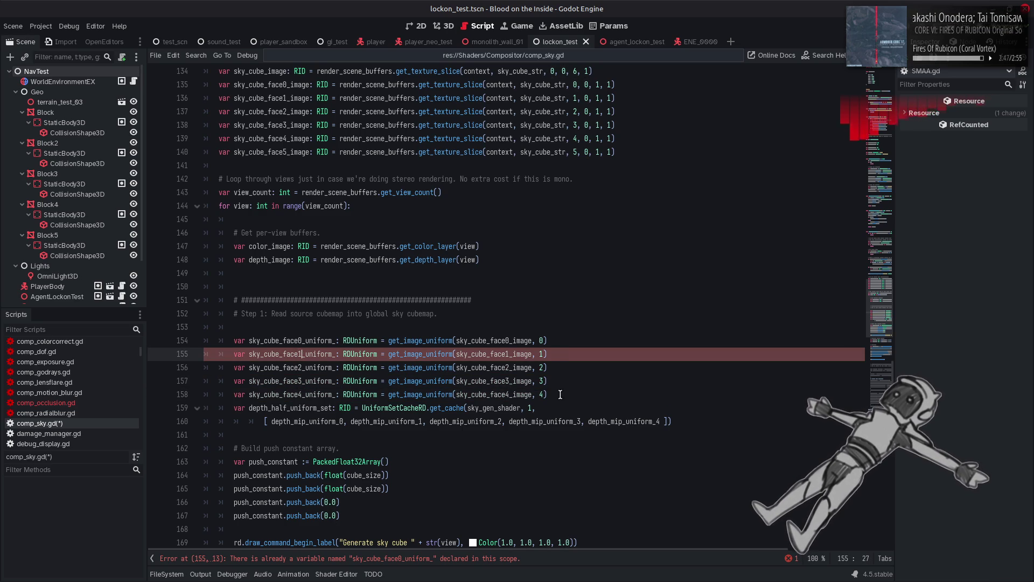
Duplicate the face4 uniform line and rename the copy's uniform to face5.
left_click(233, 394)
key("ctrl+c")
key("End")
key("Return")
key("ctrl+v")
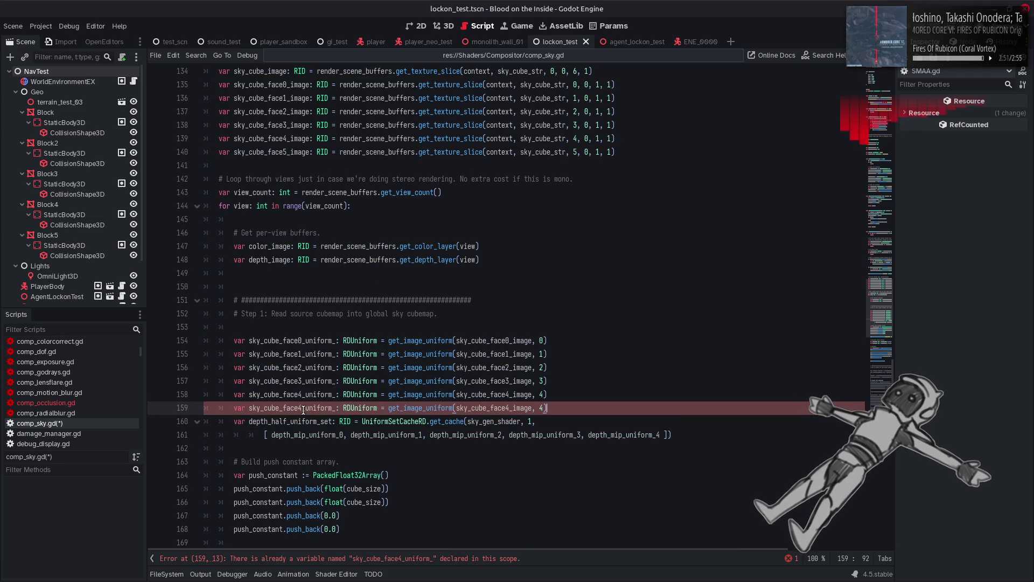
left_click(301, 408)
key("BackSpace")
type("5")
Point the new line at sky_cube_face5_image and save the script.
left_click(544, 408)
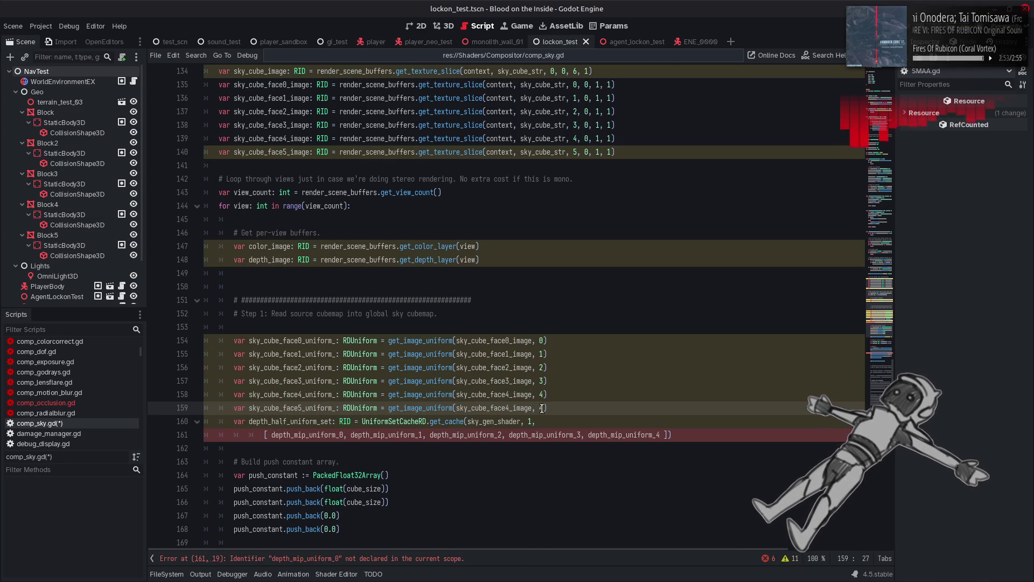
key("BackSpace")
type("5")
left_click(509, 408)
key("BackSpace")
type("5")
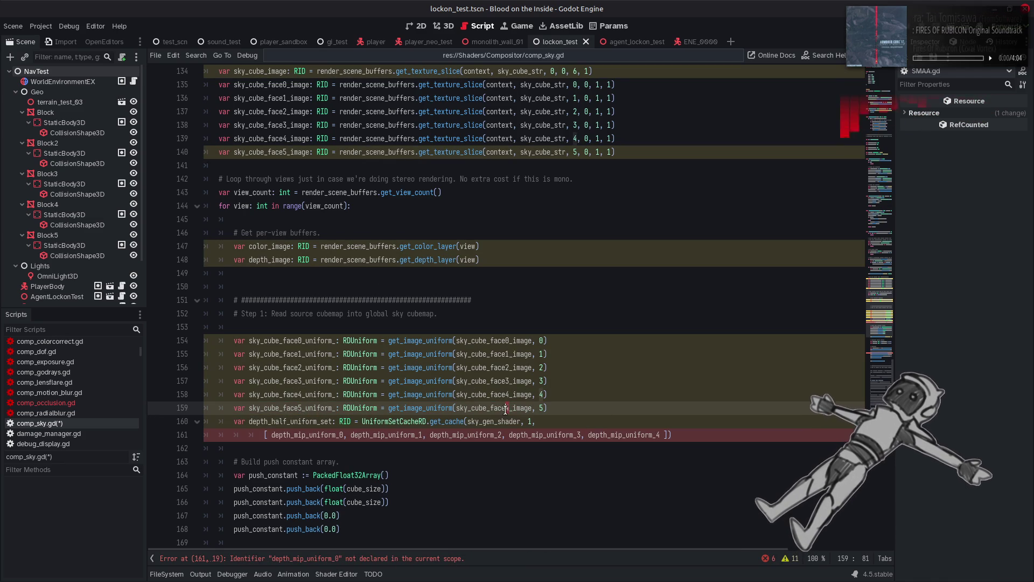
left_click(562, 400)
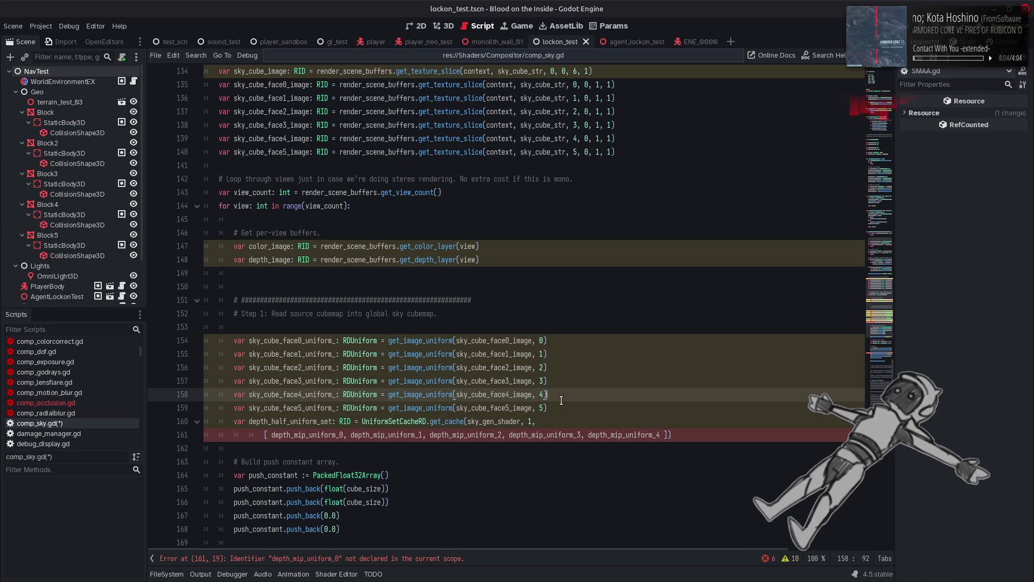
key("ctrl+s")
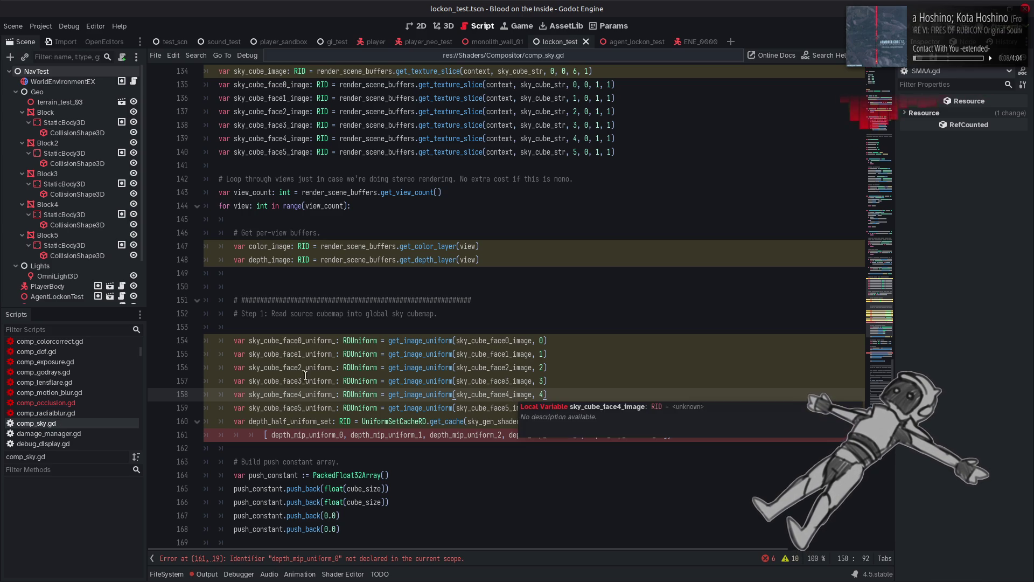
Put sky_cube_face0_uniform in the uniform set list in place of depth_mip_uniform_0.
left_click(278, 337)
double_click(319, 435)
key("ctrl+v")
type("0")
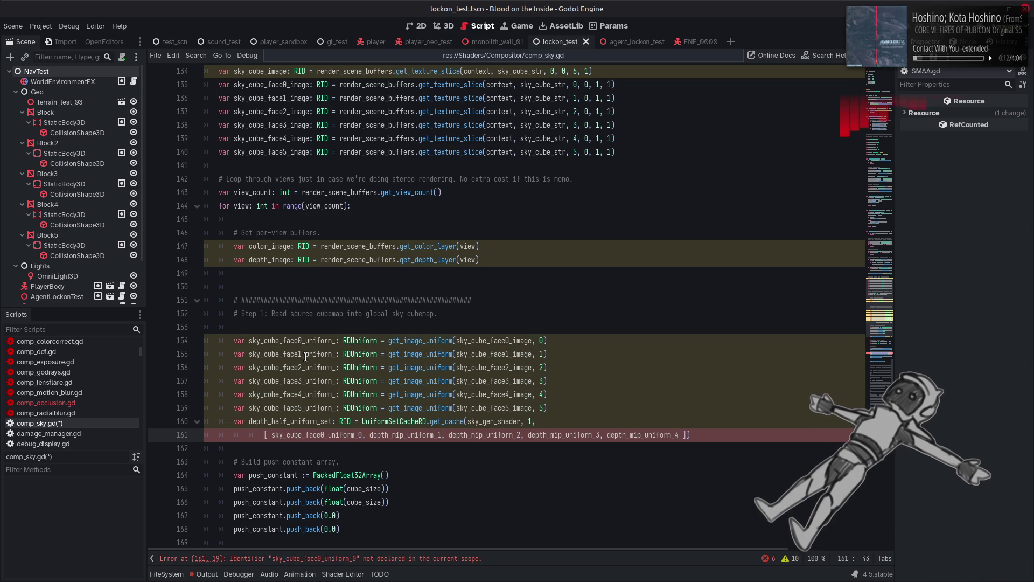
key("BackSpace")
key("BackSpace")
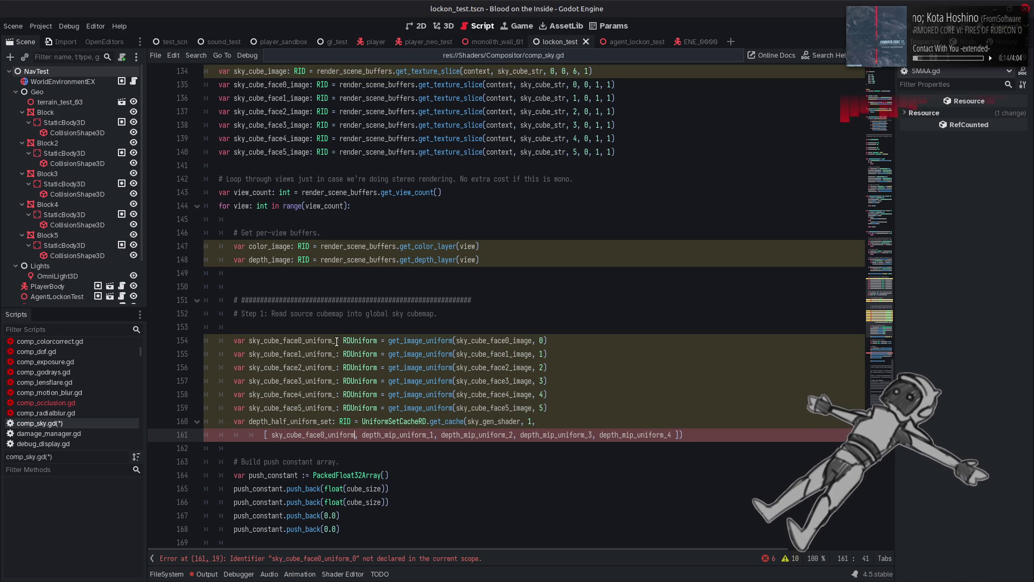
Drop the trailing underscore from all six sky_cube_face0–5_uniform names.
left_click(336, 341)
key("BackSpace")
left_click(335, 354)
key("BackSpace")
left_click(336, 368)
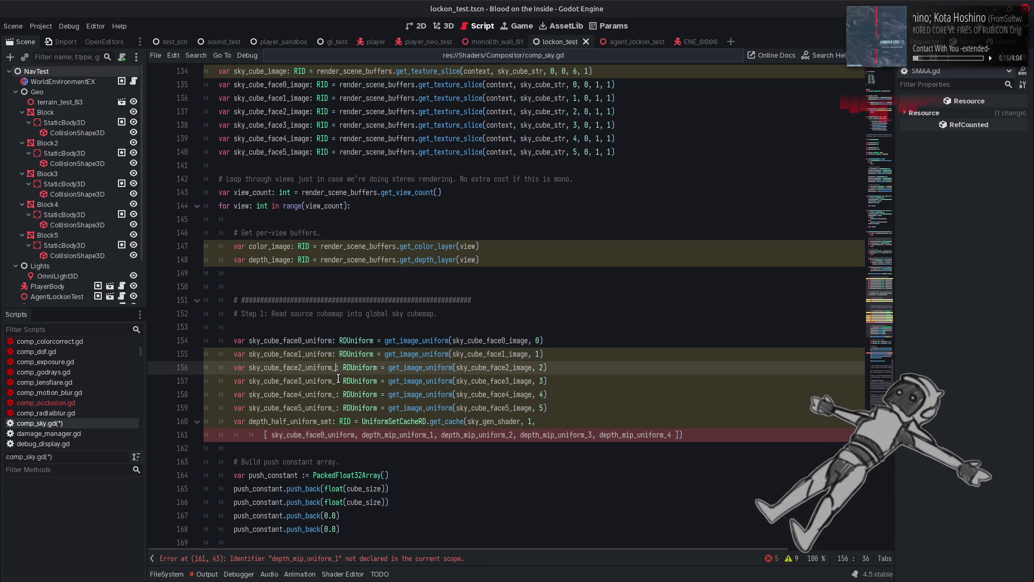
key("BackSpace")
left_click(337, 381)
key("BackSpace")
left_click(337, 394)
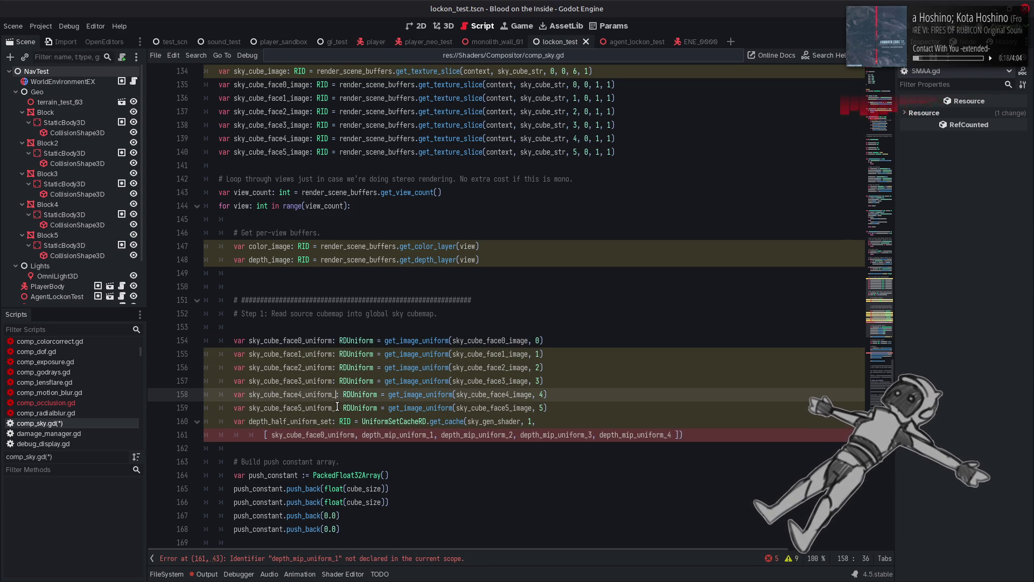
key("BackSpace")
left_click(337, 408)
key("BackSpace")
Fill the cached uniform set list with the six face uniforms as sky_cube_uniform_set.
double_click(306, 353)
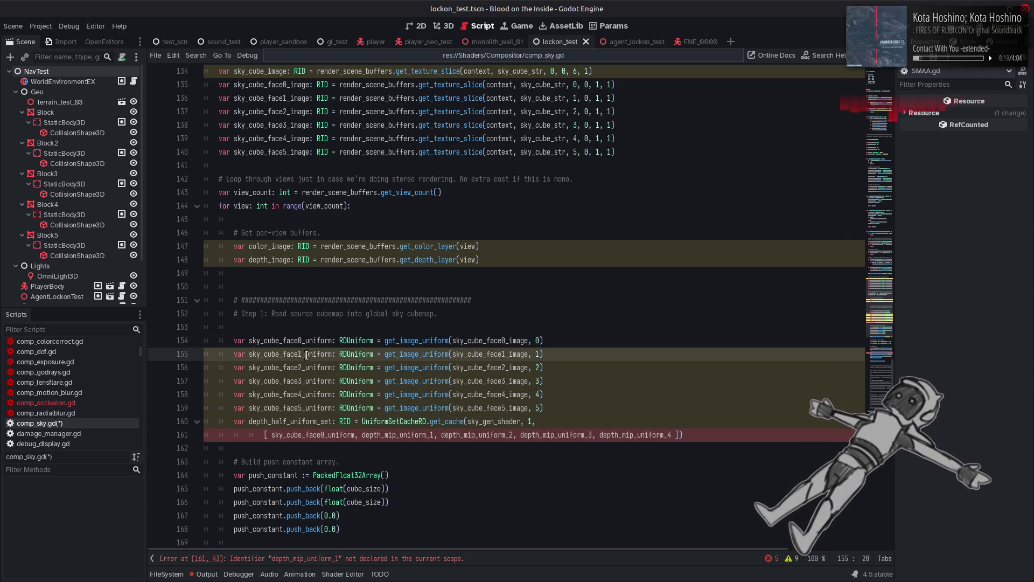
left_click(379, 434)
key("ctrl+v")
Replace back_uniform_set in the compute_list_bind_uniform_set call with sky_cube_uniform_set.
mouse_move(434, 425)
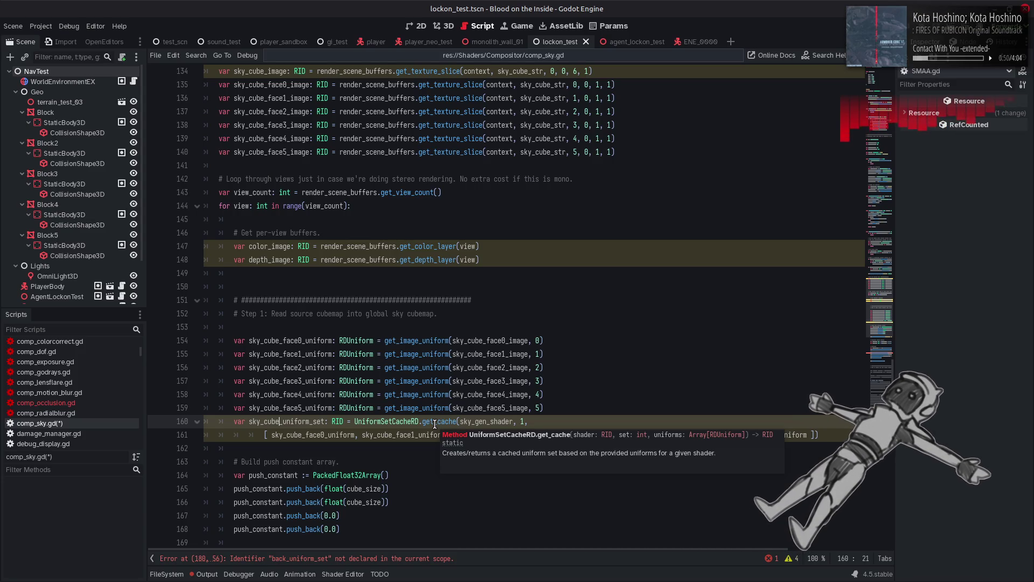
key("ctrl+d")
scroll(403, 430, "down", 4)
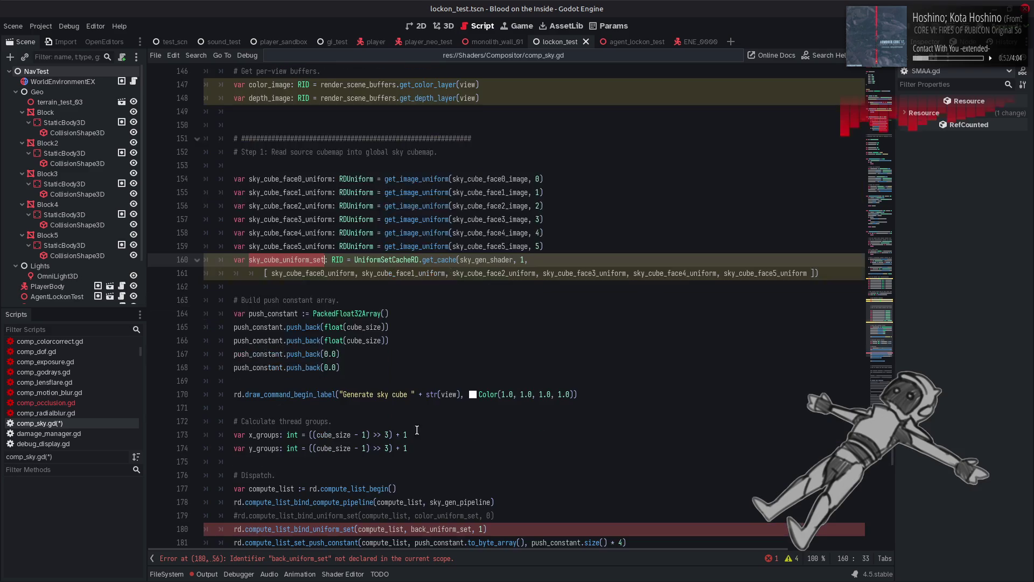
scroll(403, 429, "down", 3)
double_click(437, 407)
key("ctrl+v")
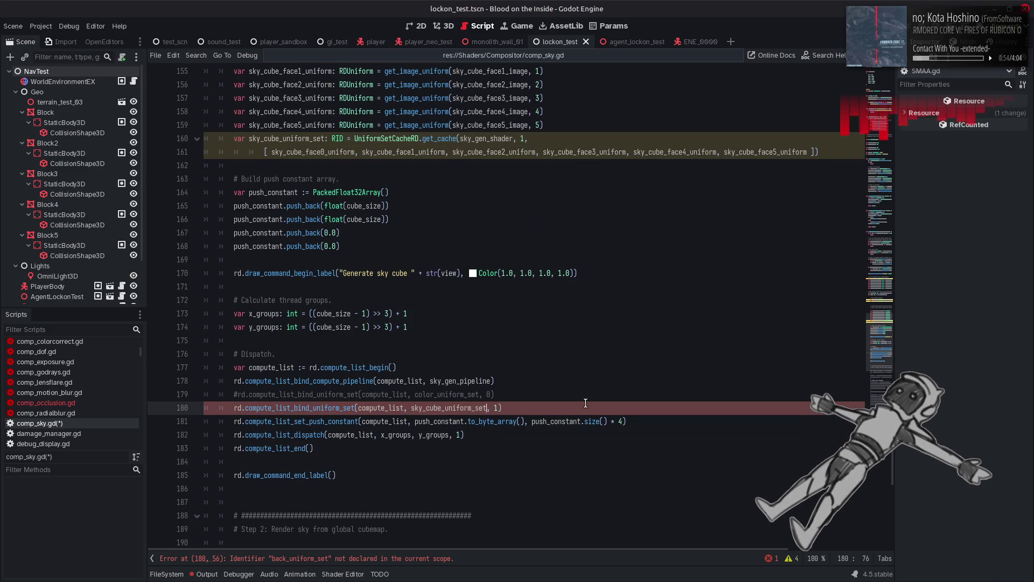
left_click(790, 560)
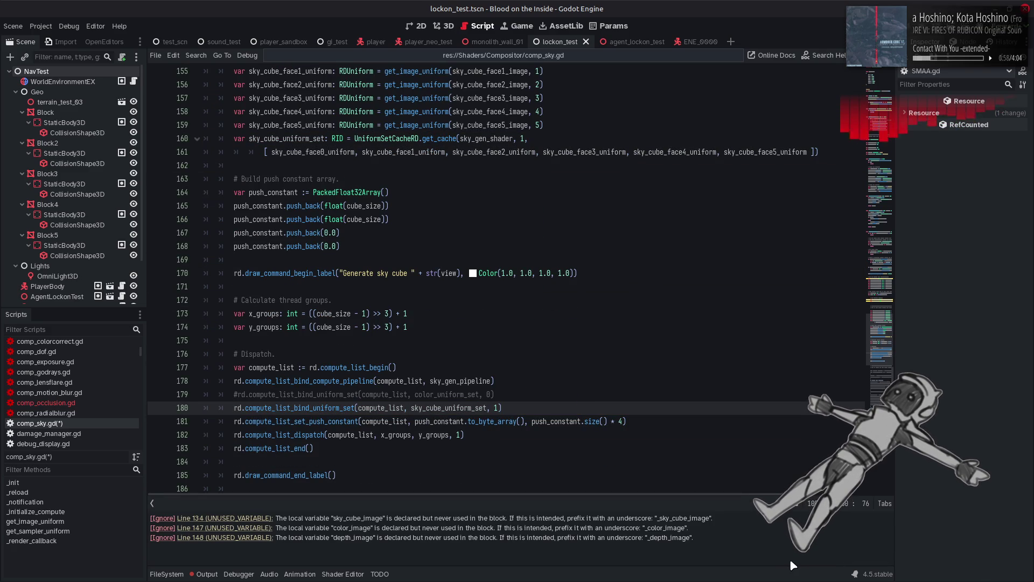
left_click(788, 503)
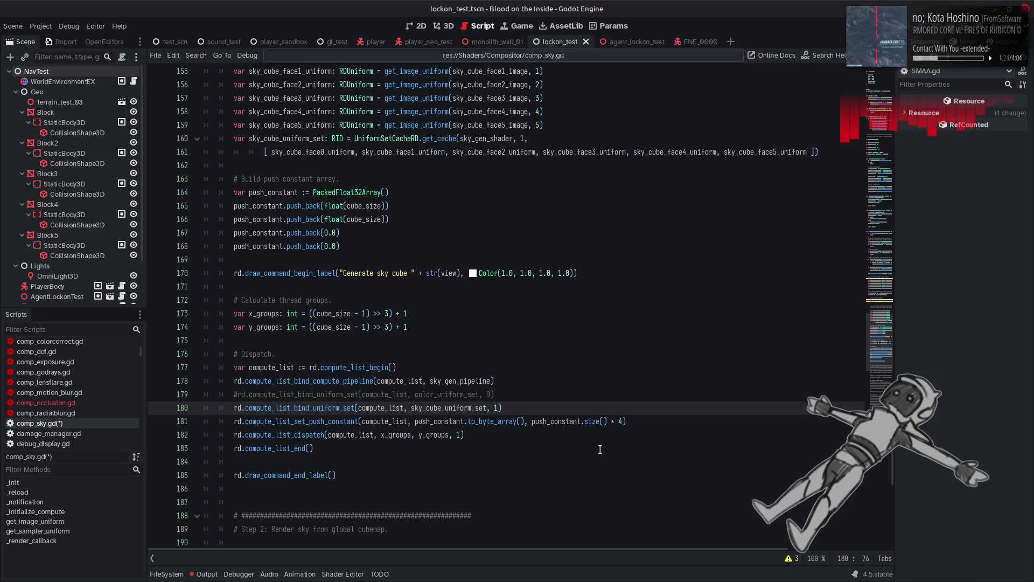
left_click(594, 410)
key("ctrl+s")
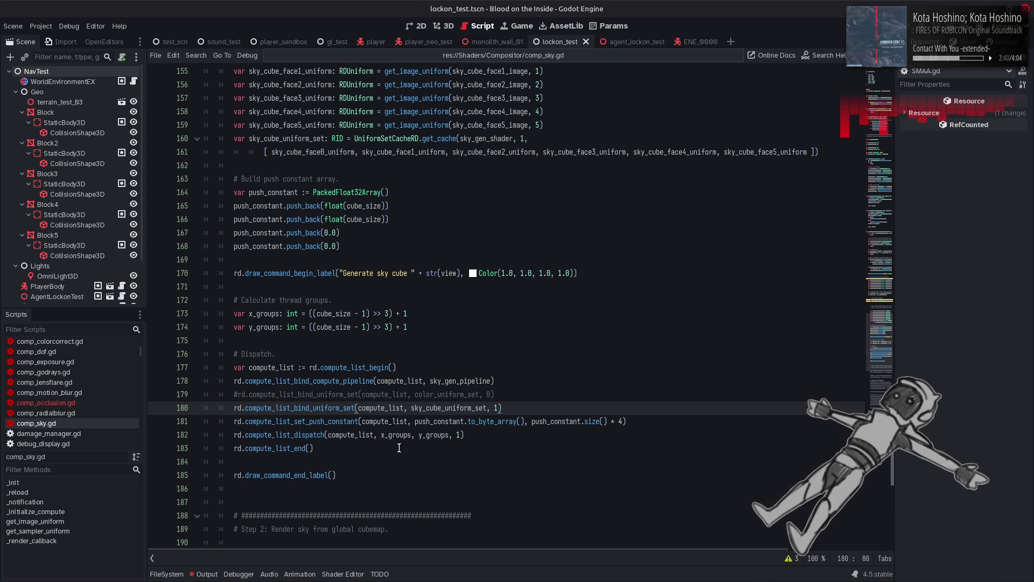
Show the output log listing comp_sky.gd's parse errors on lines 161 and 180.
left_click(207, 574)
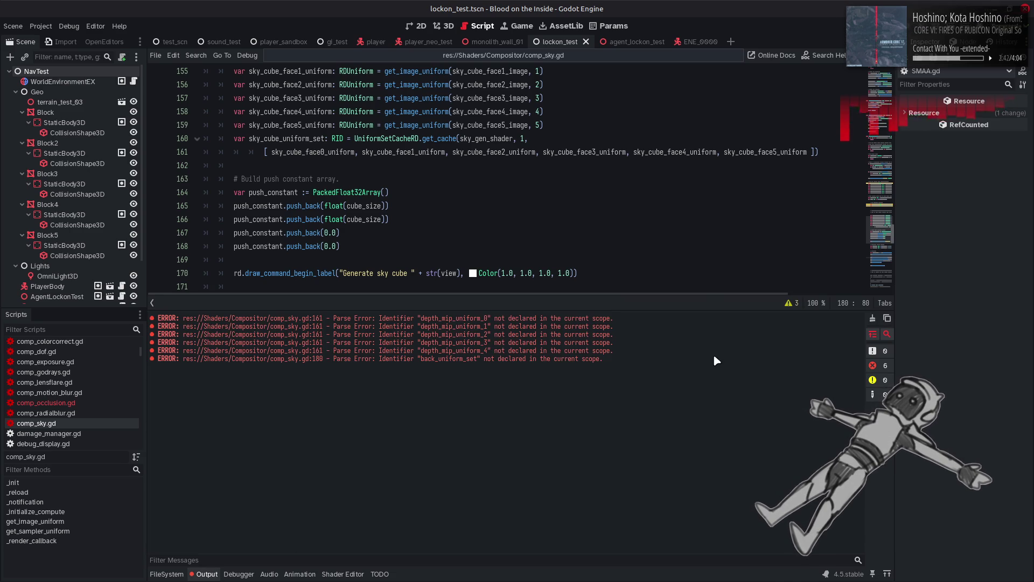
Clear the stale parse errors, close the output log, and save the script and scene.
left_click(872, 318)
left_click(200, 573)
left_click(558, 337)
key("ctrl+s")
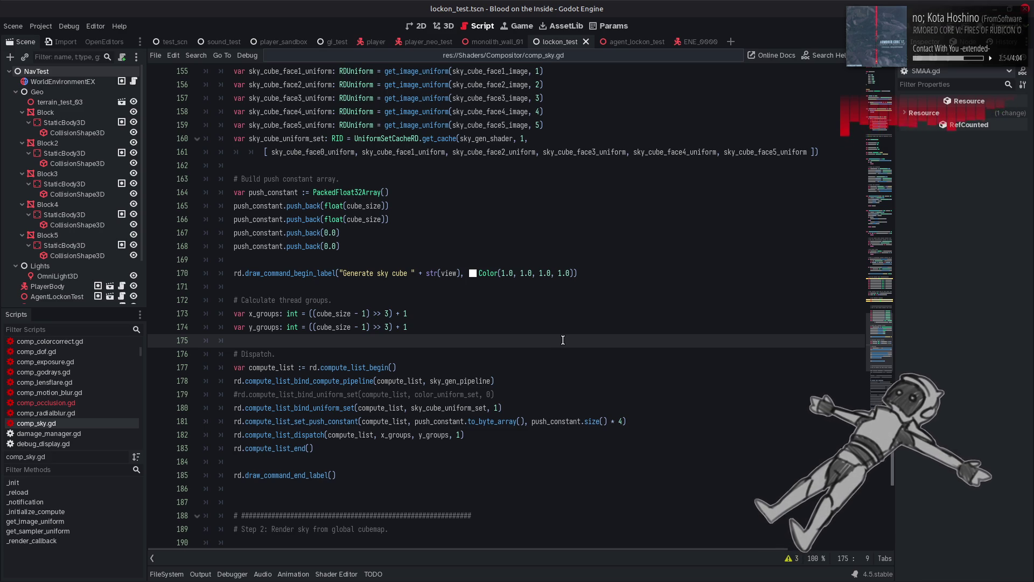
Set the uniform set index argument on line 160 to 0 and save comp_sky.gd again.
left_click(494, 409)
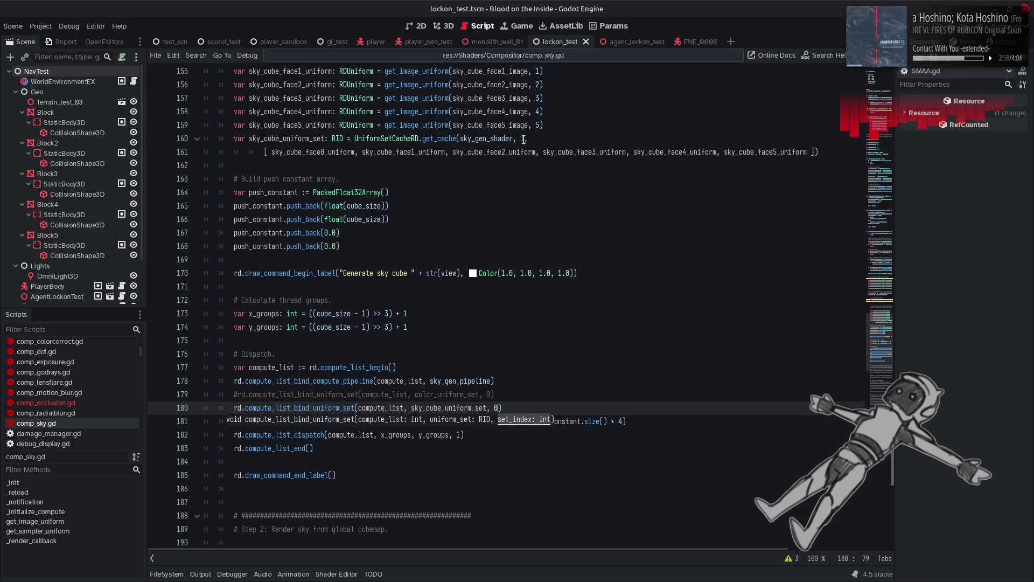
left_click(560, 139)
type("0")
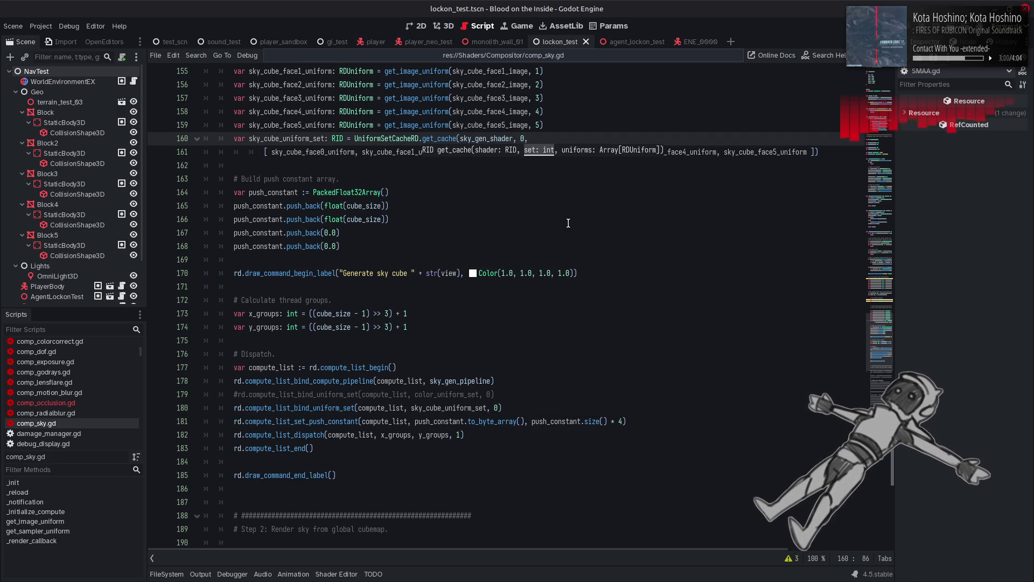
left_click(568, 223)
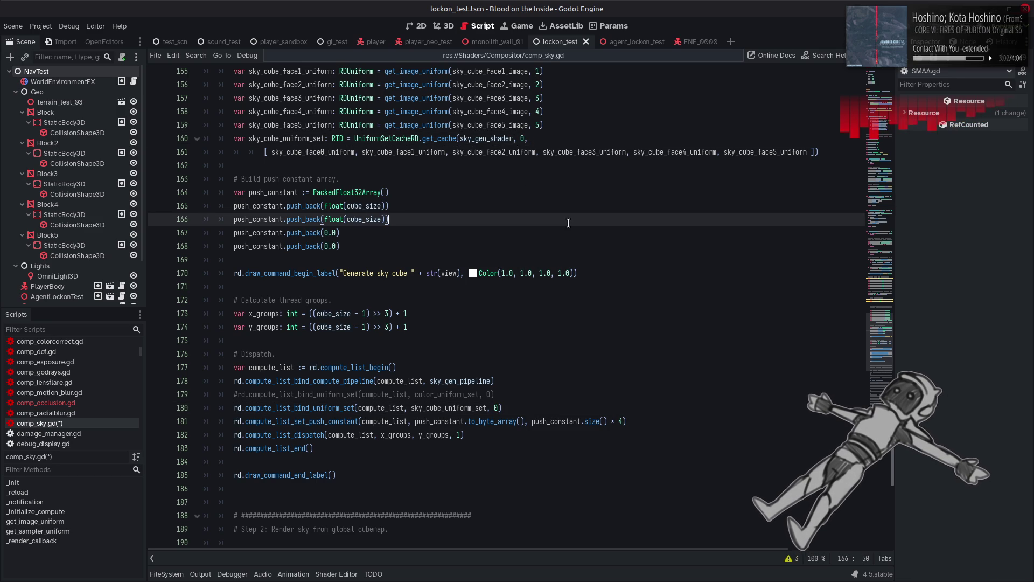
scroll(552, 237, "up", 4)
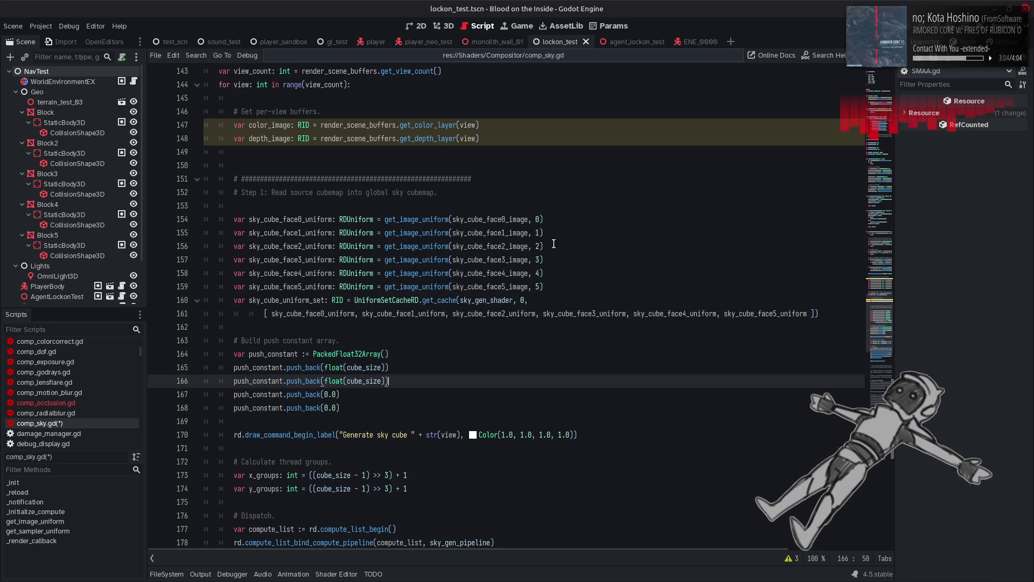
left_click(561, 245)
key("ctrl+s")
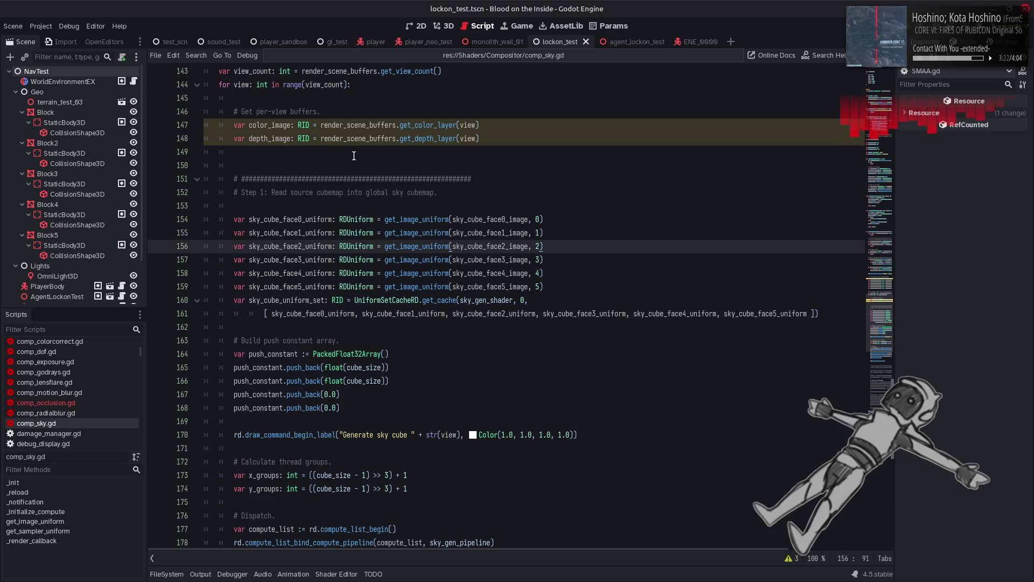
Uncomment the Step 2 render-sky lines 191–214 with Ctrl+K, then return to the file's top.
scroll(304, 186, "down", 10)
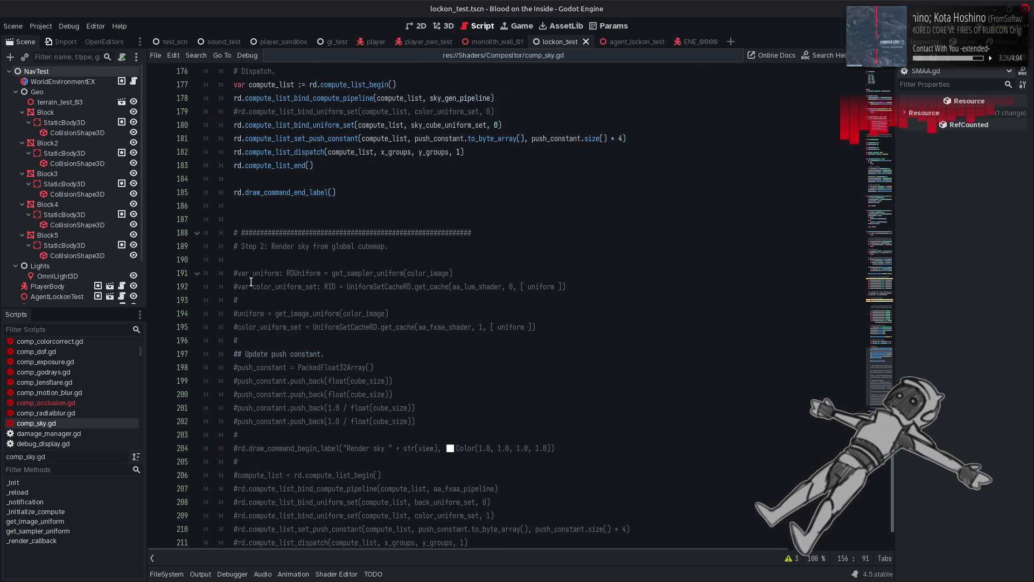
scroll(443, 327, "down", 2)
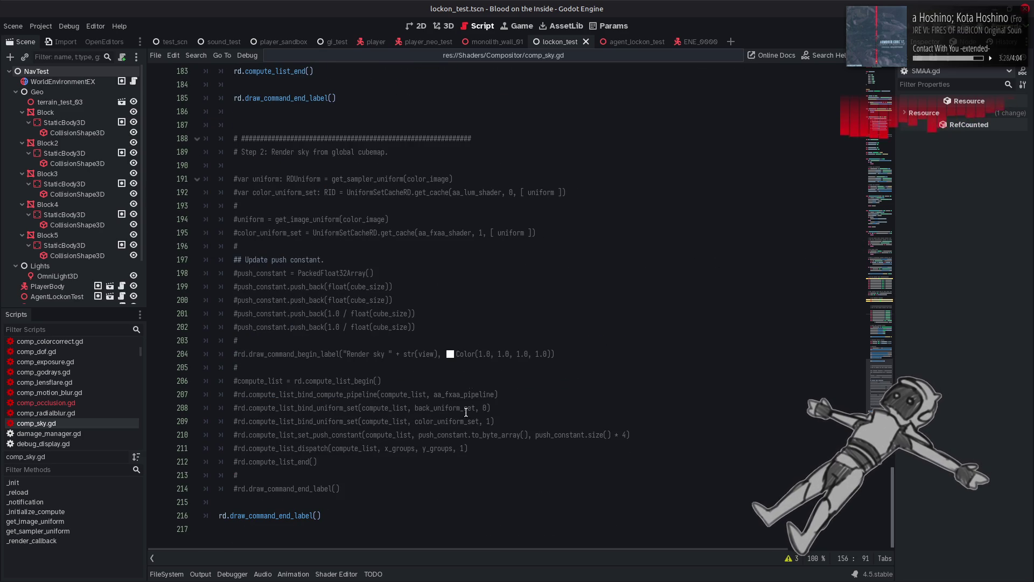
mouse_move(340, 488)
left_mouse_down()
mouse_move(230, 163)
mouse_move(233, 178)
left_mouse_up()
key("ctrl+k")
left_click(289, 211)
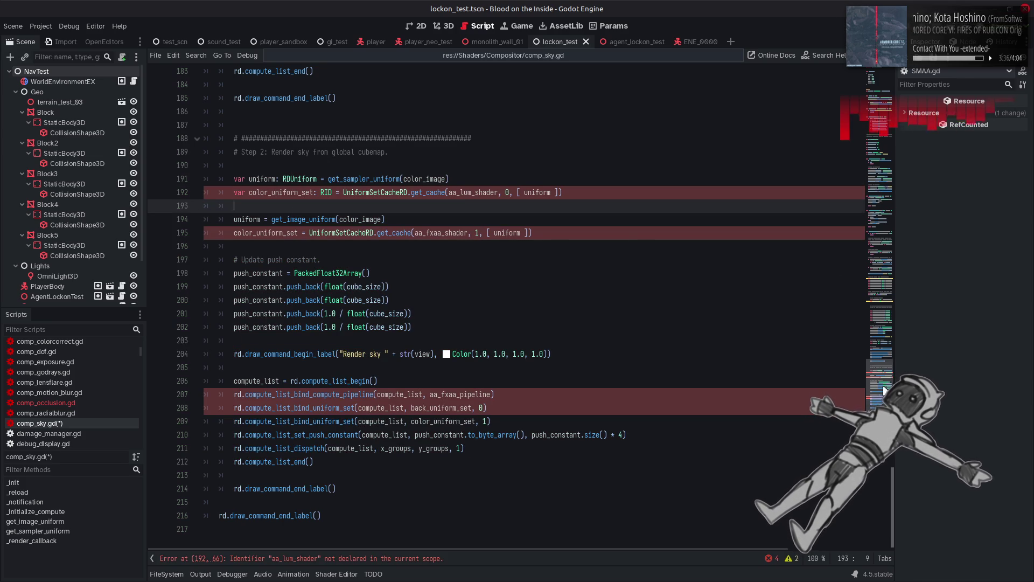
left_click(872, 72)
scroll(448, 296, "down", 1)
scroll(447, 296, "down", 3)
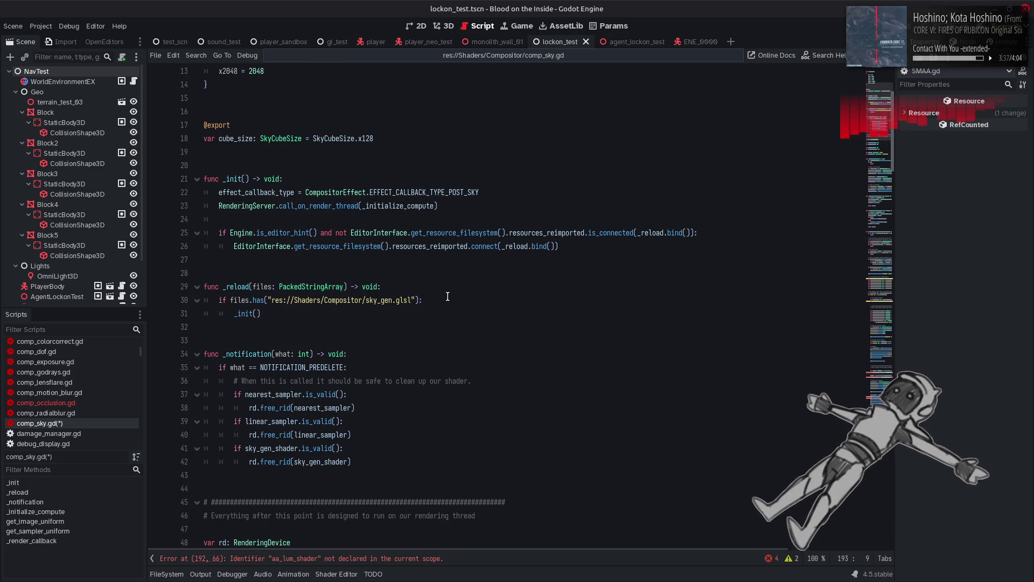
Extend the _reload condition with a continued 'or' files.has check for sky_apply.glsl.
left_click(417, 300)
left_click_drag(417, 299, 238, 300)
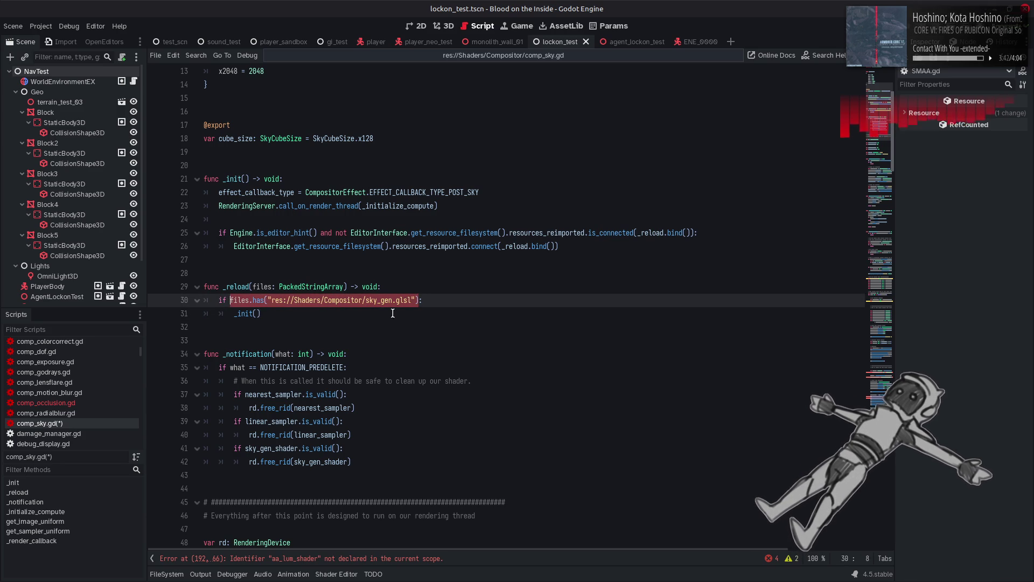
left_click(419, 300)
type("\\")
key("Return")
type("files.has(\"res://Shaders/Compositor/sky_gen.glsl\")")
left_click_drag(381, 314, 393, 317)
type("apply")
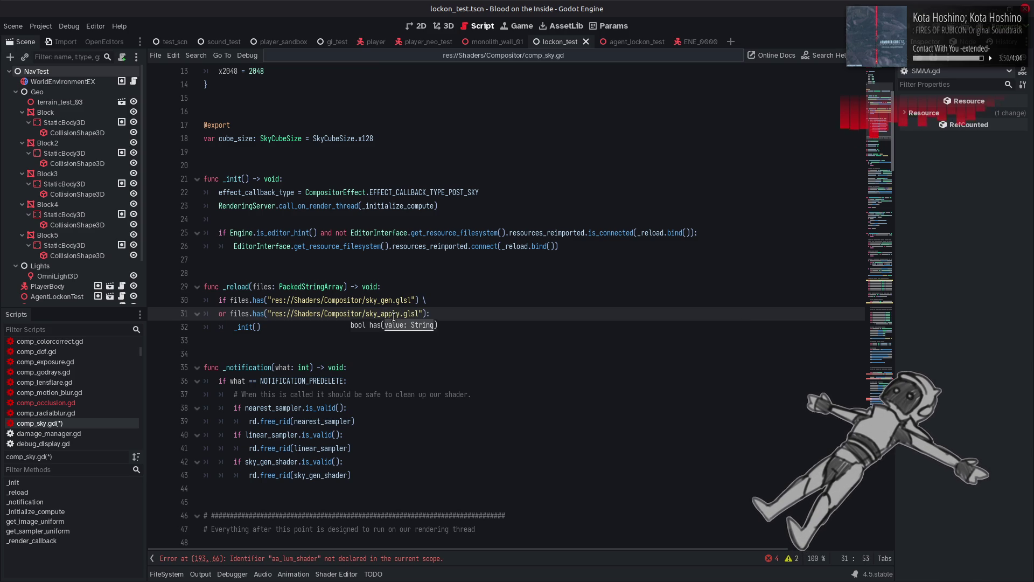
Duplicate the sky_gen_shader validity check below its free call in the cleanup code.
scroll(447, 309, "down", 3)
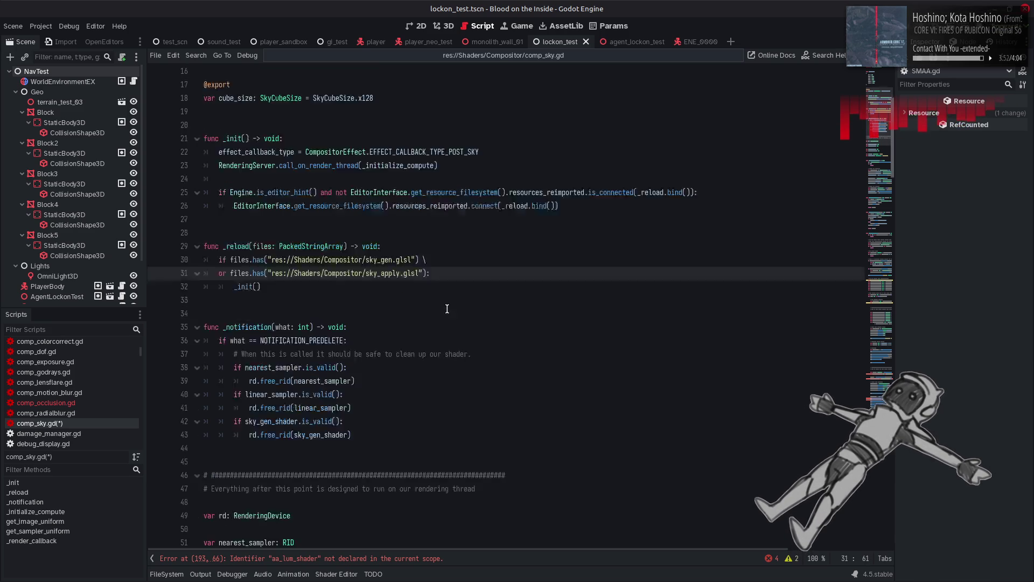
left_click(346, 355)
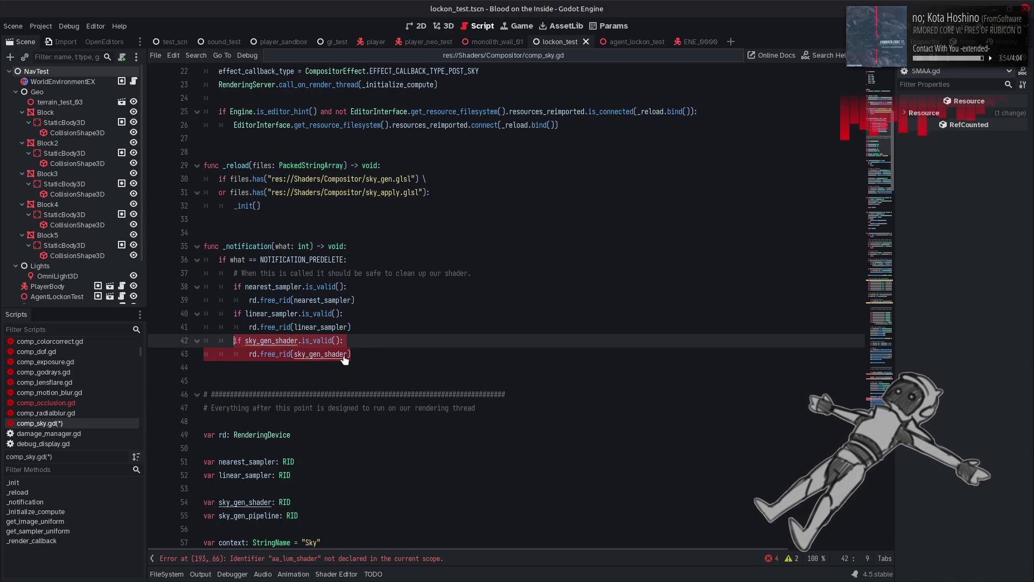
key("Return")
key("ctrl+v")
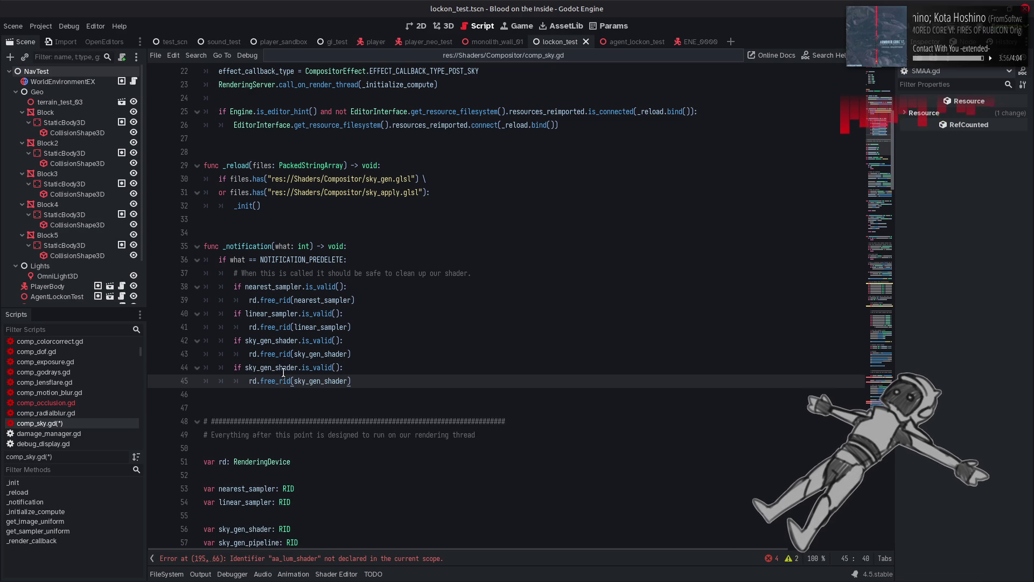
Make the duplicated cleanup check test and free sky_apply_shader.
left_click(272, 367)
key("BackSpace")
key("BackSpace")
key("BackSpace")
type("apply_")
double_click(322, 381)
type("sky_apply_shader")
Declare sky_apply_shader and sky_apply_pipeline RID variables below the sky_gen declarations.
scroll(303, 244, "down", 7)
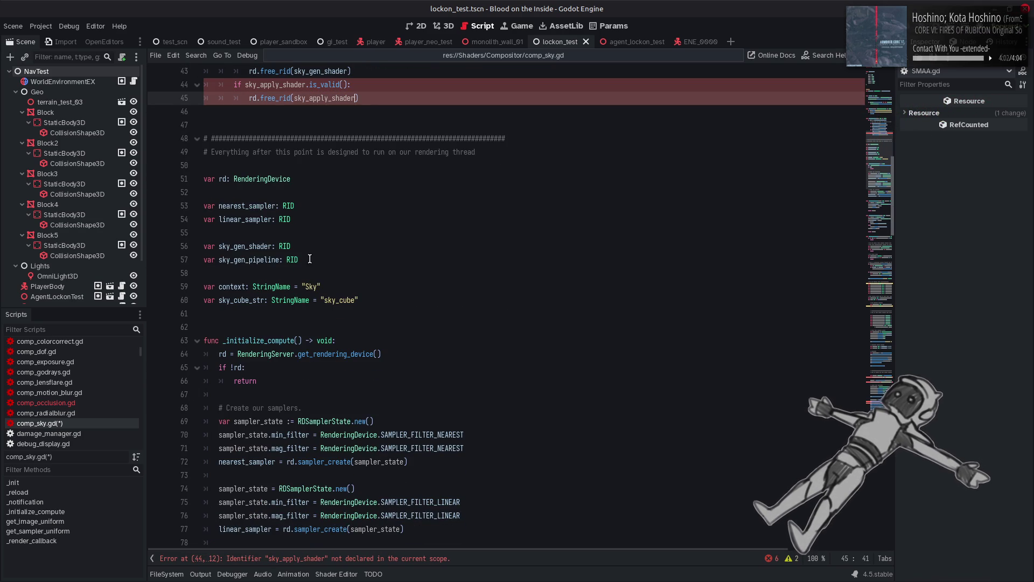
left_click(312, 259)
key("Return")
key("Return")
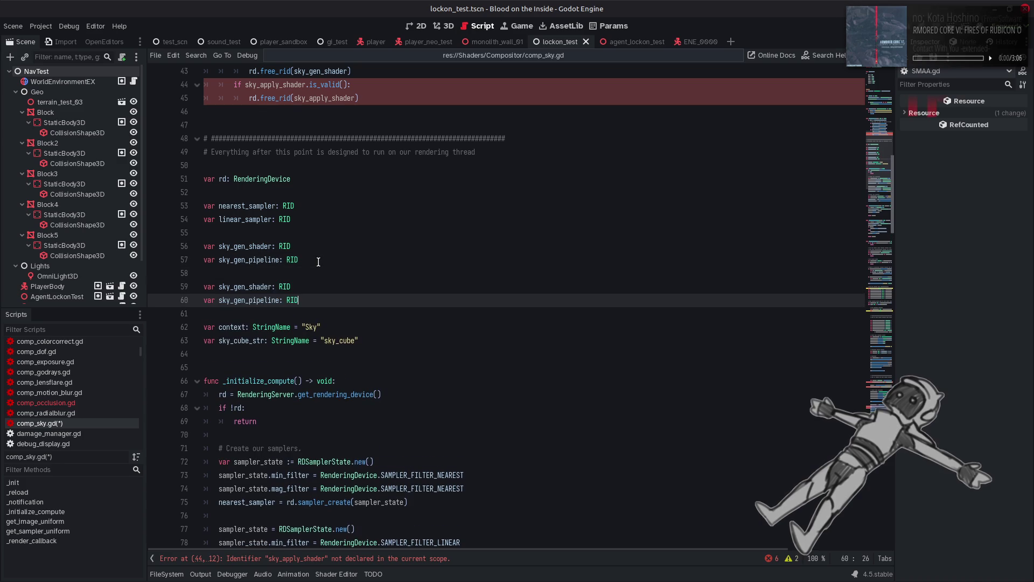
type("var sky_gen_shader: RID var sky_gen_pipeline: RID")
left_click(245, 286)
key("BackSpace")
key("BackSpace")
key("BackSpace")
type("apply")
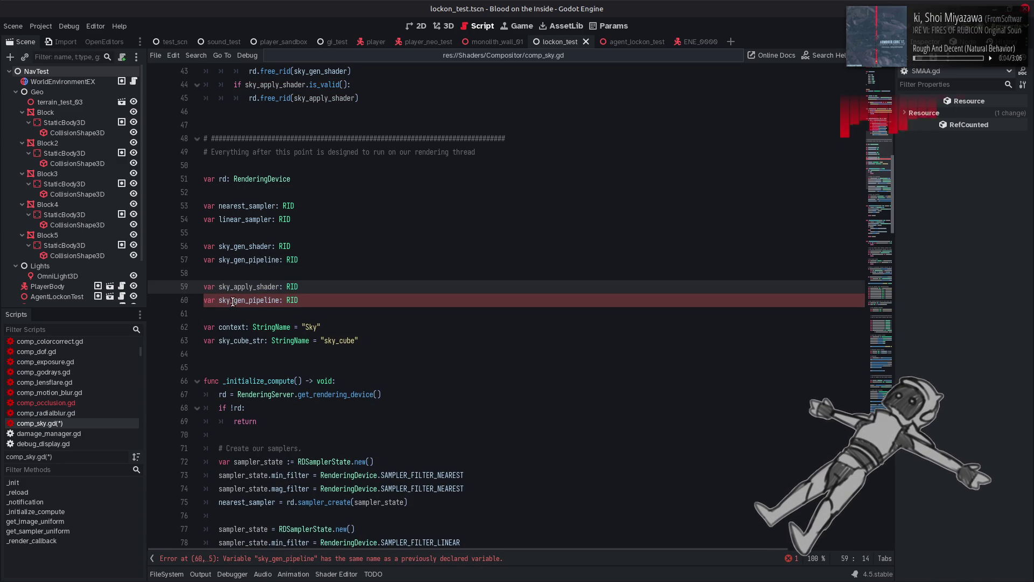
left_click(245, 299)
key("BackSpace")
key("BackSpace")
key("BackSpace")
type("apply")
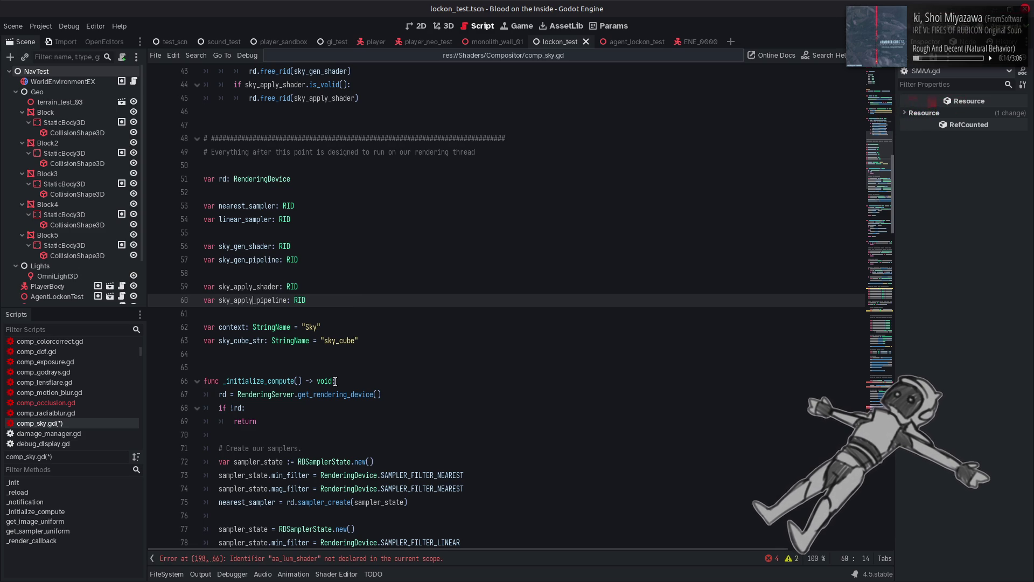
scroll(335, 381, "down", 6)
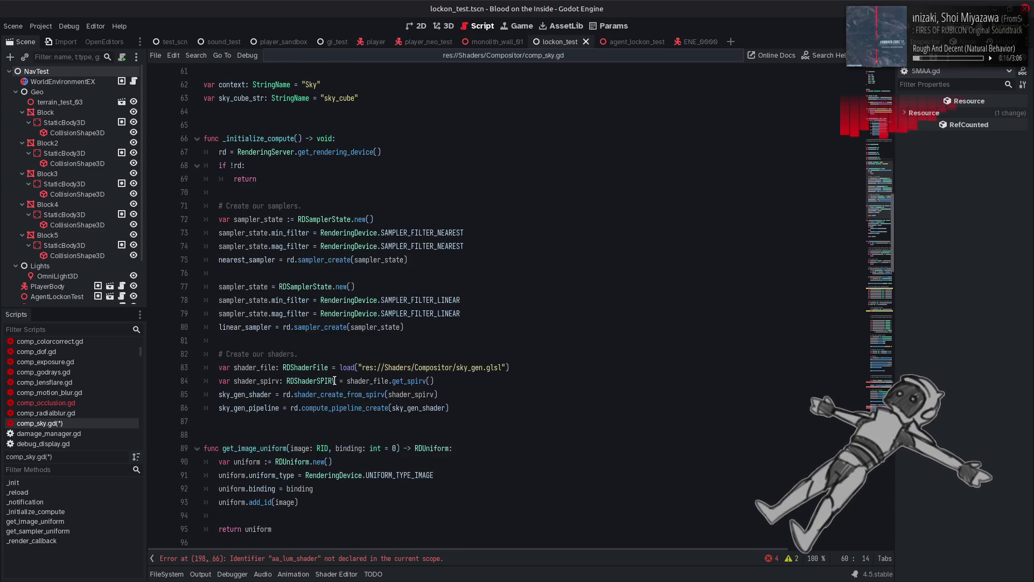
Duplicate the four sky_gen shader-creation lines, stripping the var keywords and type annotations.
mouse_move(335, 381)
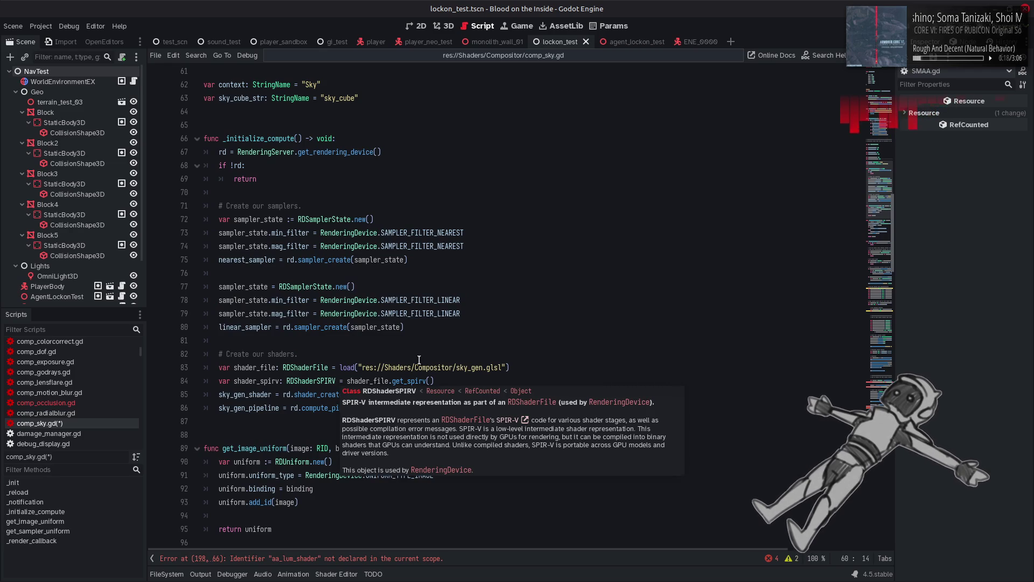
scroll(442, 375, "down", 1)
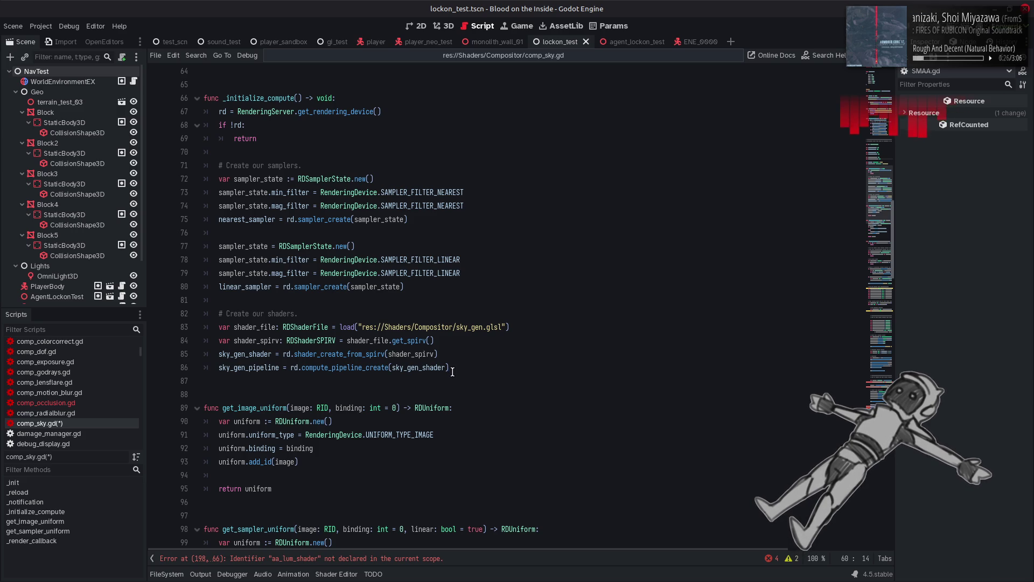
mouse_move(451, 372)
left_mouse_down()
mouse_move(218, 368)
mouse_move(218, 327)
left_mouse_up()
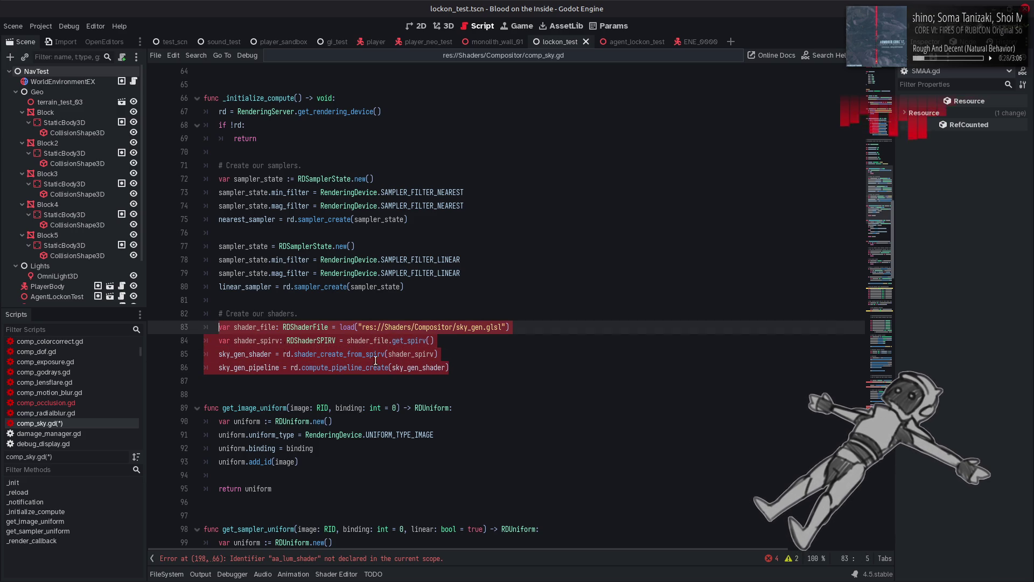
key("ctrl+c")
left_click(449, 368)
key("Return")
key("Return")
key("ctrl+v")
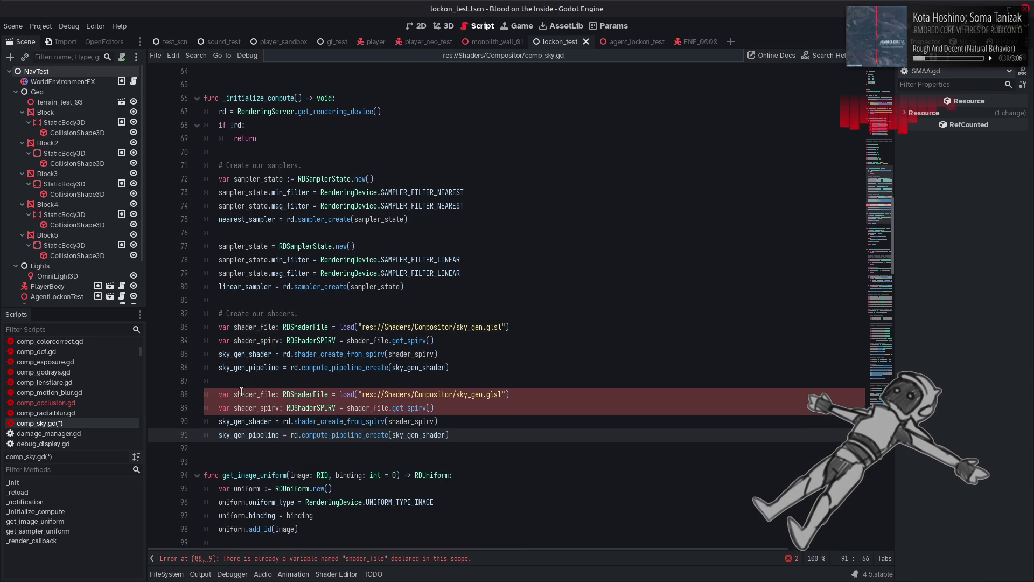
double_click(226, 394)
key("Delete")
key("Delete")
double_click(226, 408)
key("Delete")
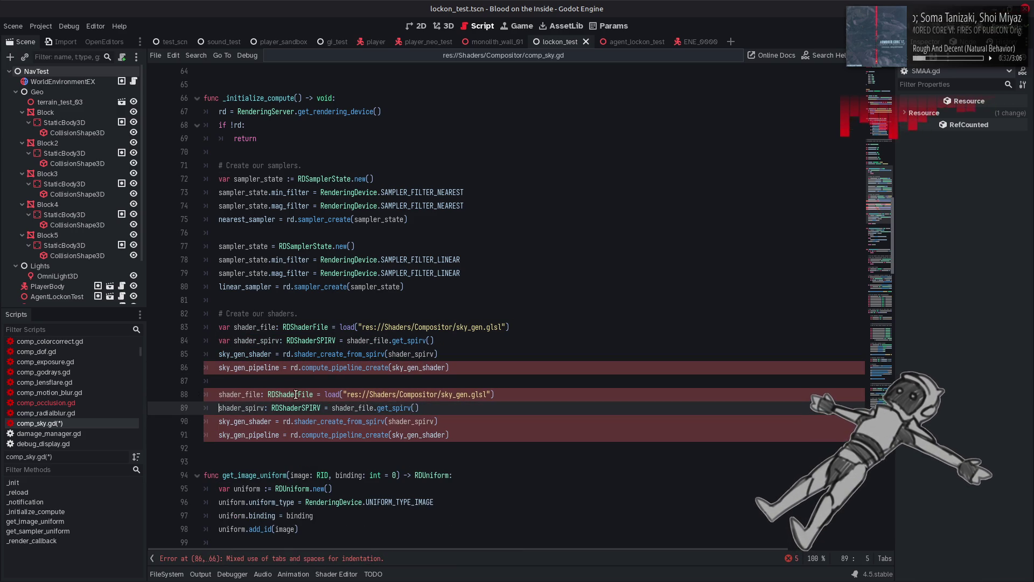
double_click(295, 394)
key("BackSpace")
key("BackSpace")
key("BackSpace")
double_click(300, 408)
key("BackSpace")
key("BackSpace")
key("BackSpace")
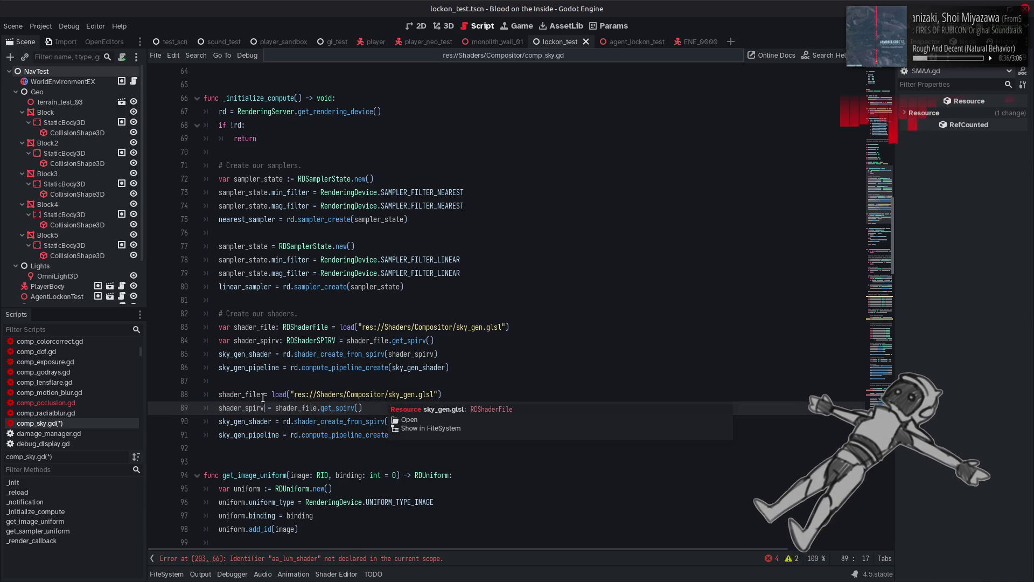
Point the copy at sky_apply.glsl, creating sky_apply_shader and its compute pipeline.
double_click(242, 394)
double_click(245, 408)
double_click(244, 392)
left_click(411, 396)
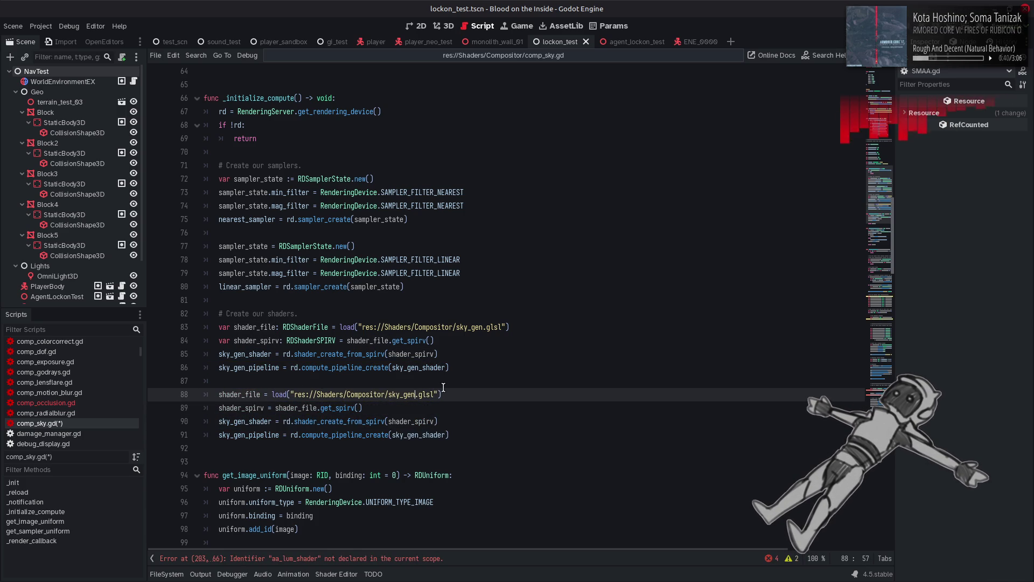
key("BackSpace")
key("BackSpace")
key("BackSpace")
type("apply")
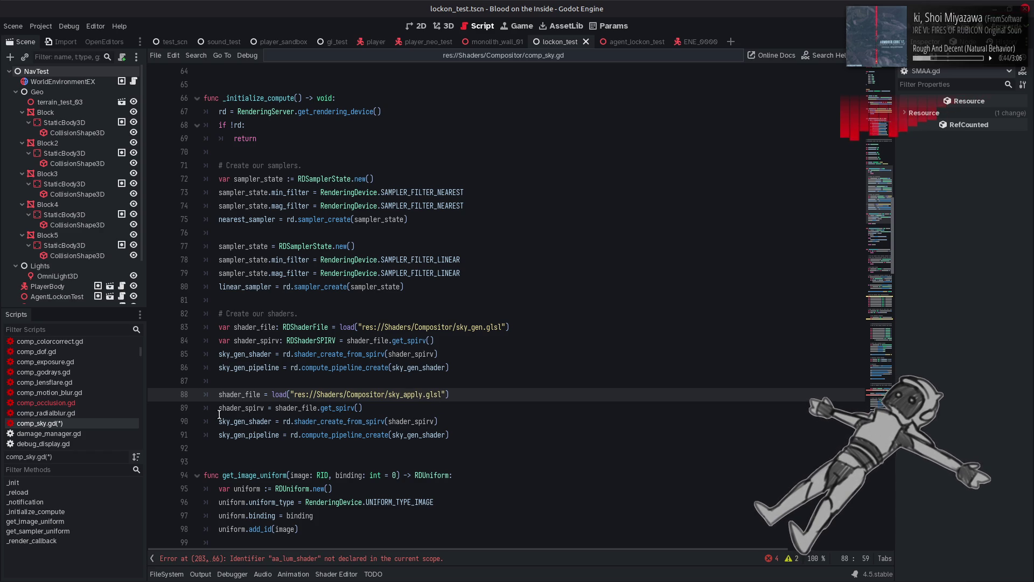
left_click_drag(234, 423, 247, 424)
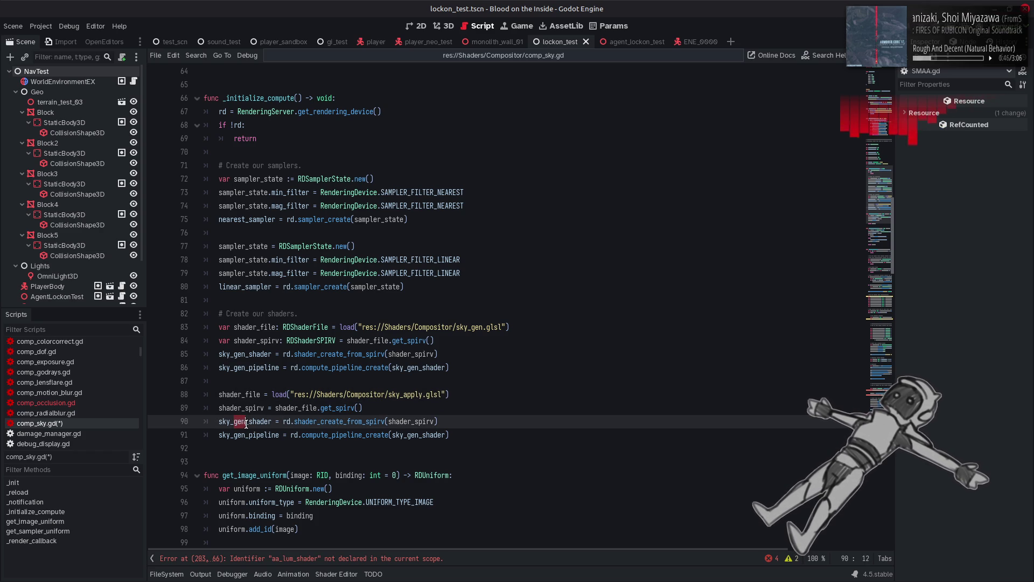
type("apply")
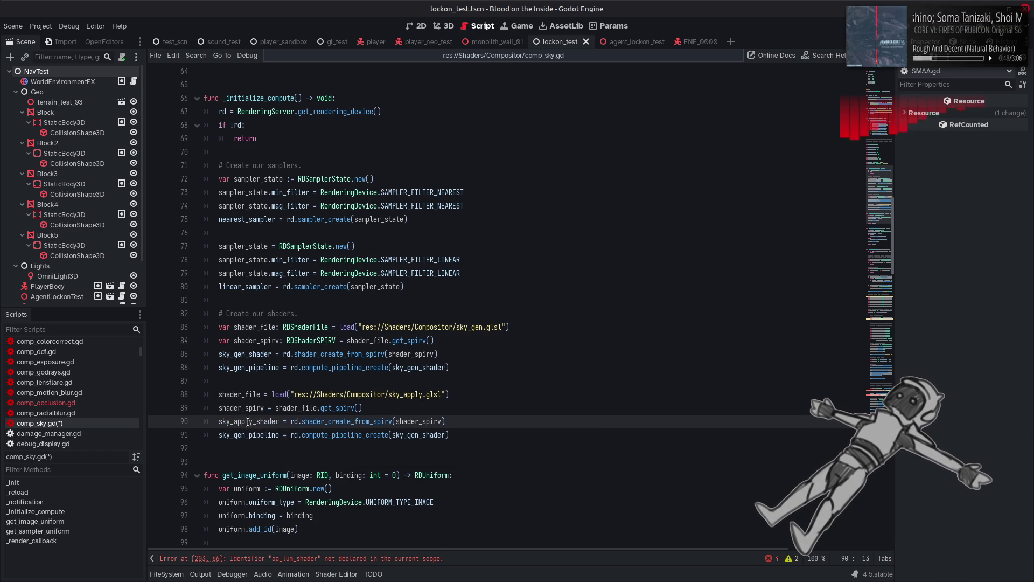
double_click(418, 434)
key("ctrl+v")
key("BackSpace")
key("BackSpace")
key("BackSpace")
type("app")
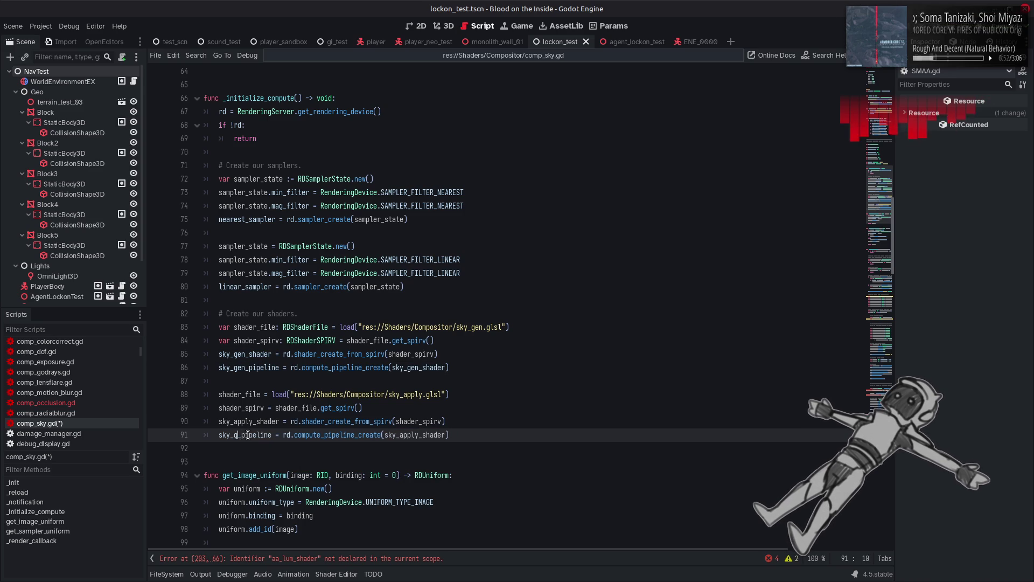
type("ly")
Replace aa_lum_shader and aa_fxaa_shader with sky_apply_shader on lines 203 and 206.
left_click(504, 414)
scroll(504, 414, "down", 12)
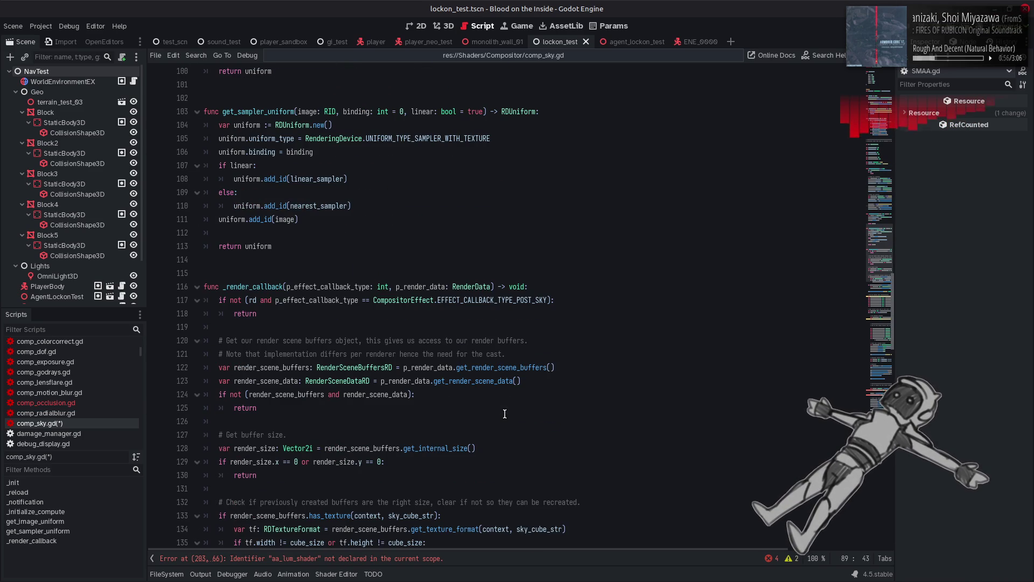
scroll(505, 413, "down", 19)
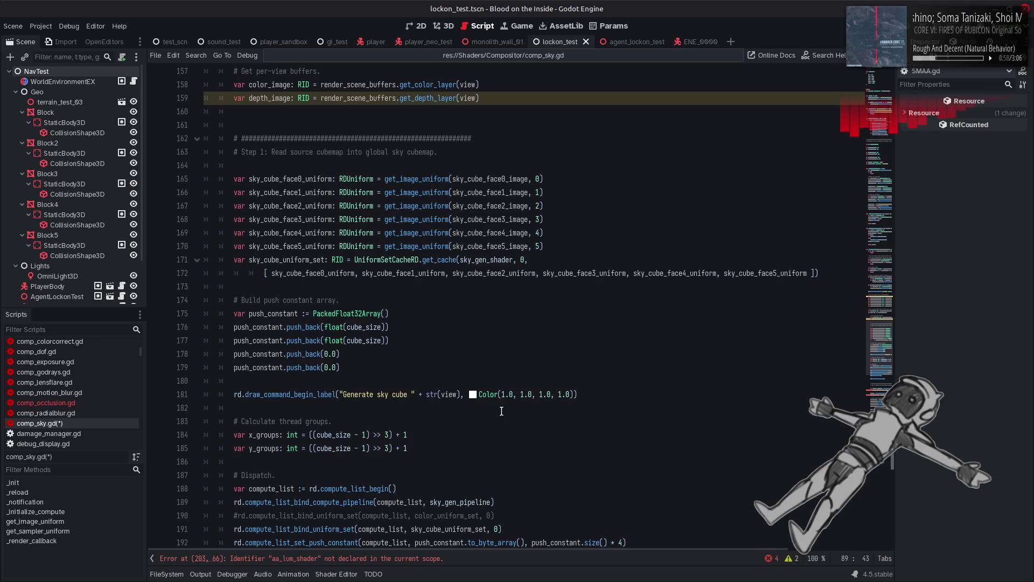
scroll(501, 411, "down", 10)
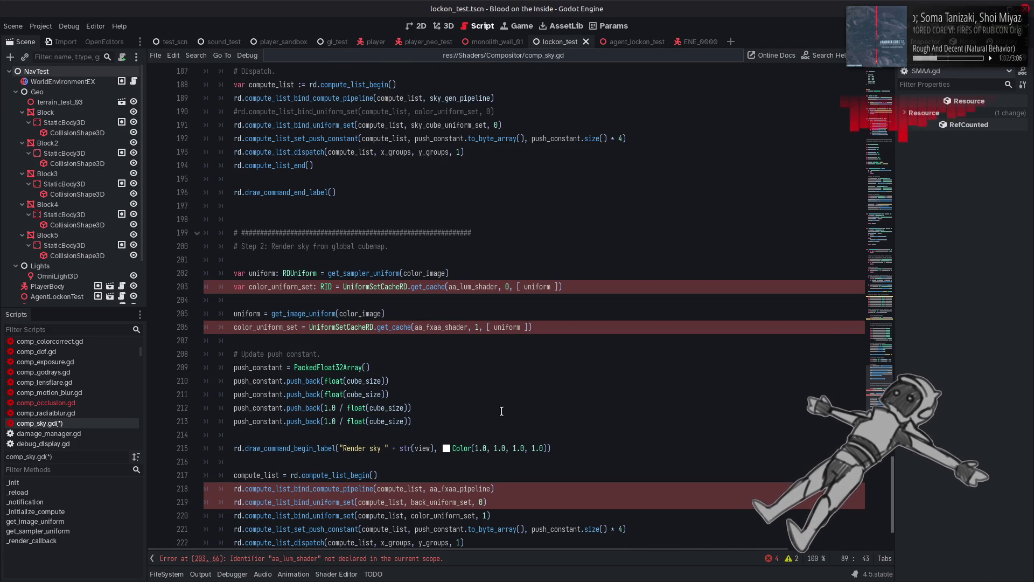
scroll(501, 411, "down", 2)
double_click(472, 194)
type("sky_")
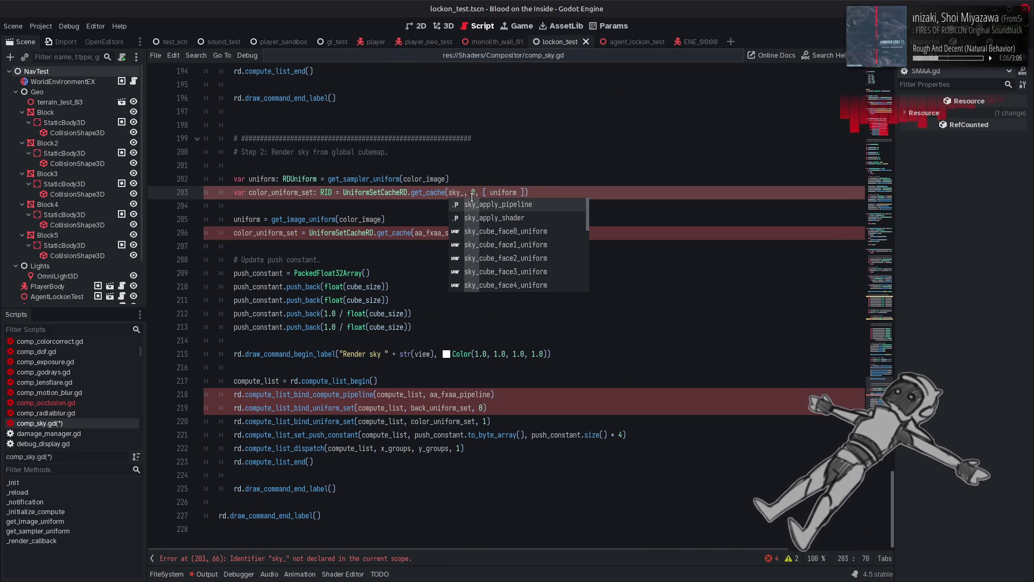
key("Down")
key("Return")
double_click(472, 193)
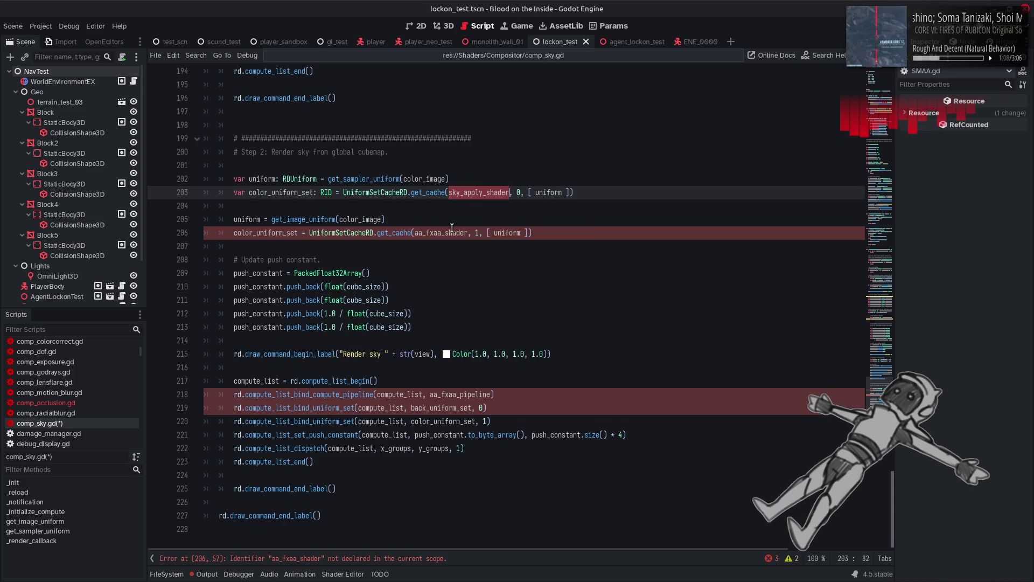
left_click(446, 233)
double_click(446, 234)
key("ctrl+v")
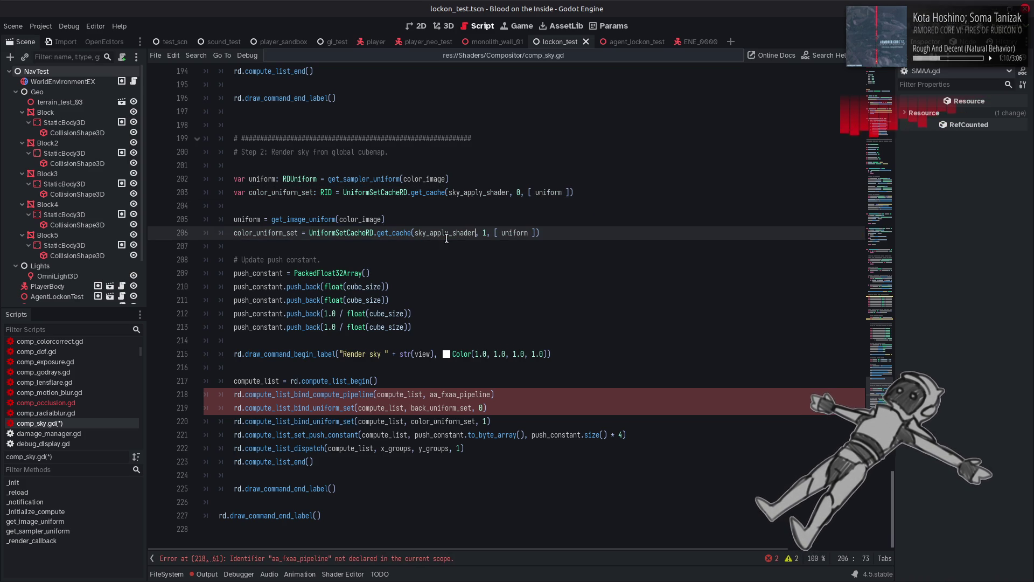
Use sky_apply_pipeline on line 218 and bind color_uniform_set in place of back_uniform_set.
double_click(454, 393)
type("sky_")
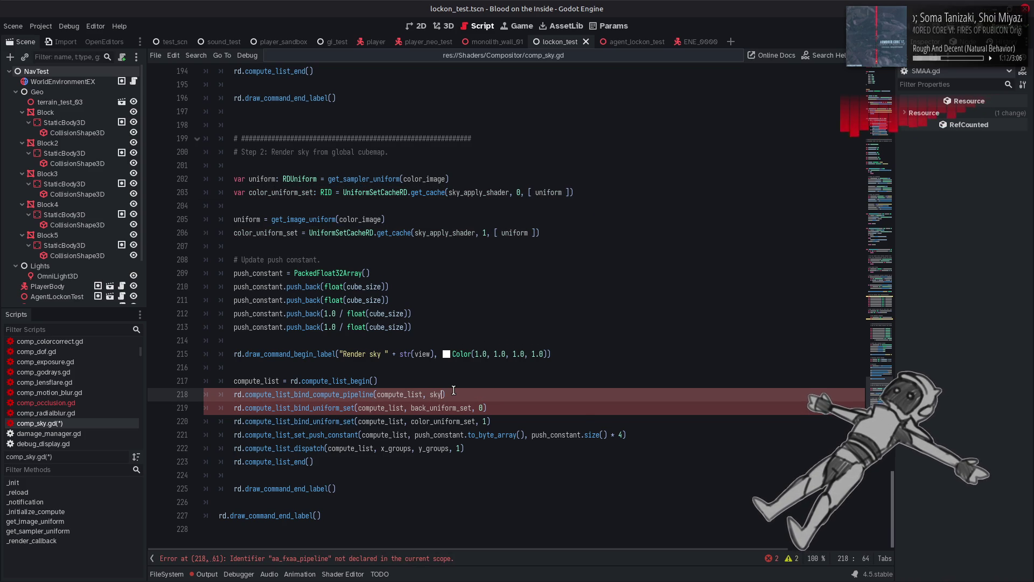
key("Up")
key("Return")
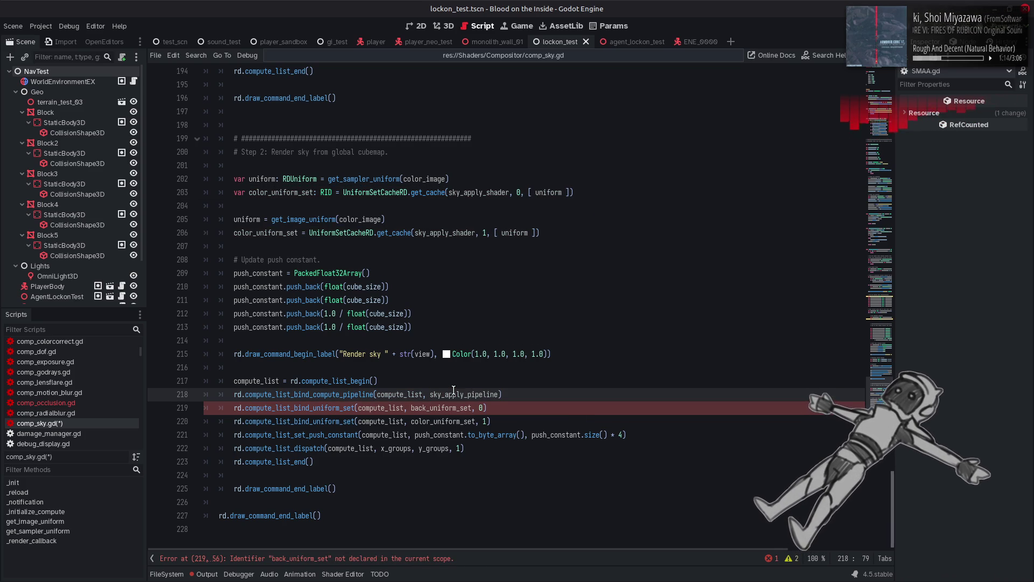
double_click(431, 420)
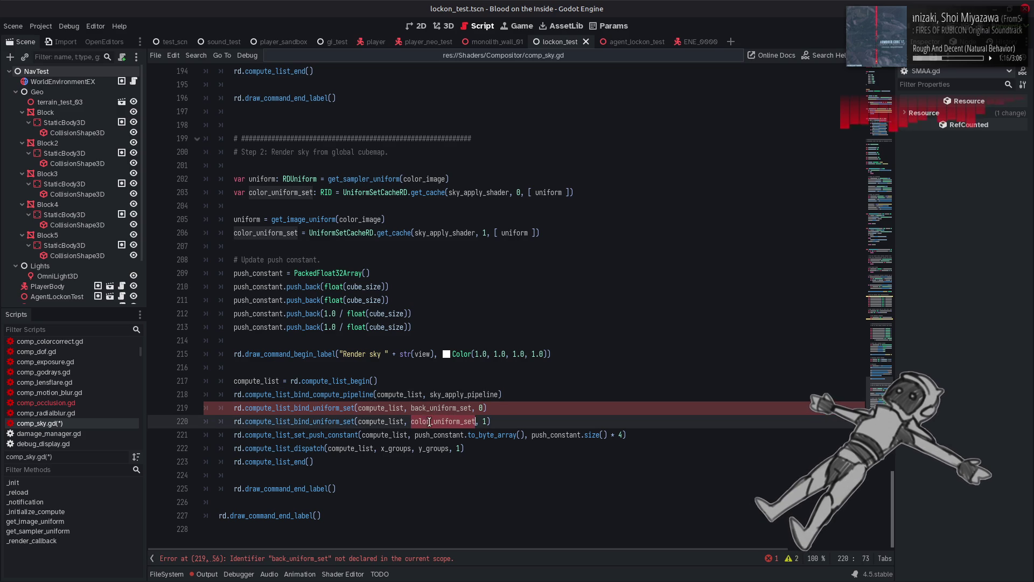
key("ctrl+c")
double_click(432, 409)
key("ctrl+v")
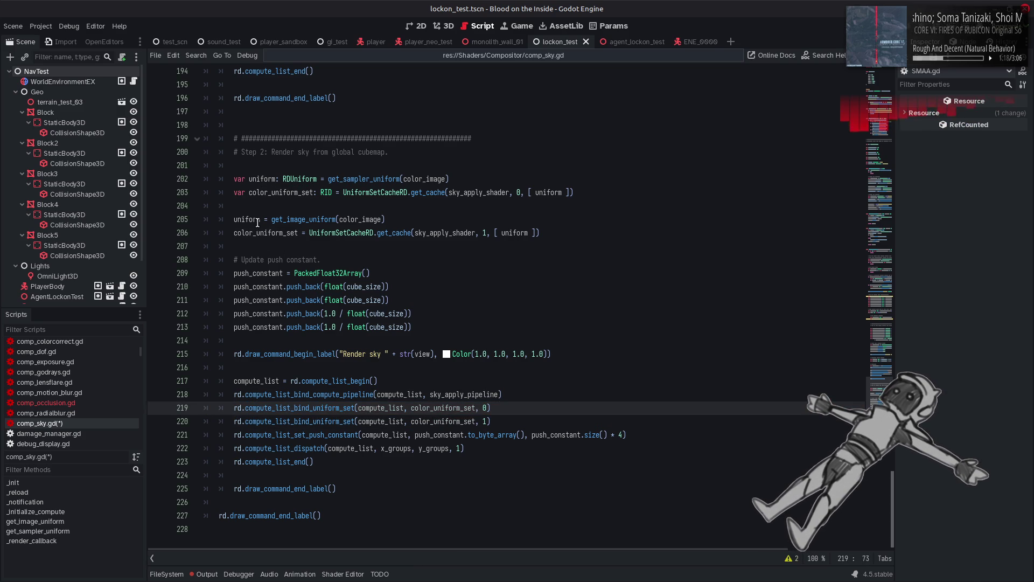
Turn line 206 into a typed depth_uniform_set declaration built from depth_image.
left_click_drag(234, 192, 345, 191)
left_click_drag(309, 232, 234, 235)
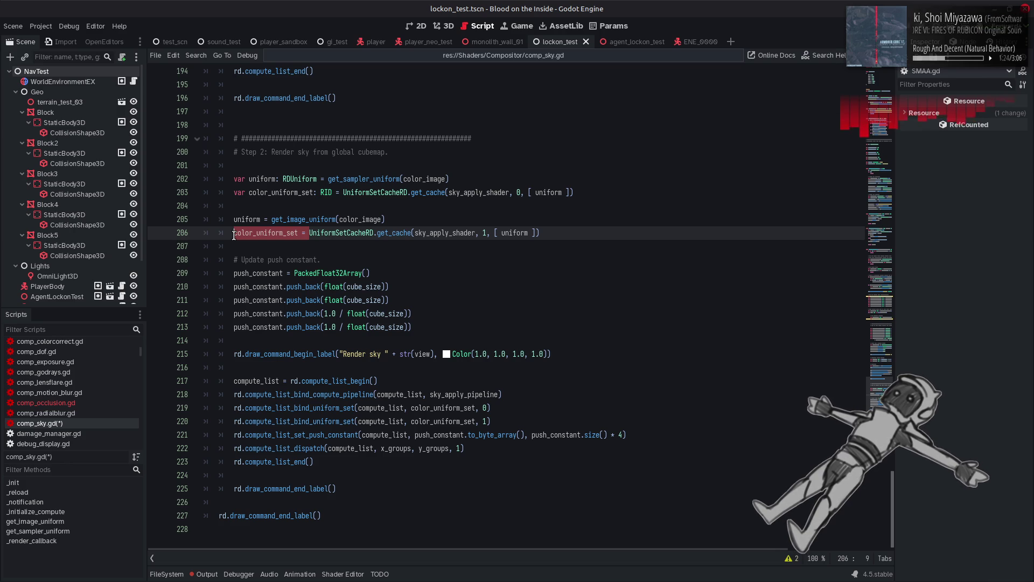
key("ctrl+v")
left_click(268, 232)
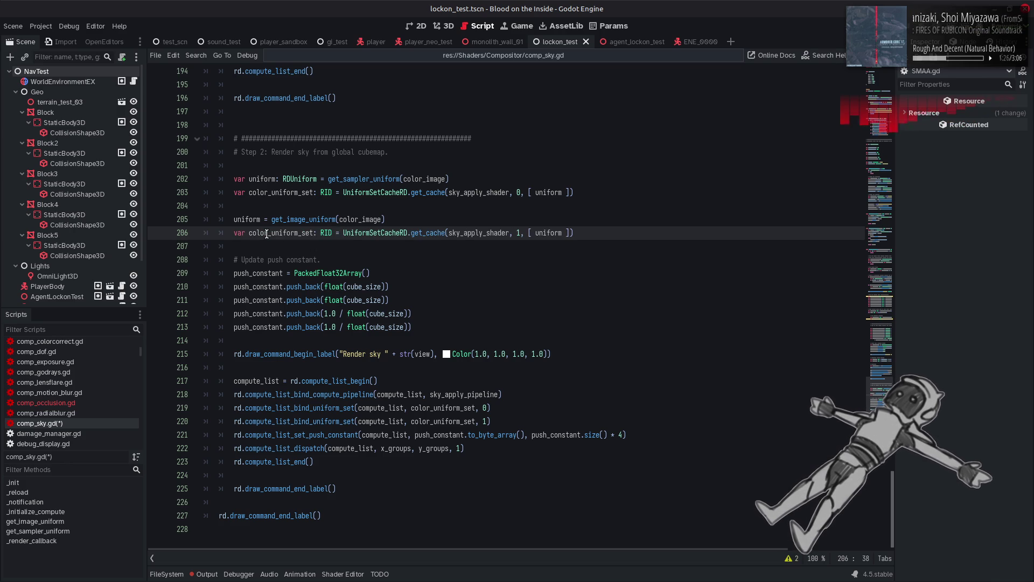
left_click_drag(267, 234, 246, 236)
type("de")
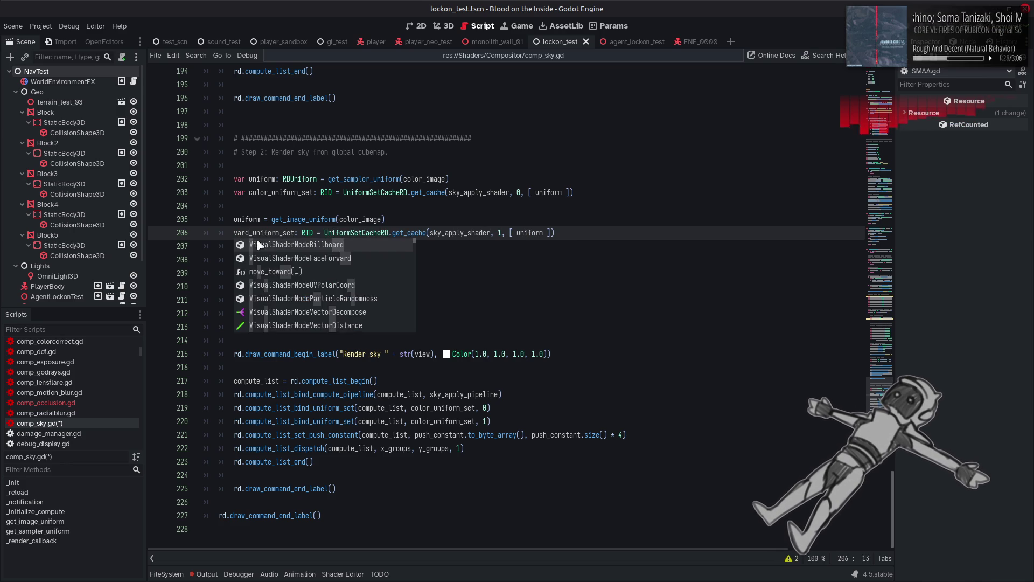
key("Escape")
type("pth")
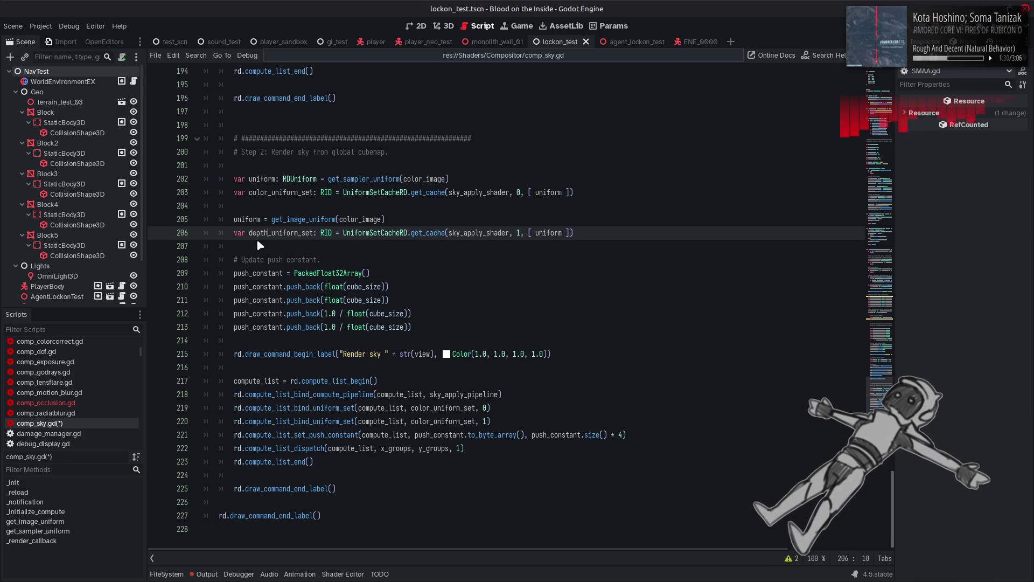
double_click(354, 219)
type("depth_image")
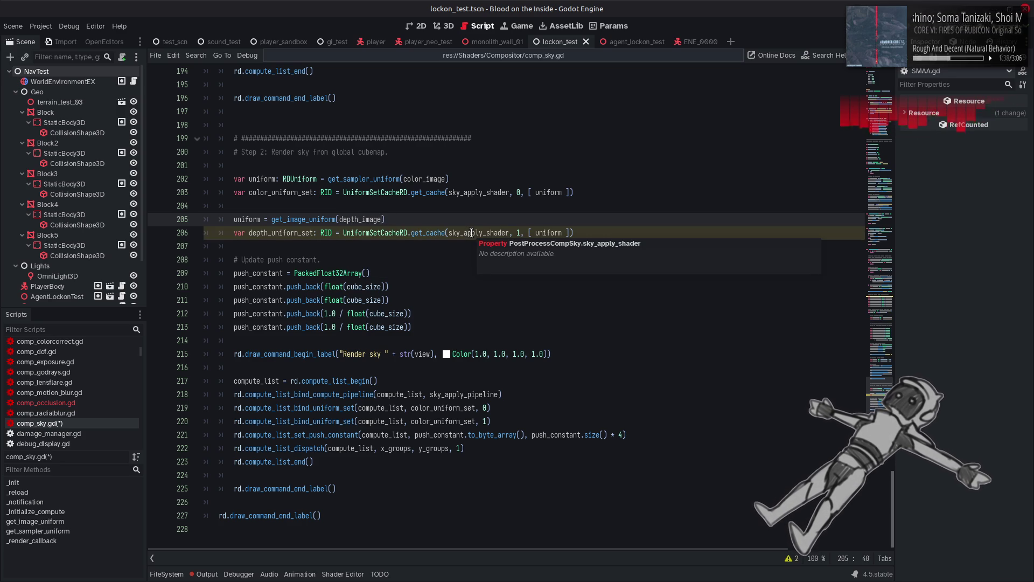
Bind depth_uniform_set on line 220, duplicate that bind call, then switch to comp_occlusion.gd.
double_click(279, 237)
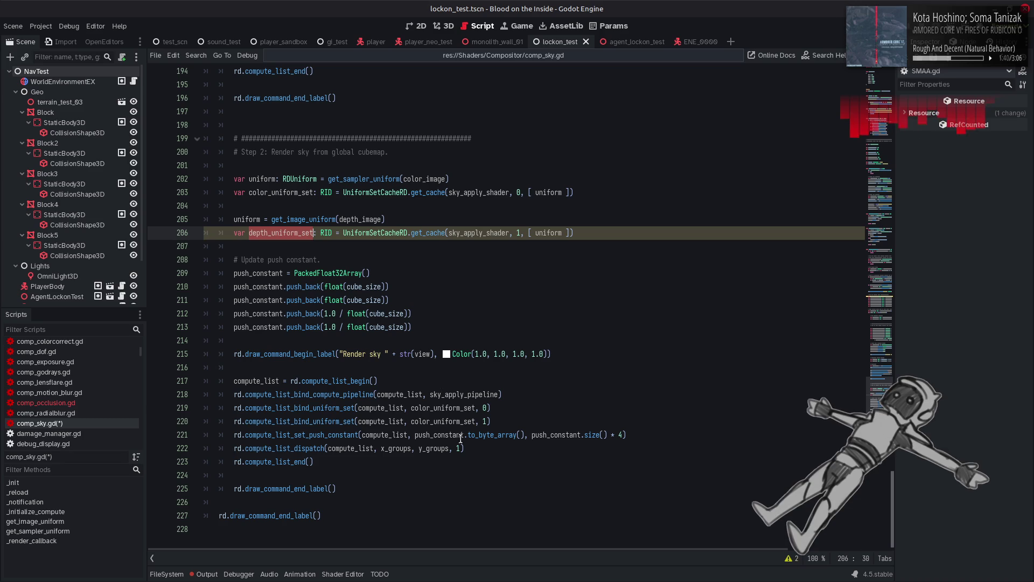
double_click(451, 421)
key("ctrl+v")
mouse_move(517, 425)
left_mouse_down()
mouse_move(350, 435)
mouse_move(229, 424)
left_mouse_up()
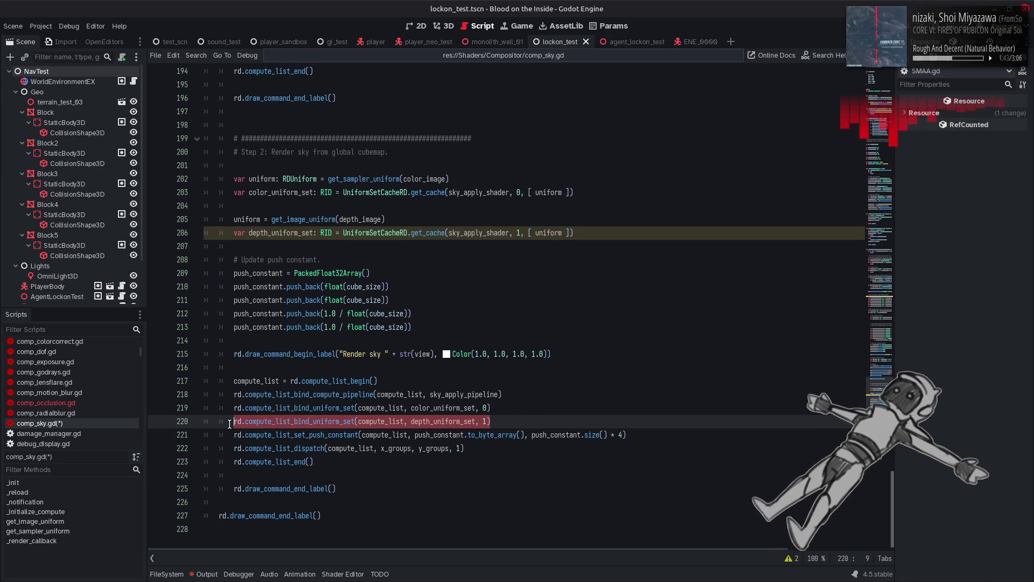
left_click(526, 424)
key("Return")
key("ctrl+v")
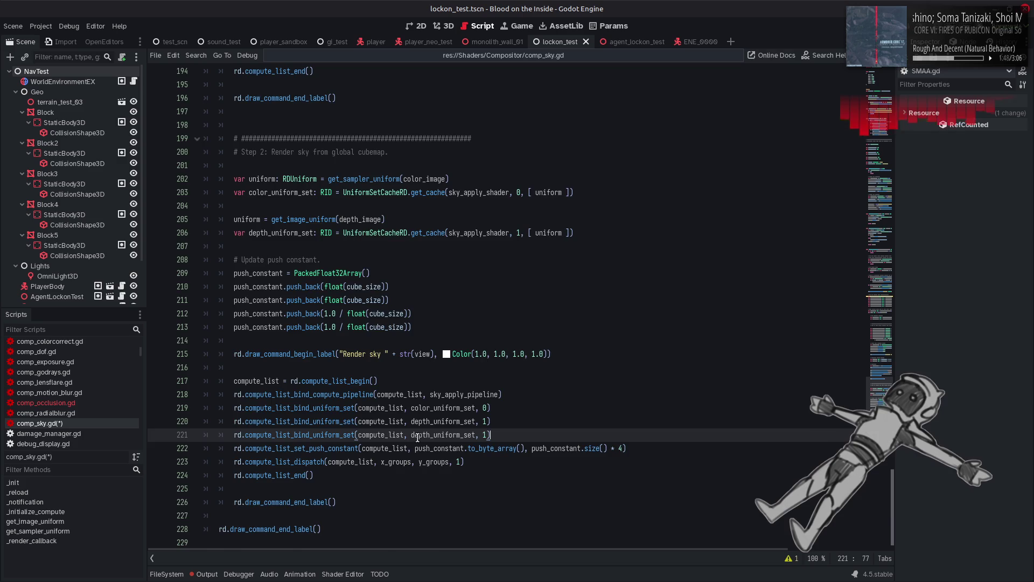
scroll(417, 437, "up", 6)
mouse_move(417, 437)
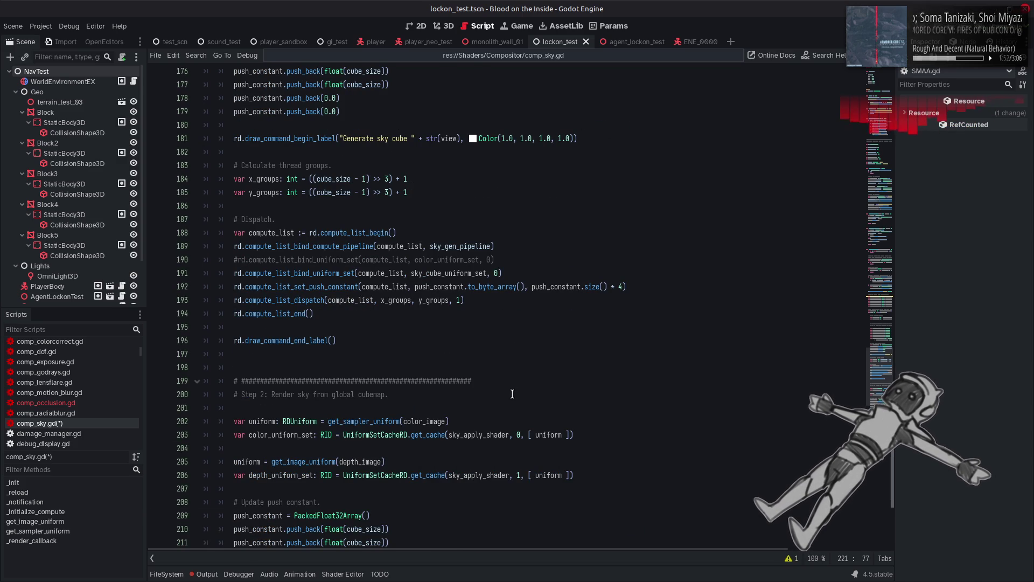
left_click(98, 405)
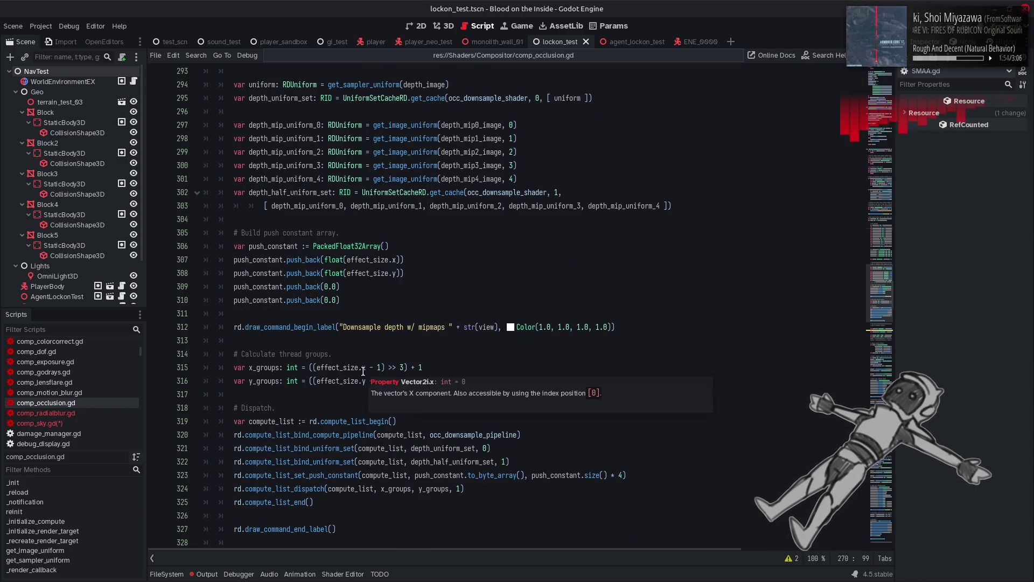
double_click(452, 461)
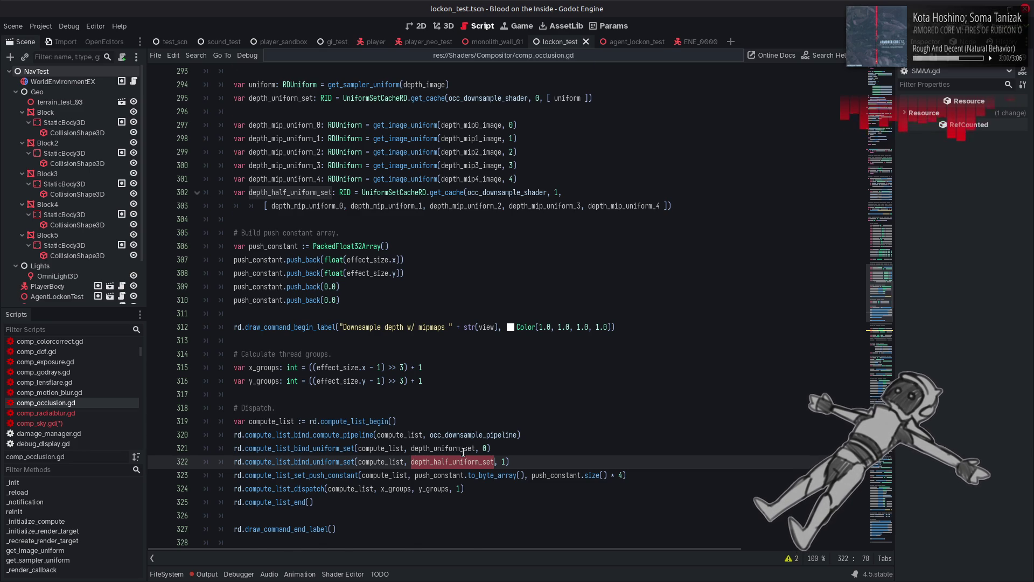
scroll(464, 449, "down", 5)
scroll(460, 449, "down", 5)
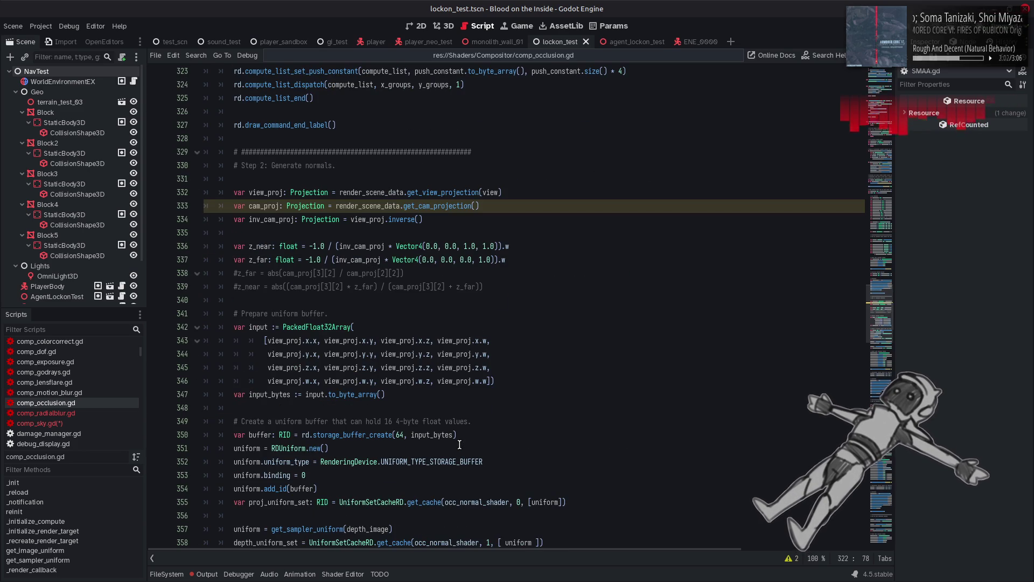
scroll(459, 444, "down", 5)
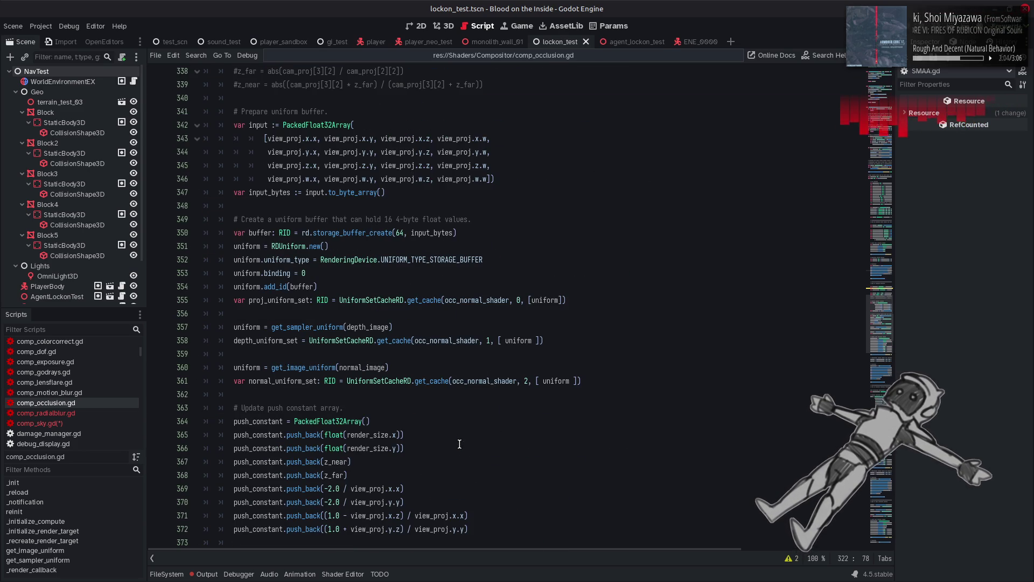
scroll(460, 445, "down", 6)
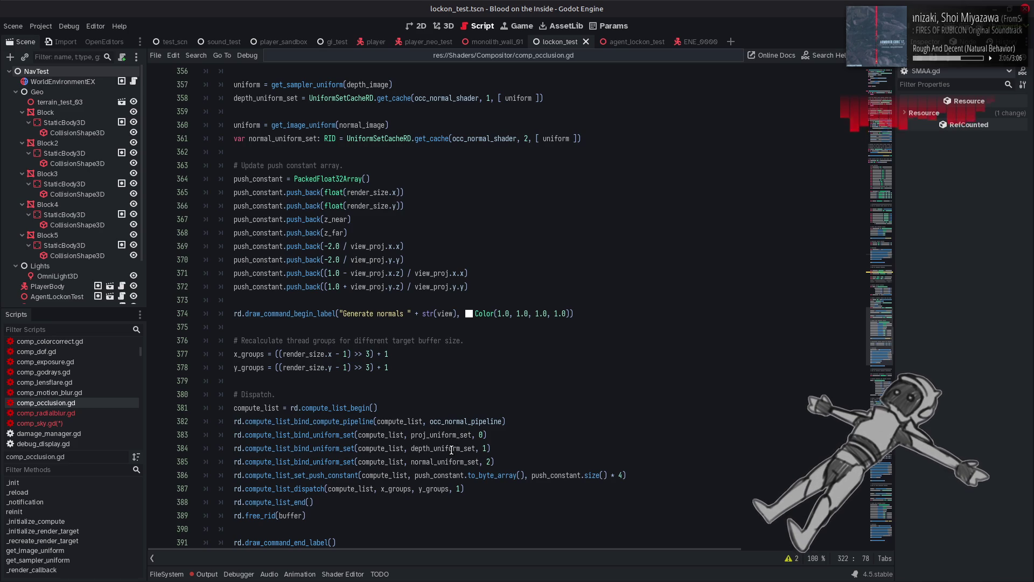
double_click(451, 450)
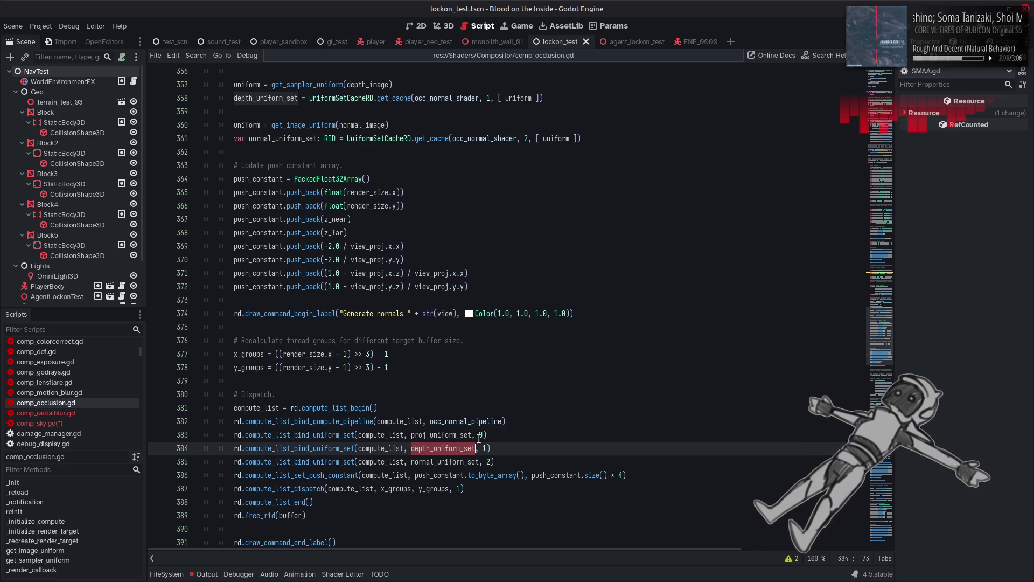
scroll(479, 438, "up", 4)
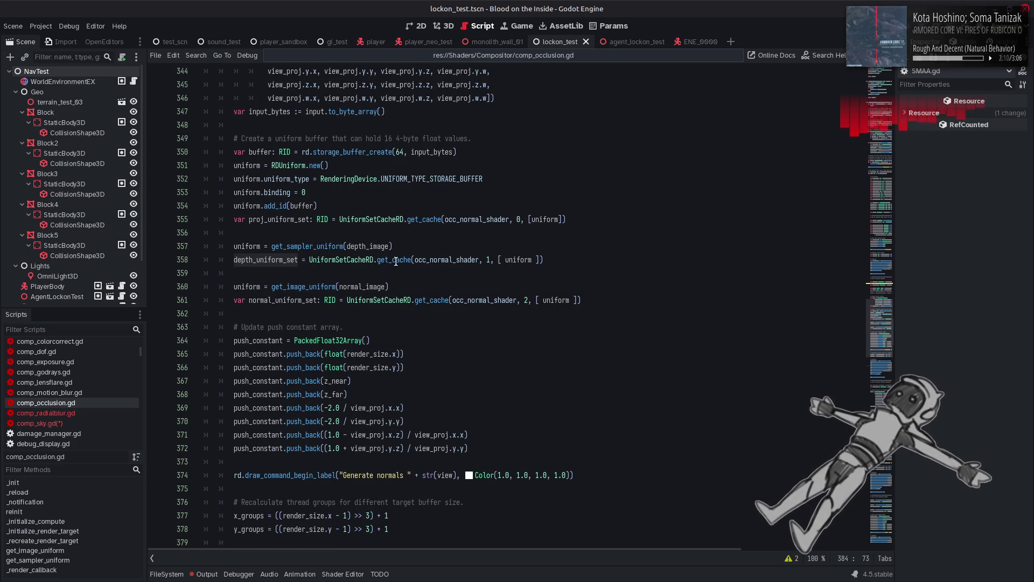
double_click(376, 247)
scroll(372, 245, "down", 4)
scroll(373, 245, "down", 8)
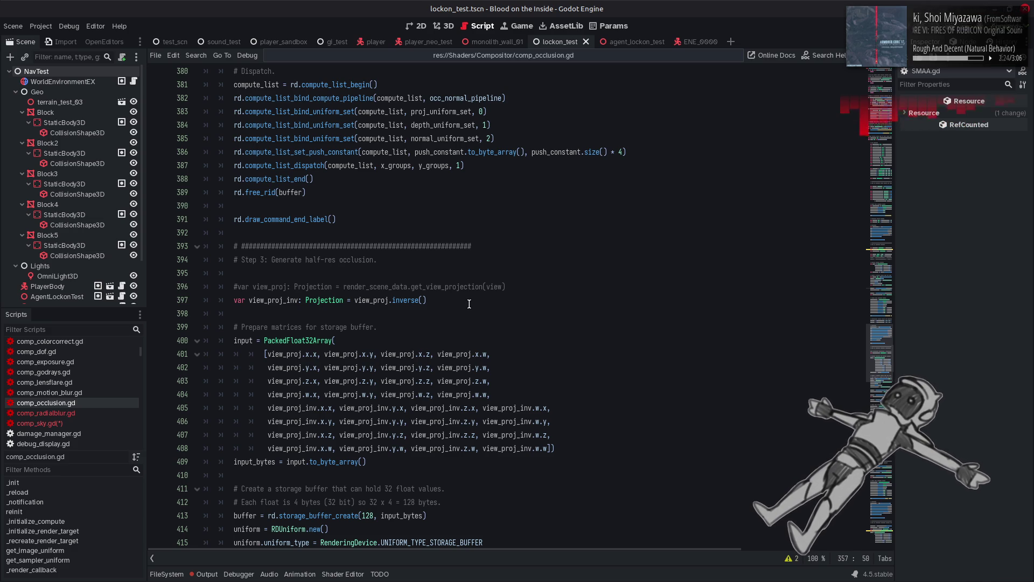
scroll(469, 304, "down", 4)
scroll(469, 304, "down", 12)
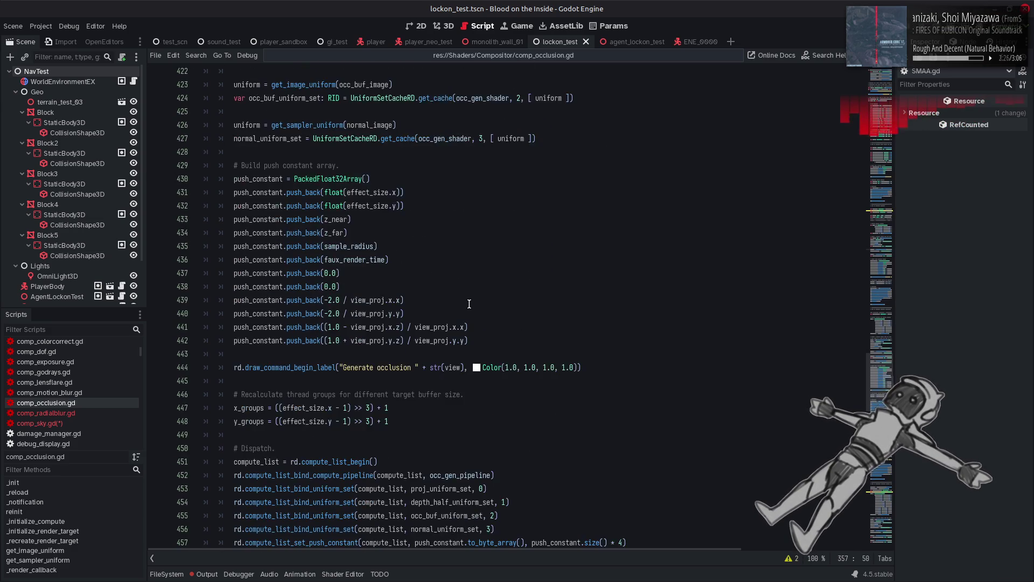
double_click(458, 419)
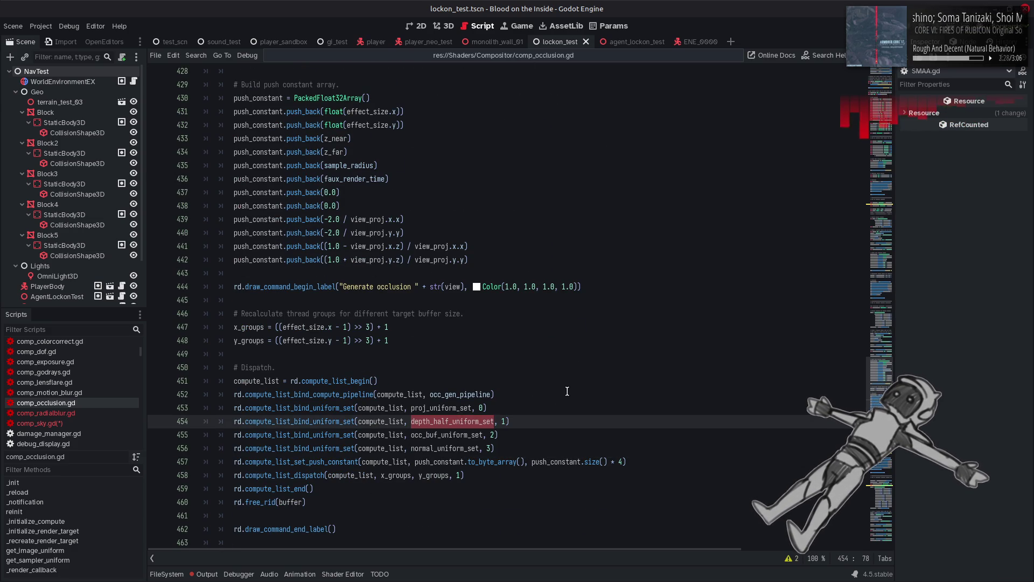
key("ctrl+f")
left_click(745, 558)
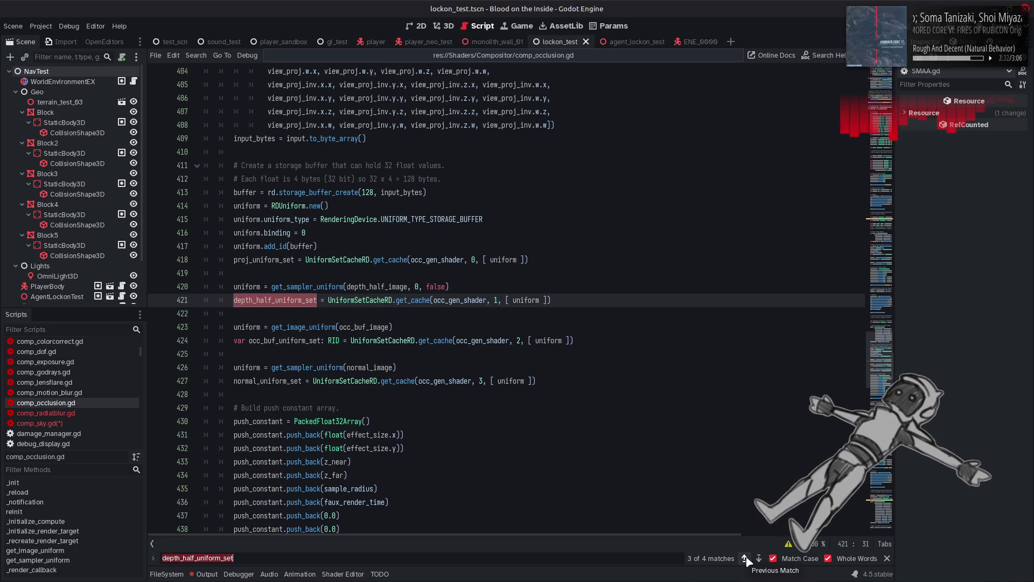
left_click(887, 557)
mouse_move(323, 287)
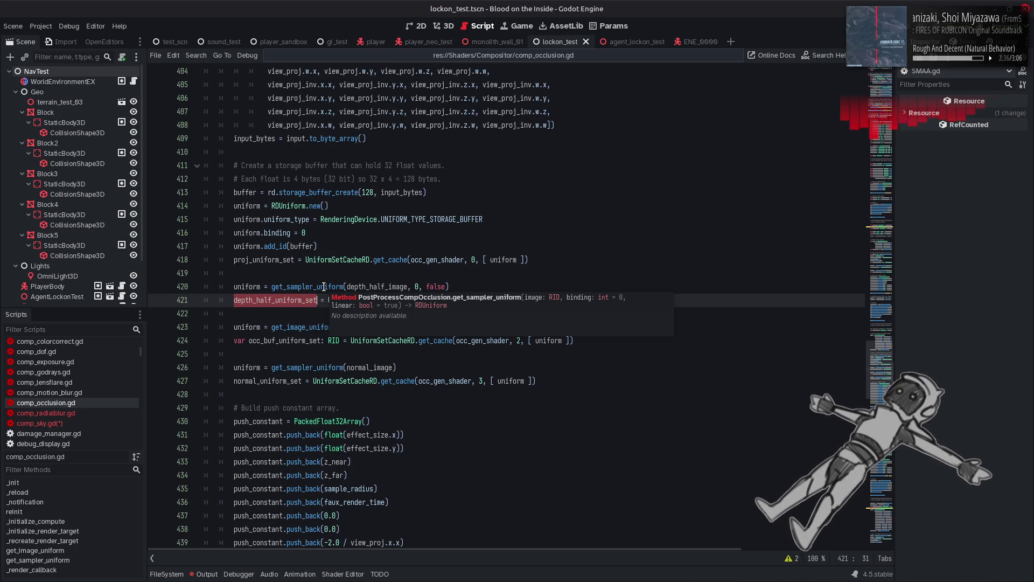
left_click(324, 286)
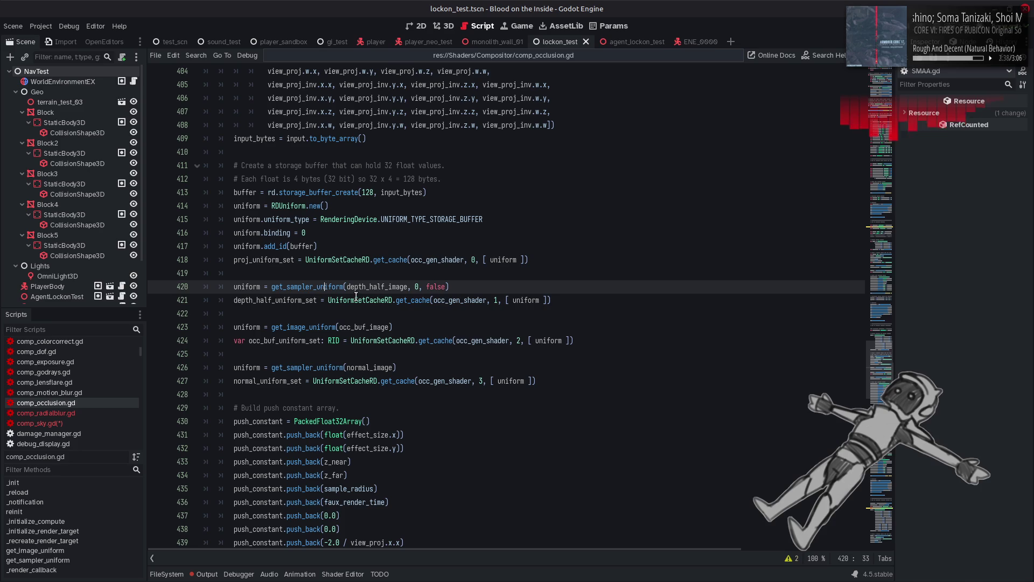
mouse_move(565, 302)
left_mouse_down()
mouse_move(253, 302)
mouse_move(234, 287)
left_mouse_up()
key("ctrl+c")
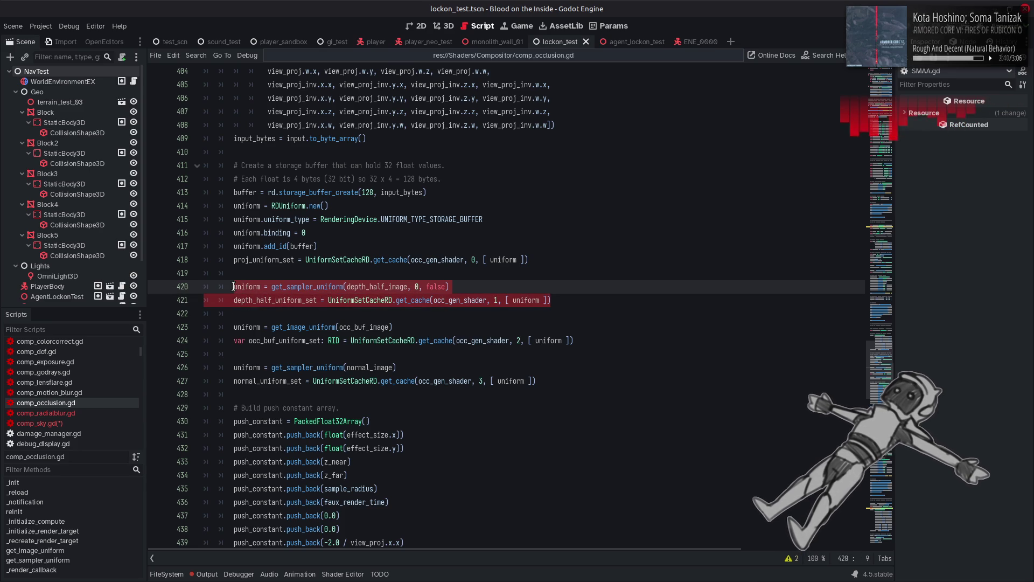
left_click(67, 422)
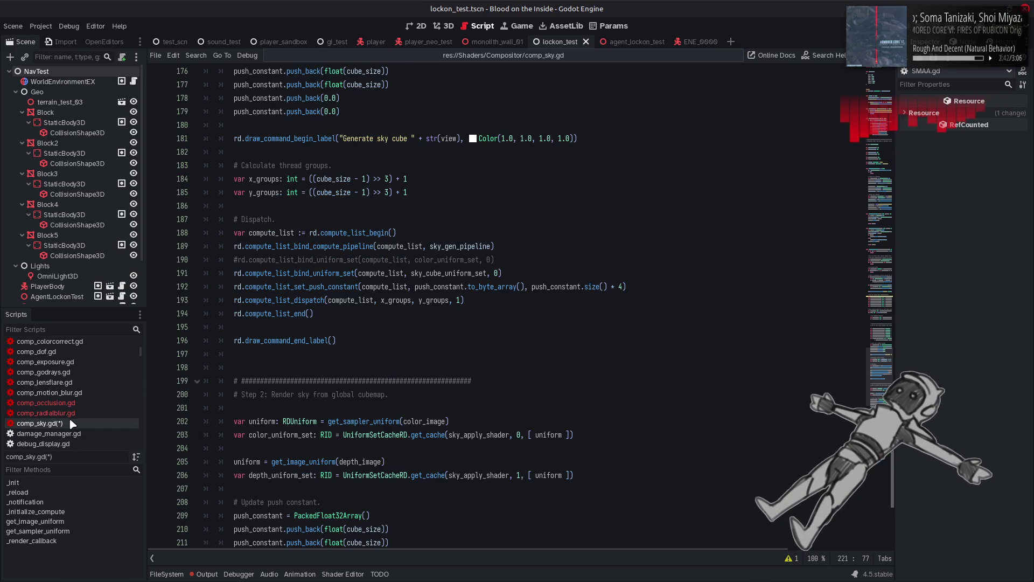
Paste the depth-half sampler lines below line 206 and rename the set to sky_cube_uniform_set.
scroll(316, 381, "down", 5)
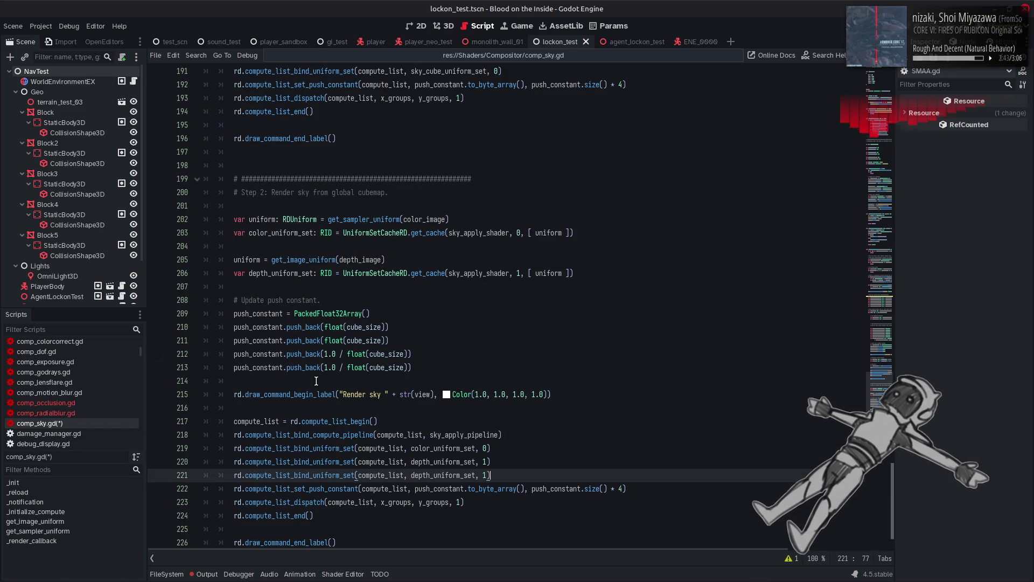
left_click(586, 269)
key("Return")
key("Return")
key("ctrl+v")
left_click(234, 314)
type("var")
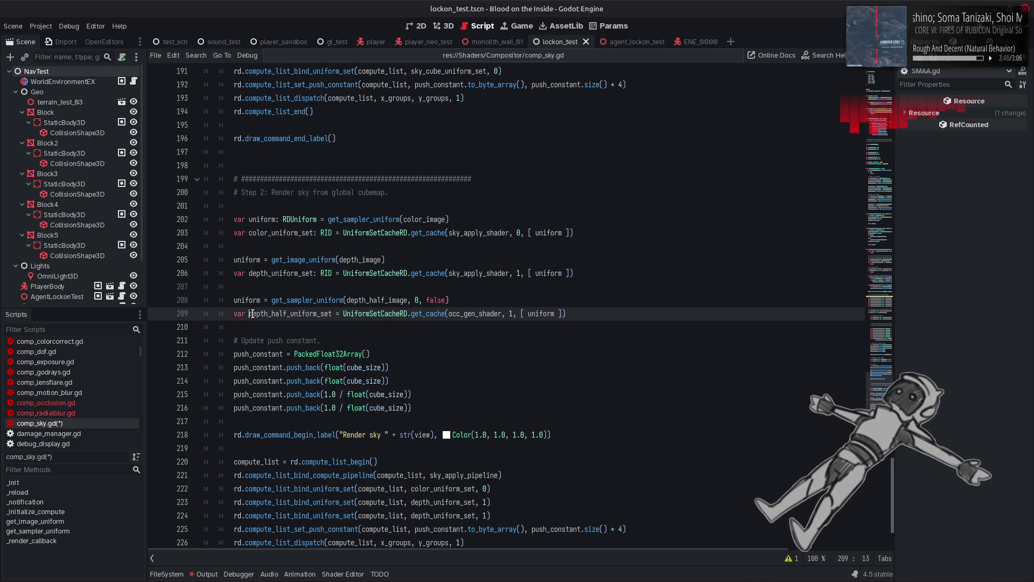
left_click_drag(250, 313, 286, 313)
type("sky_cube")
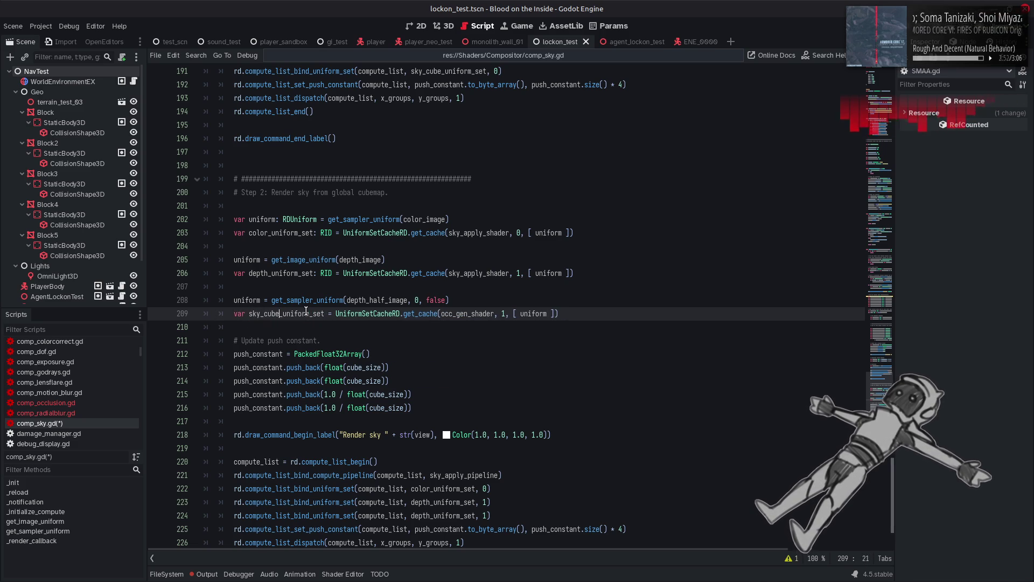
Build that set from the sky_apply_shader cache at set 2 and remove the duplicate var.
double_click(475, 273)
key("ctrl+c")
double_click(481, 317)
key("ctrl+v")
key("Right")
key("Right")
key("Right")
key("BackSpace")
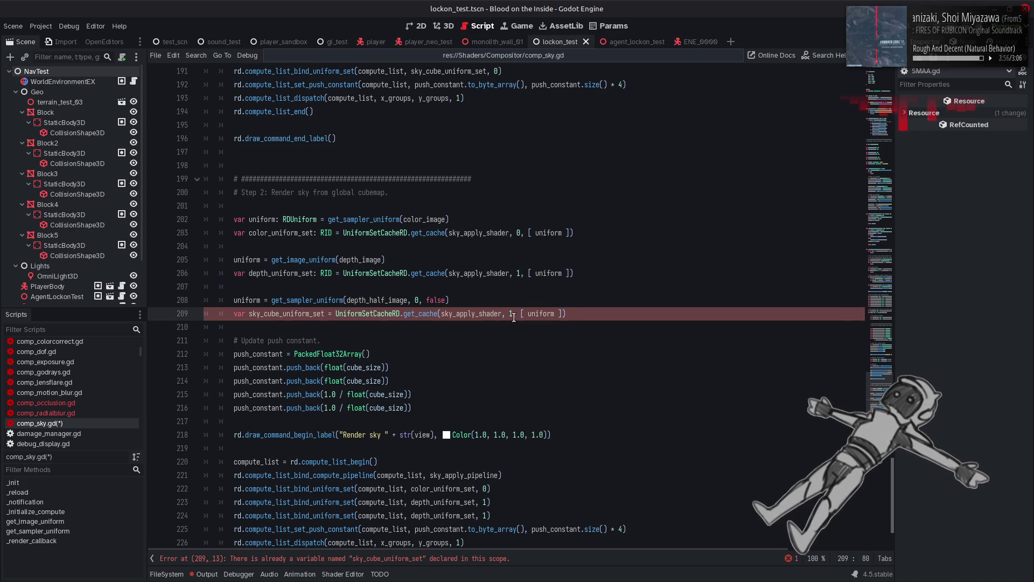
type("2")
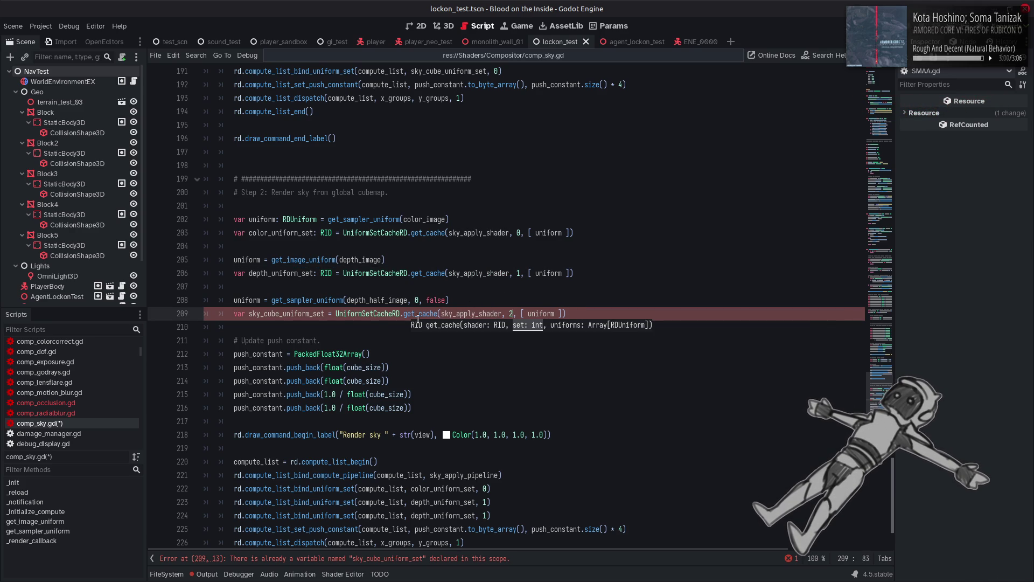
double_click(288, 311)
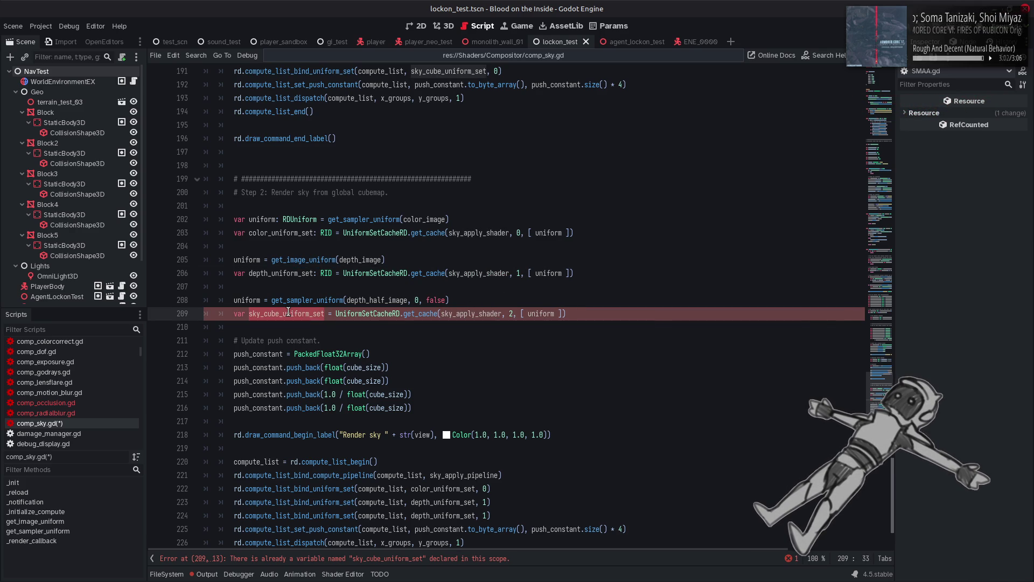
double_click(239, 314)
key("Delete")
key("Delete")
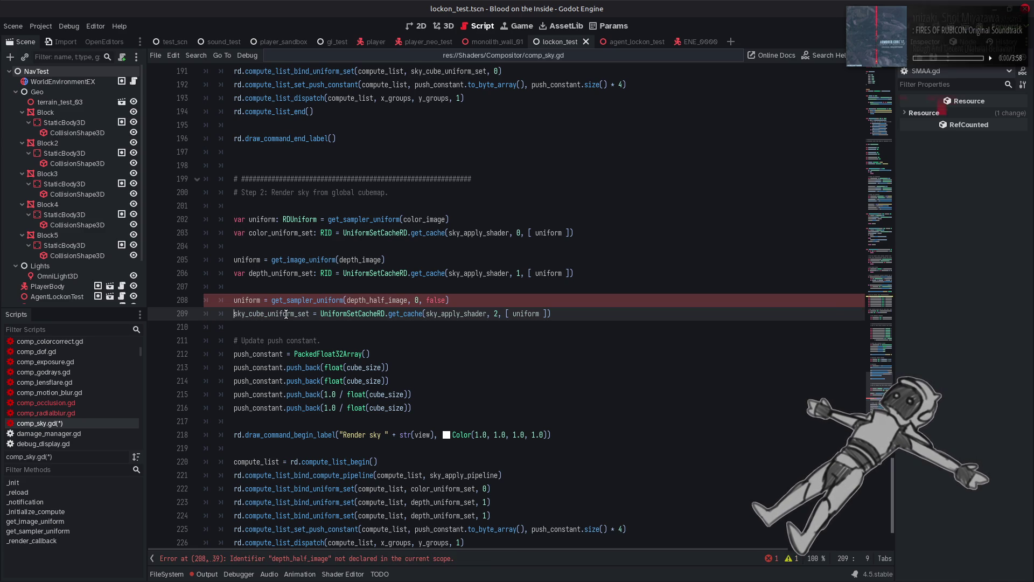
double_click(404, 300)
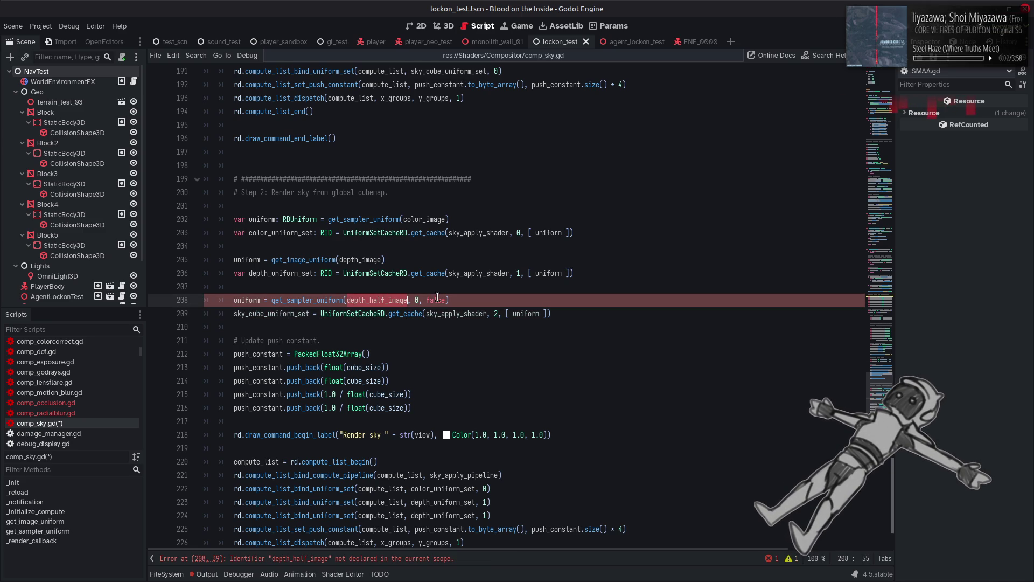
scroll(438, 297, "up", 10)
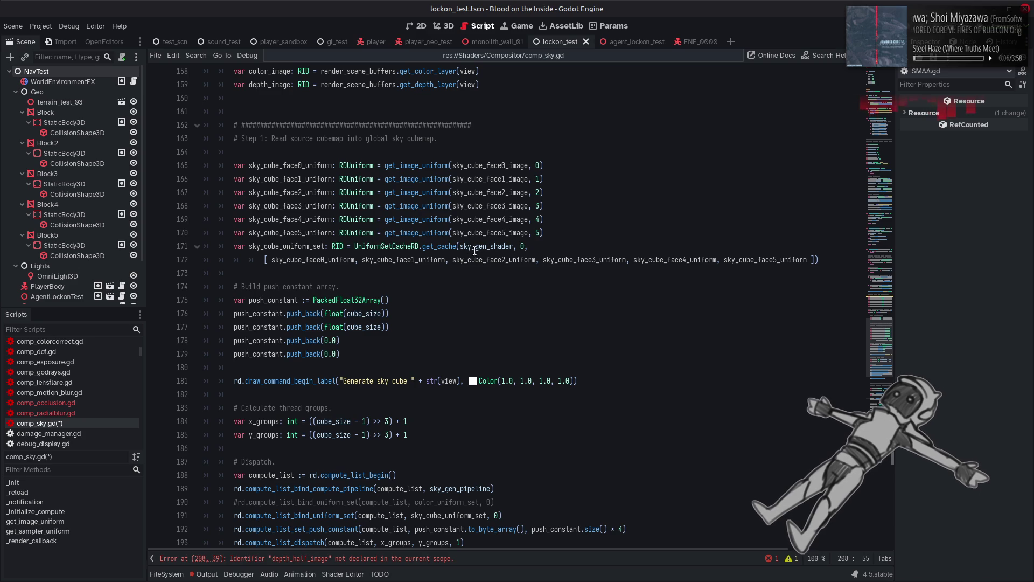
Replace depth_half_image with sky_cube_image in the uniform on line 208.
mouse_move(412, 223)
scroll(413, 271, "down", 9)
scroll(413, 271, "up", 14)
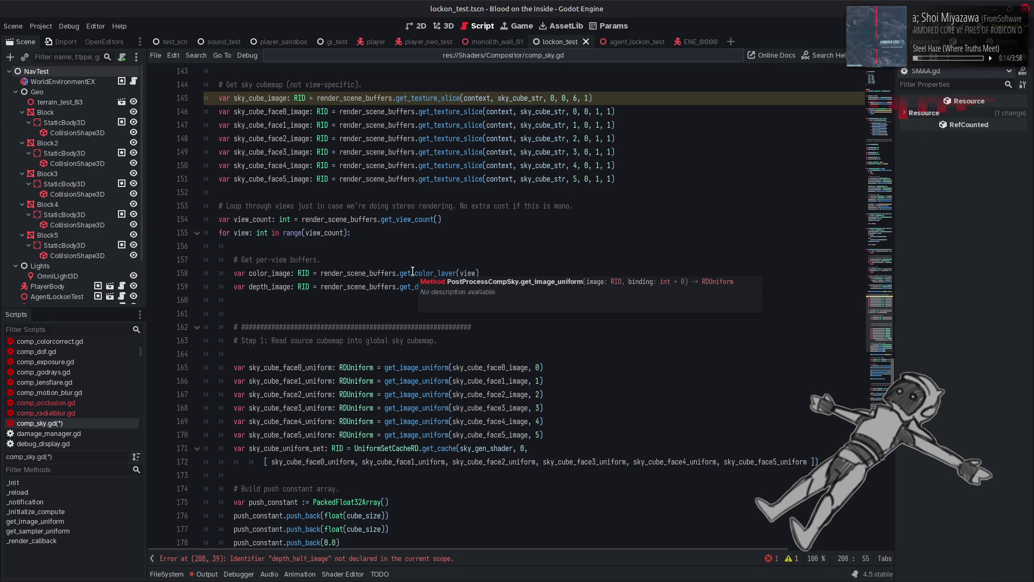
double_click(247, 85)
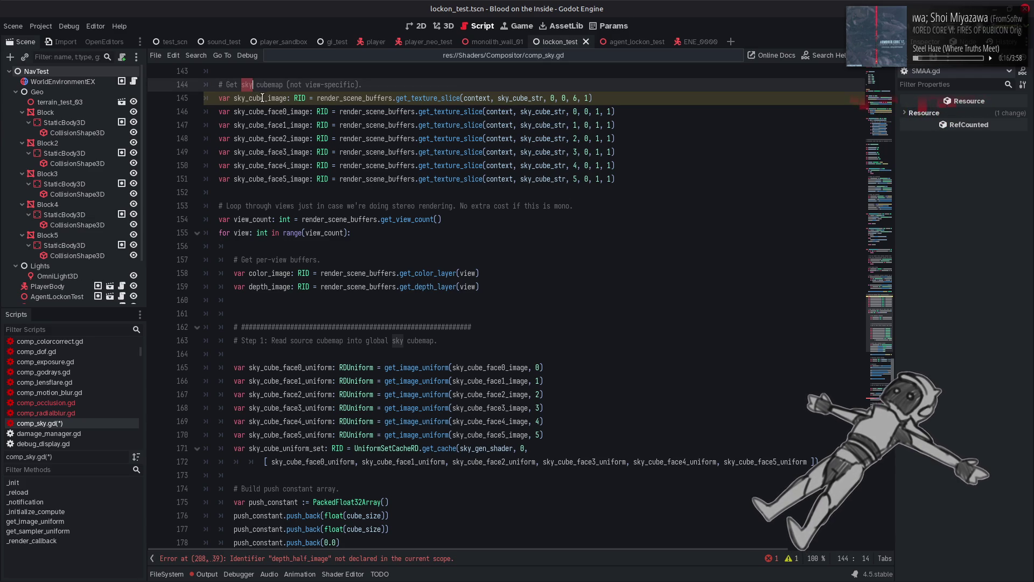
double_click(262, 98)
key("ctrl+c")
scroll(390, 253, "down", 18)
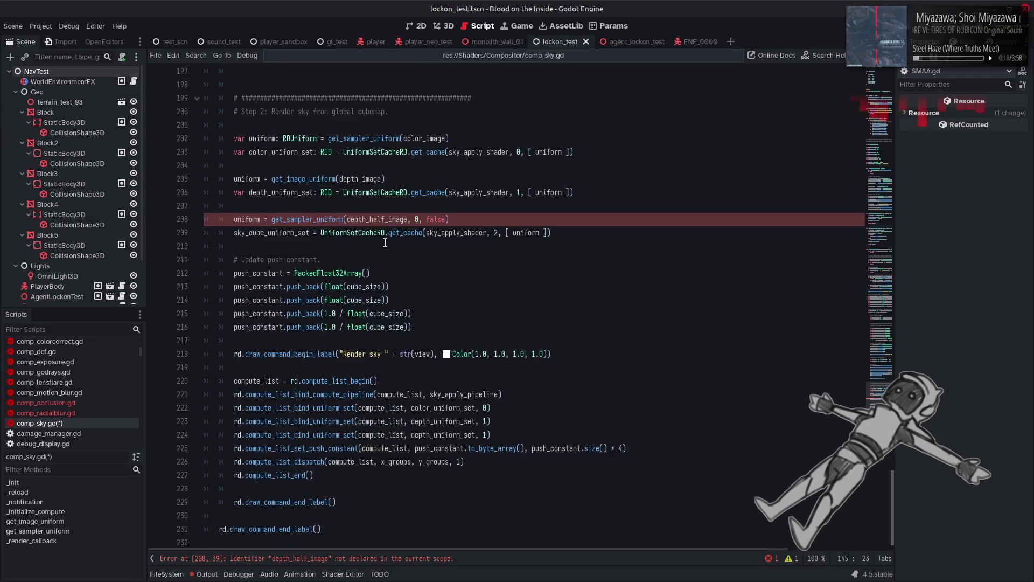
double_click(379, 220)
key("ctrl+v")
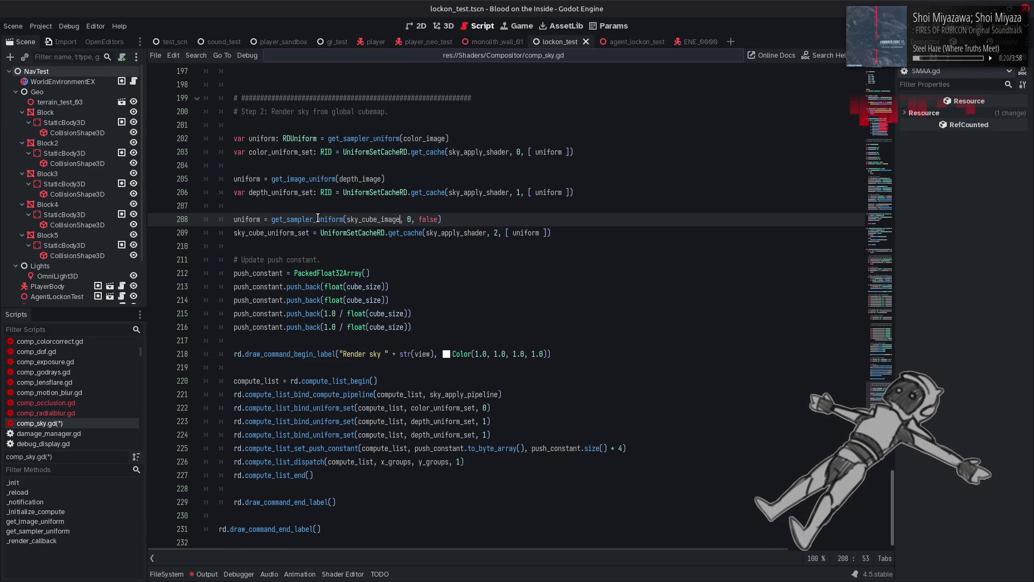
Remove the extra ', 0, false' arguments from line 208 and save comp_sky.gd.
mouse_move(317, 218)
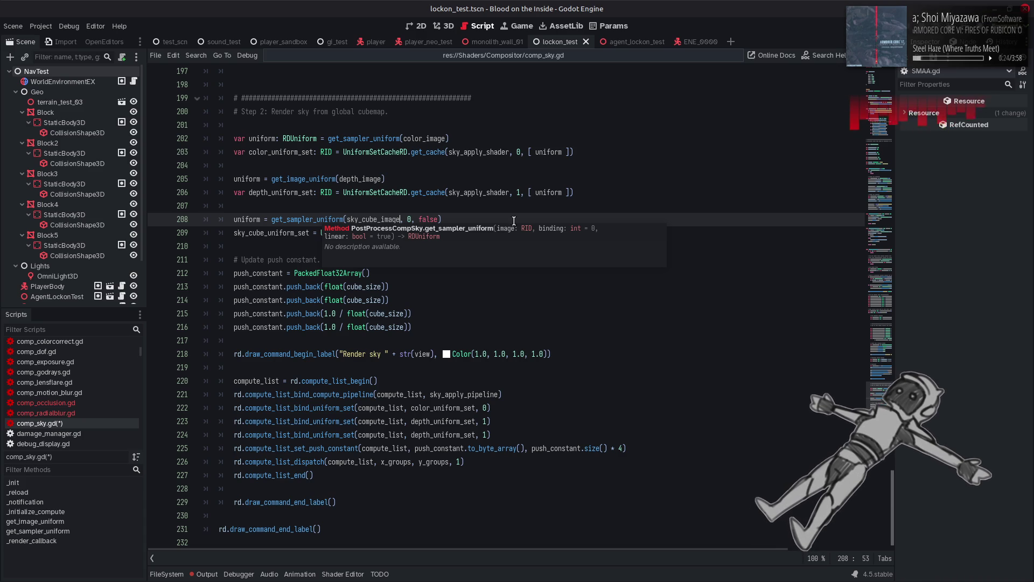
left_click(535, 212)
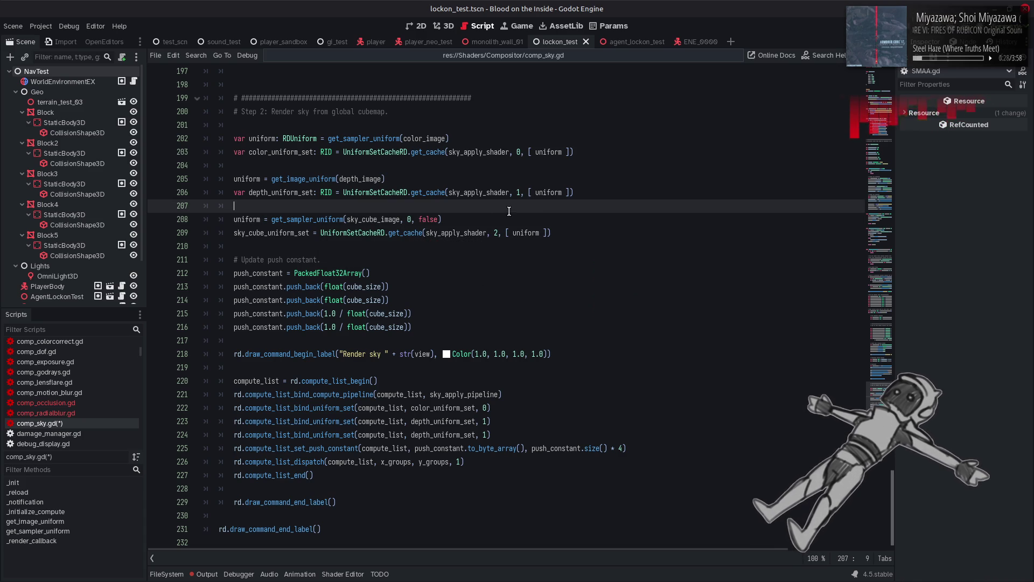
left_click(336, 221)
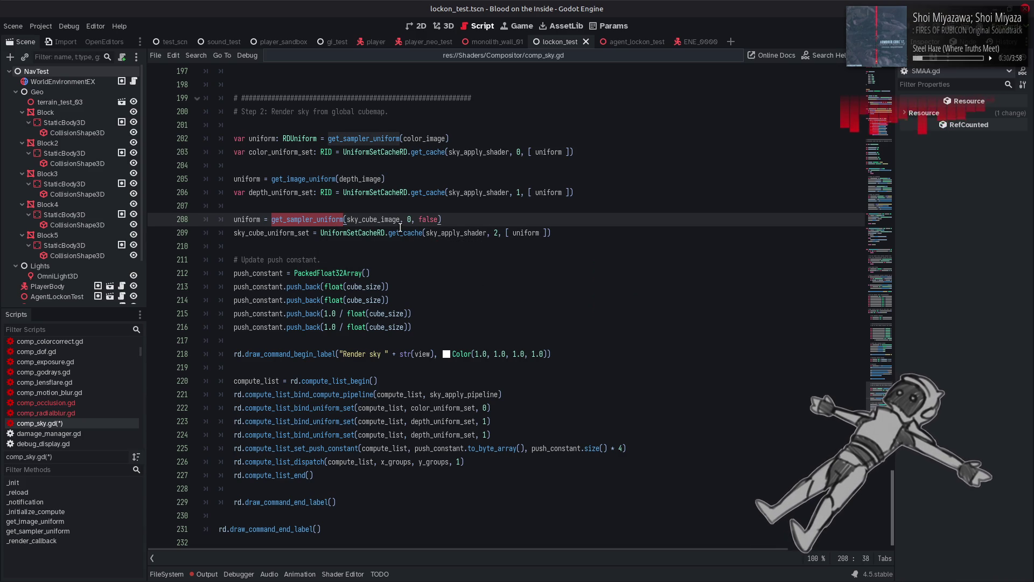
left_click_drag(400, 219, 419, 219)
left_click(437, 220, "shift")
key("BackSpace")
left_click(480, 221)
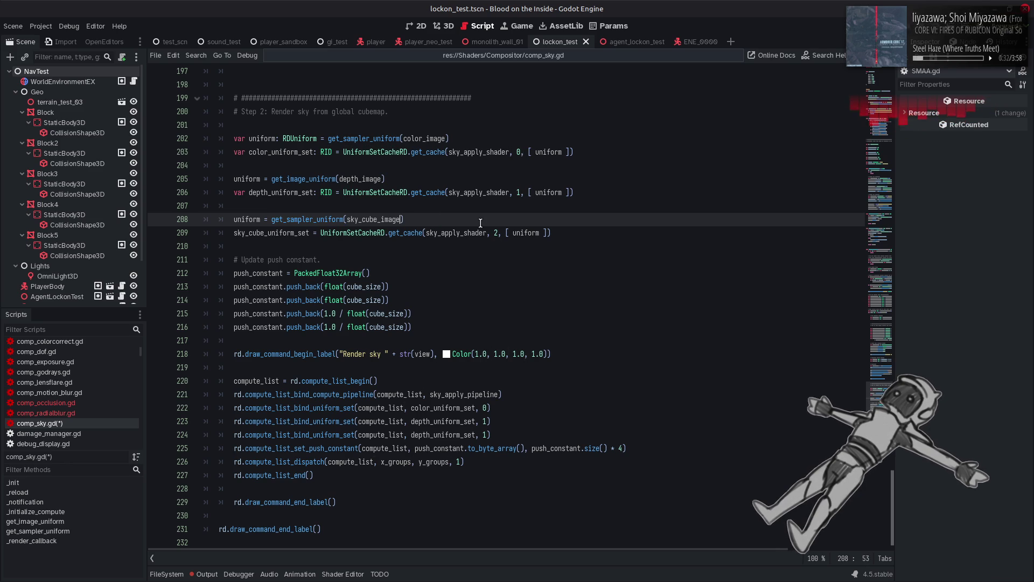
key("ctrl+s")
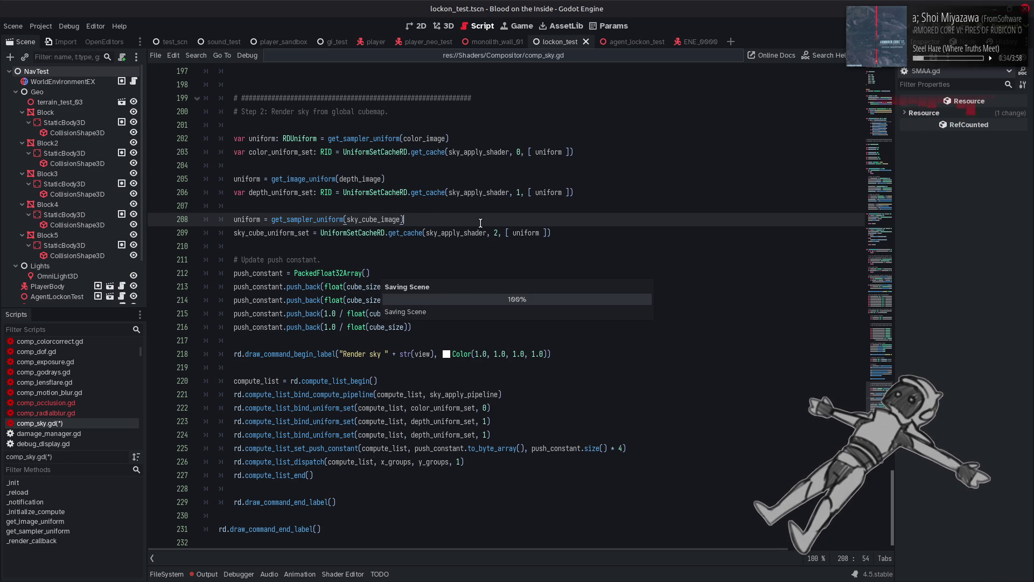
Bind sky_cube_uniform_set at set index 2 in the dispatch on line 224.
double_click(260, 233)
key("ctrl+c")
double_click(443, 434)
key("ctrl+v")
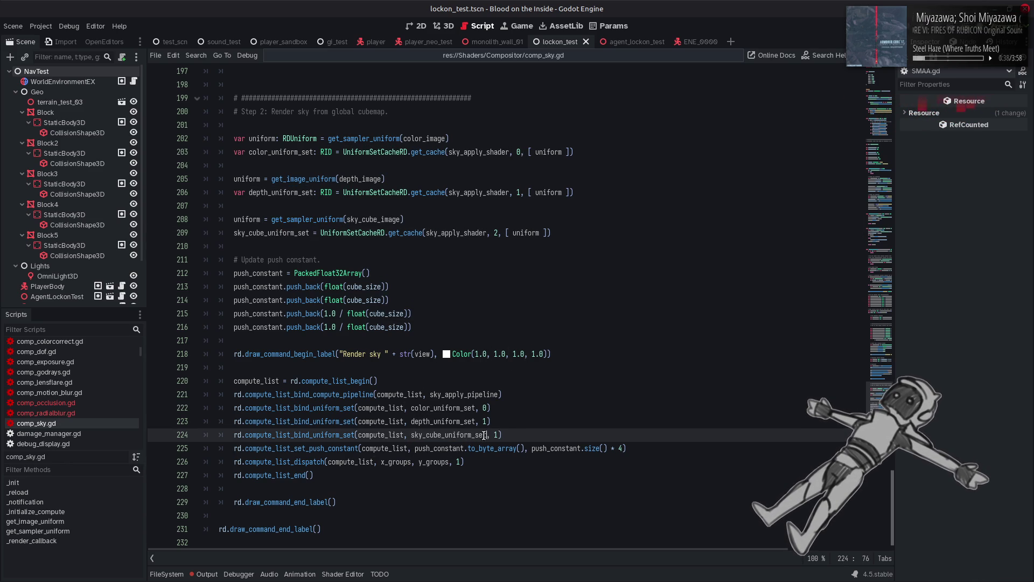
double_click(495, 434)
type("2")
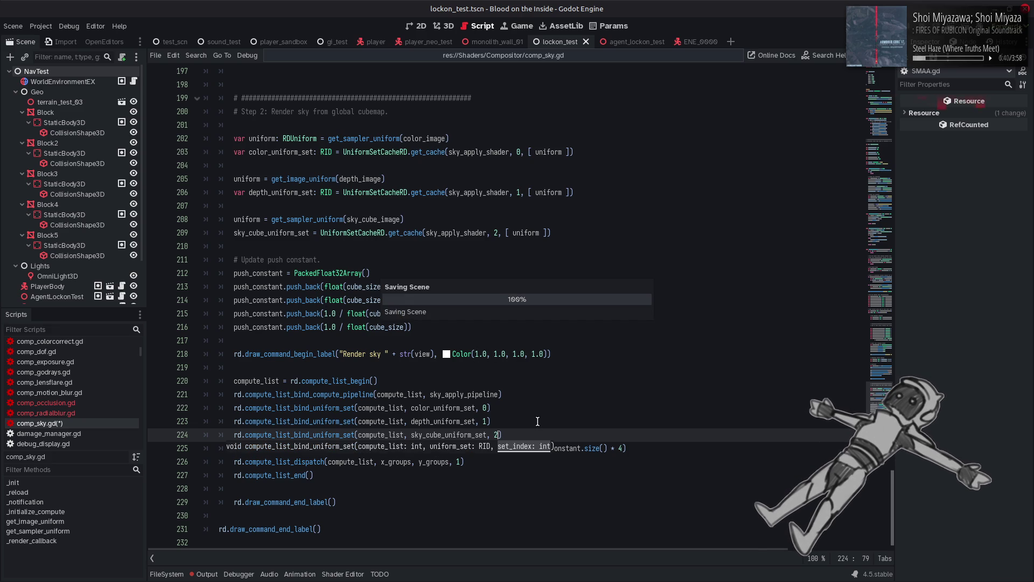
Clear the old error messages from the Output log.
left_click(205, 574)
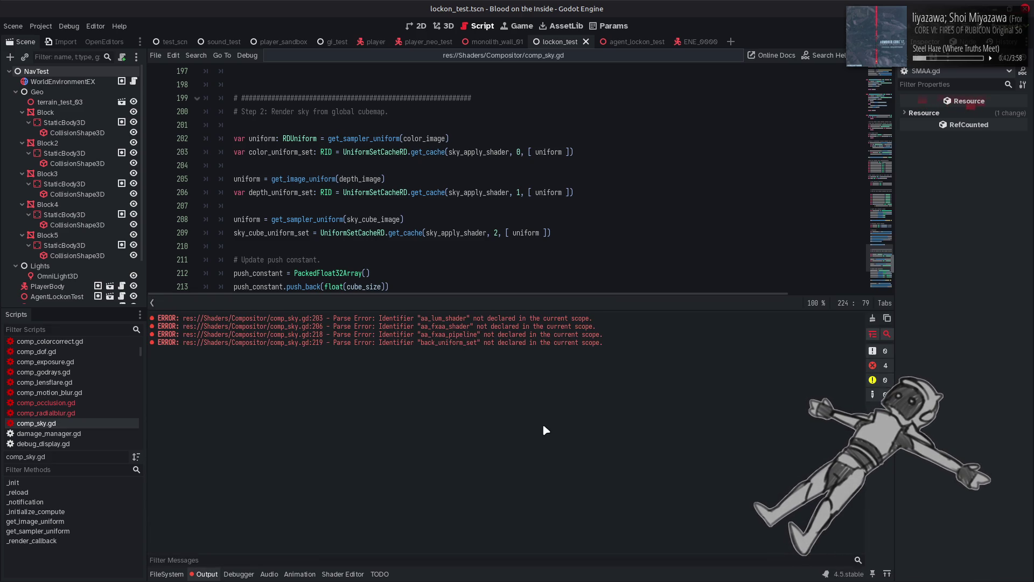
left_click(872, 318)
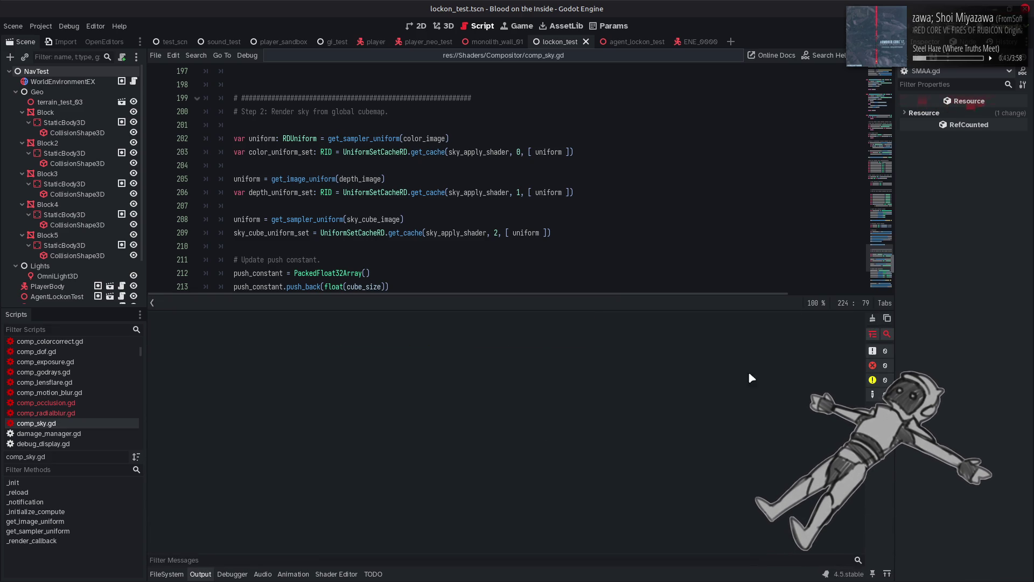
left_click(201, 573)
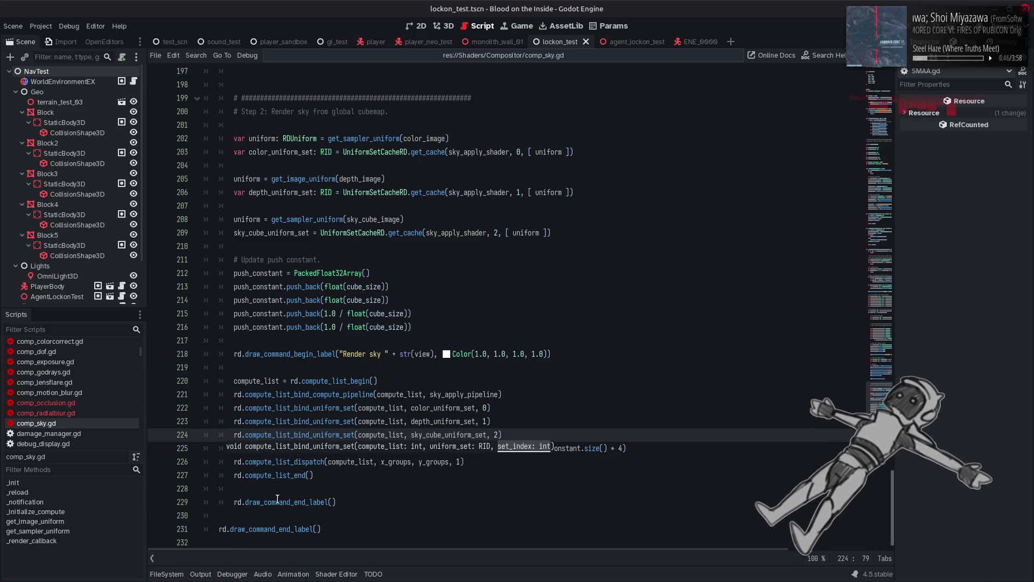
key("alt+Tab")
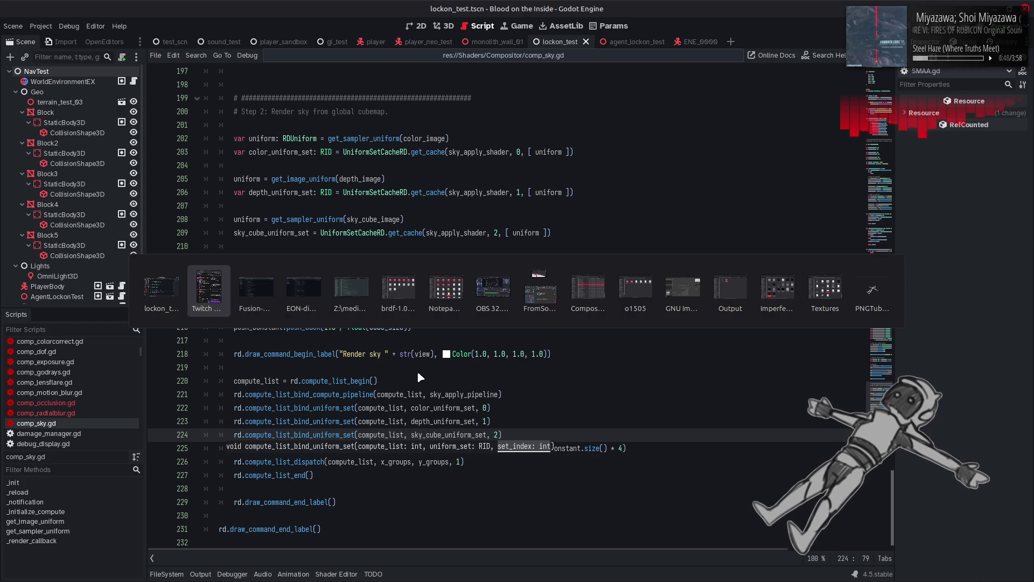
Duplicate exposure_apply.glsl in the Compositor folder.
key("Tab")
key("Tab")
key("Tab")
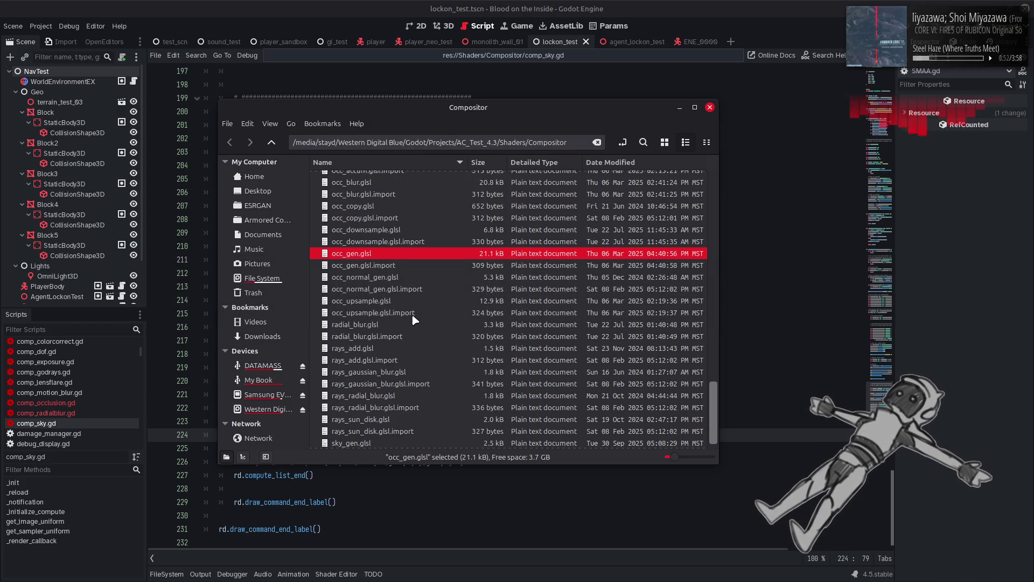
mouse_move(415, 320)
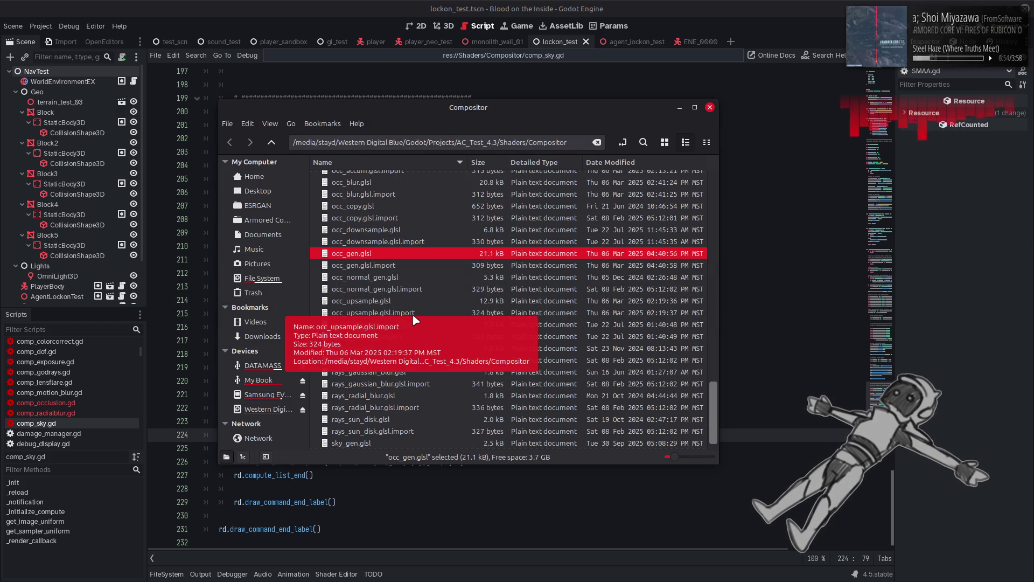
scroll(415, 319, "up", 2)
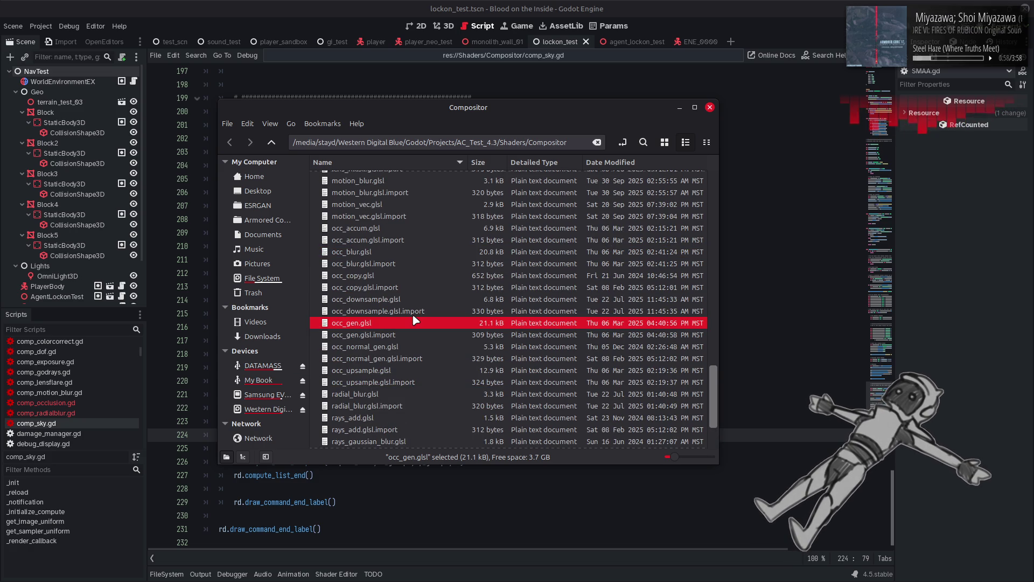
scroll(413, 316, "up", 7)
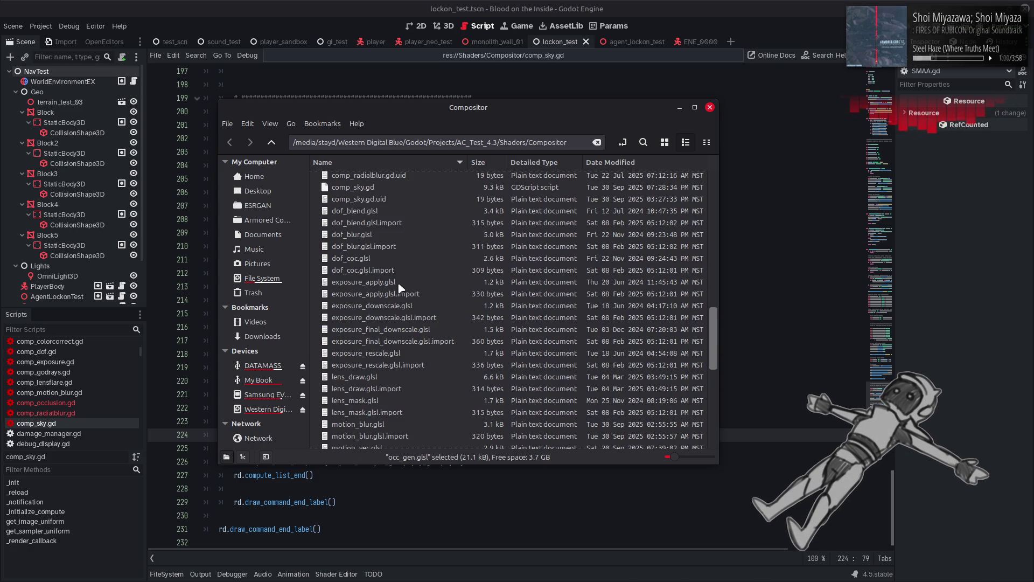
left_click(401, 285)
key("ctrl+c")
key("ctrl+v")
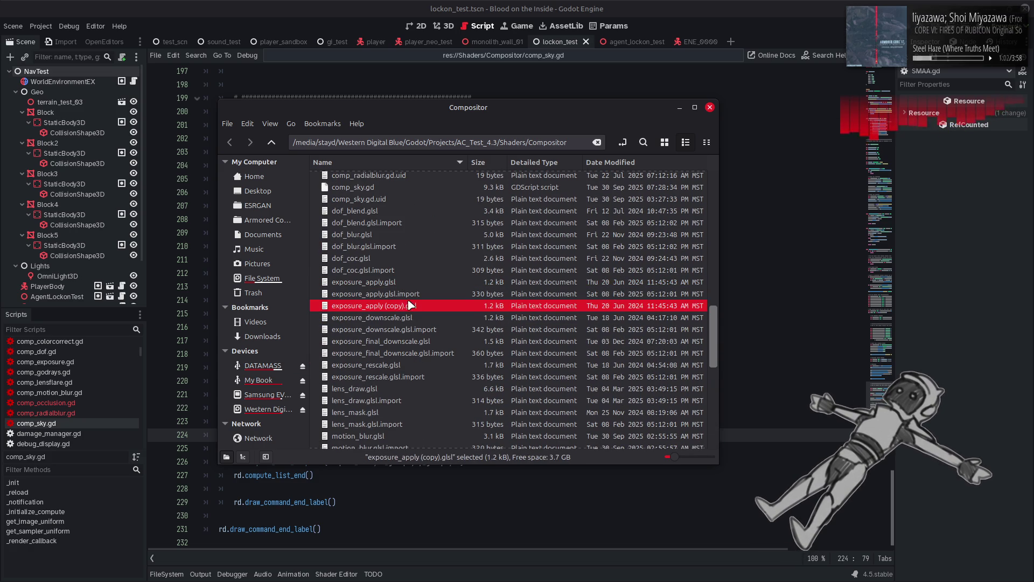
Rename the duplicated file to sky_apply.glsl.
right_click(406, 305)
left_click(443, 416)
type("sky_apply")
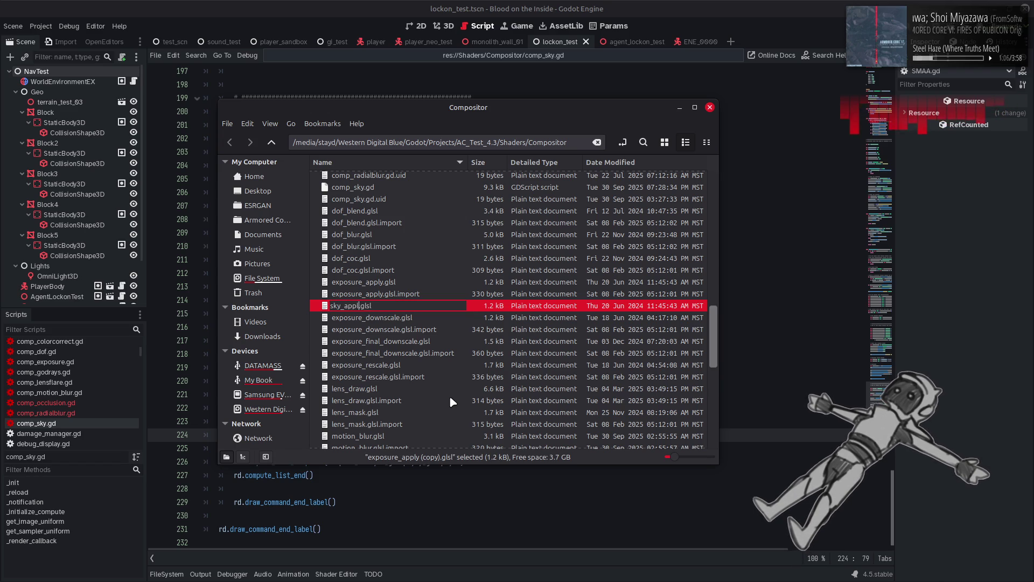
key("Return")
Open sky_apply.glsl in Notepad++.
right_click(381, 419)
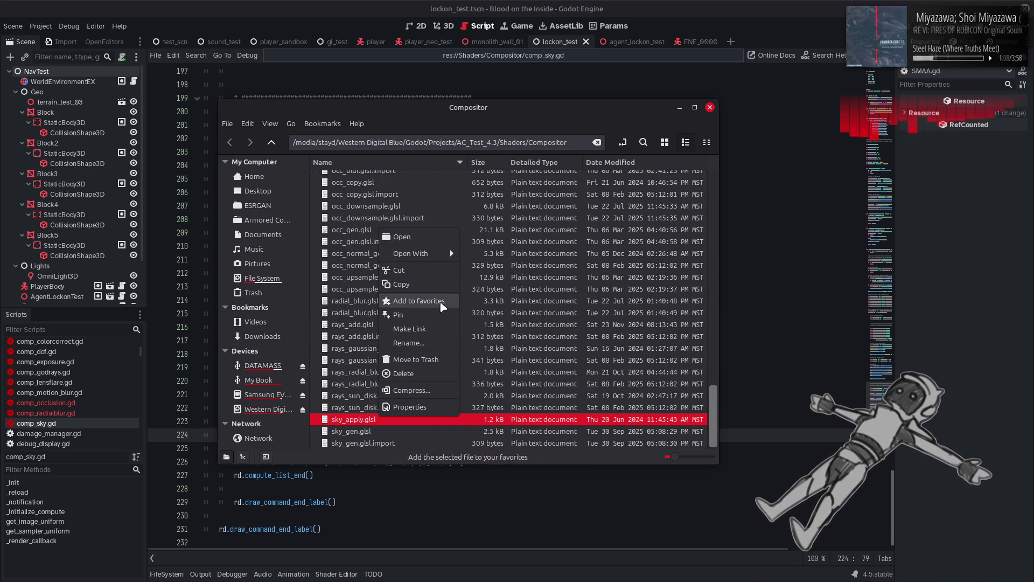
mouse_move(440, 257)
left_click(487, 309)
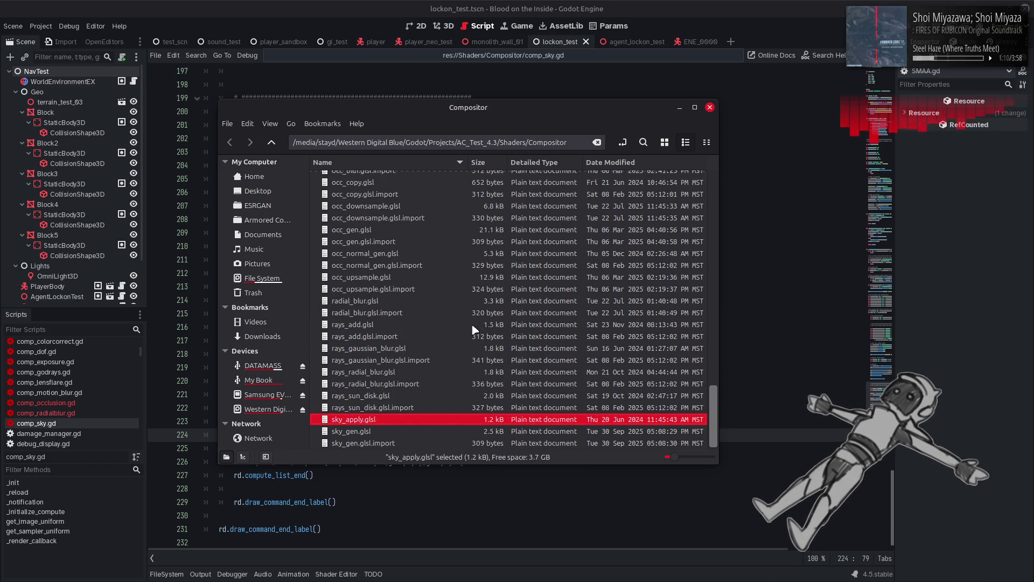
left_click(221, 572)
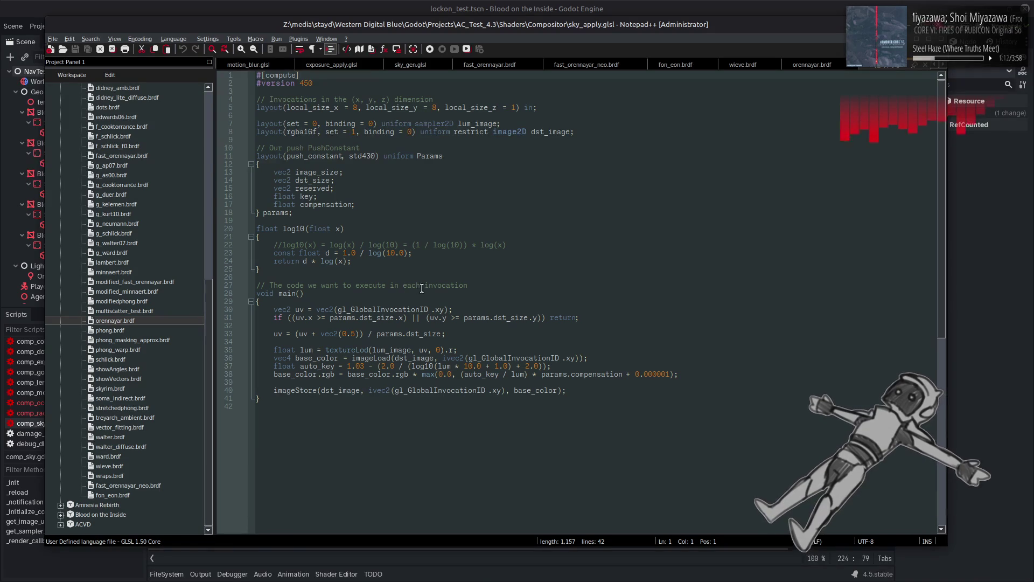
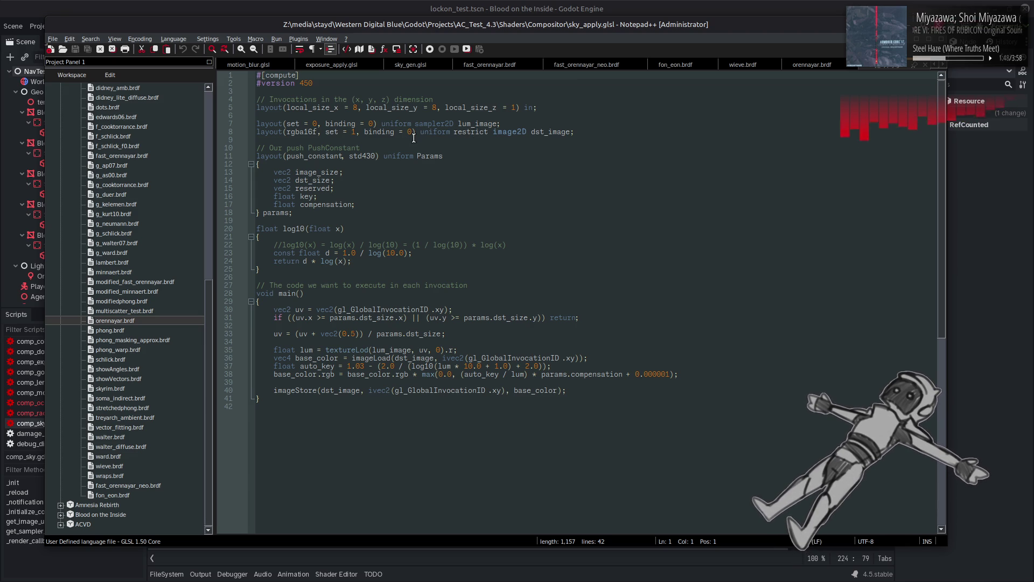
In comp_sky.gd, bind color_image with get_image_uniform and depth_image with get_sampler_uniform.
key("alt+Tab")
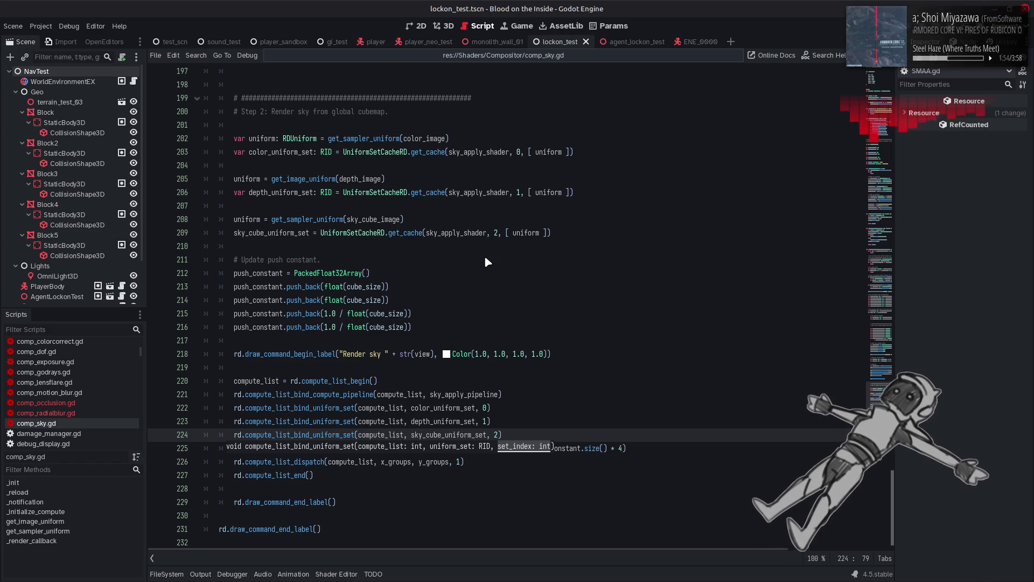
scroll(484, 255, "up", 3)
left_click(331, 299)
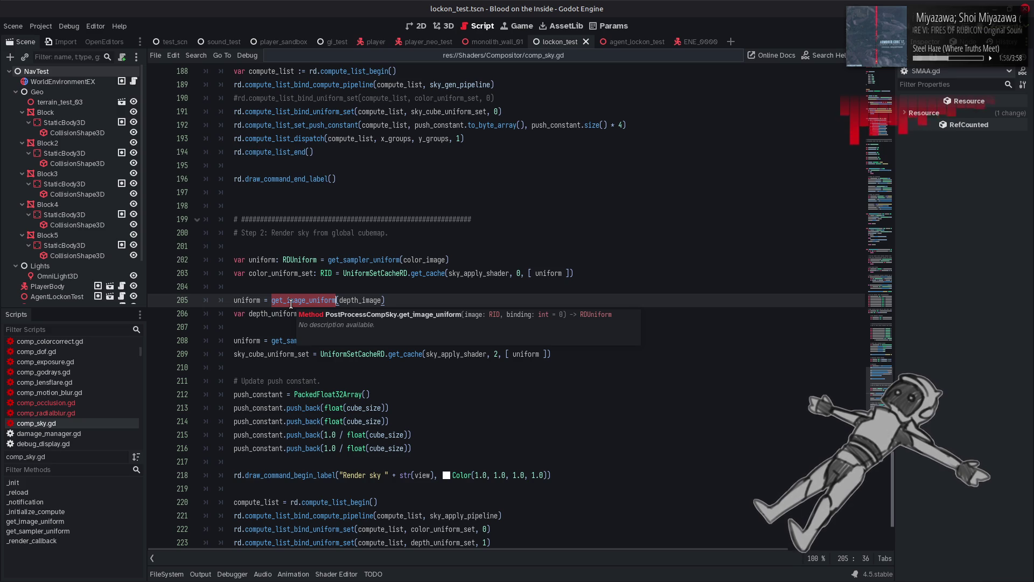
key("ctrl+c")
double_click(370, 260)
key("ctrl+v")
double_click(310, 339)
key("ctrl+c")
double_click(307, 300)
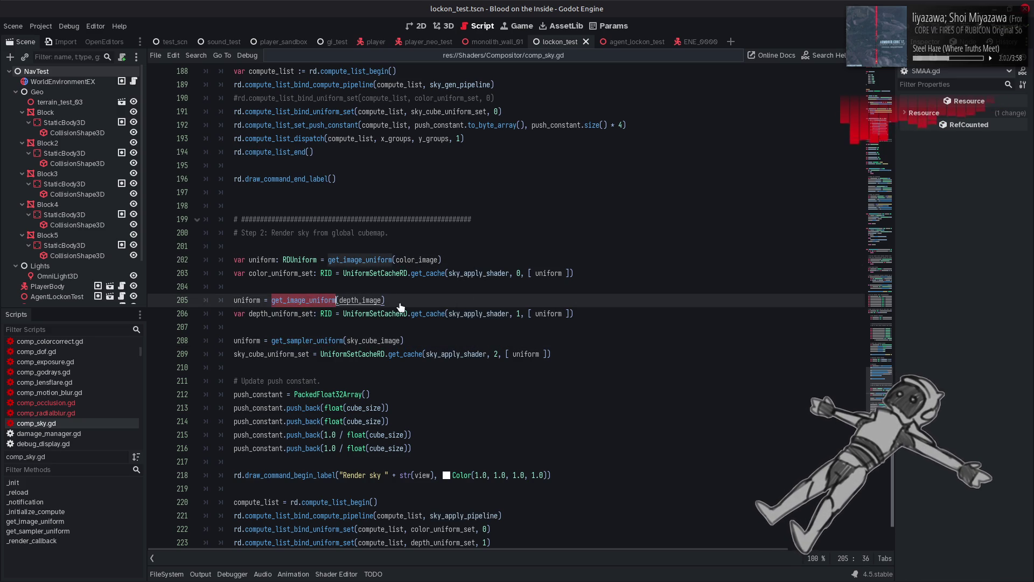
key("ctrl+v")
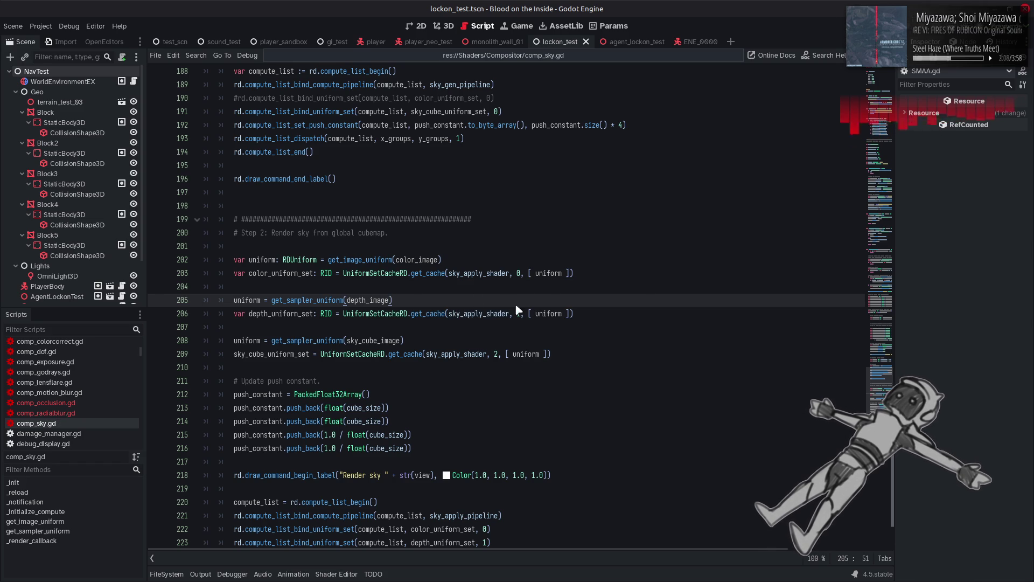
key("alt+Tab")
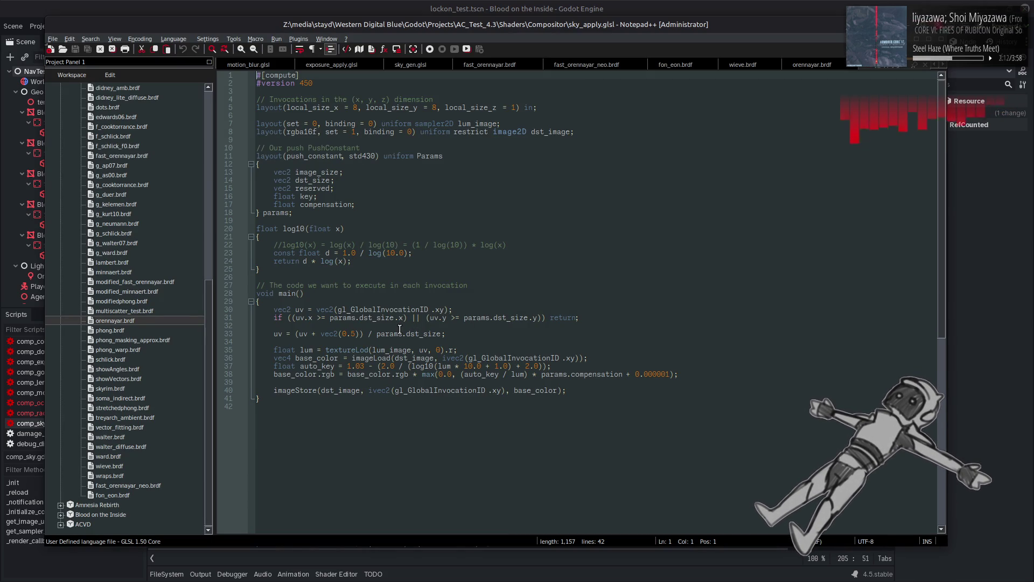
Remove the blank line after the early return, save, and rename lum_image to color_image.
left_click(452, 325)
key("BackSpace")
key("BackSpace")
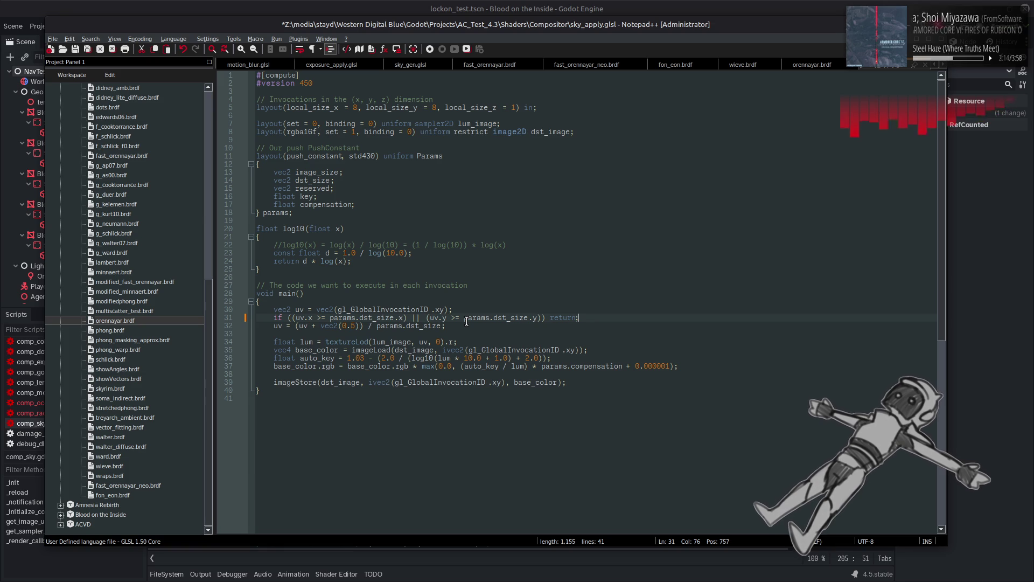
key("ctrl+s")
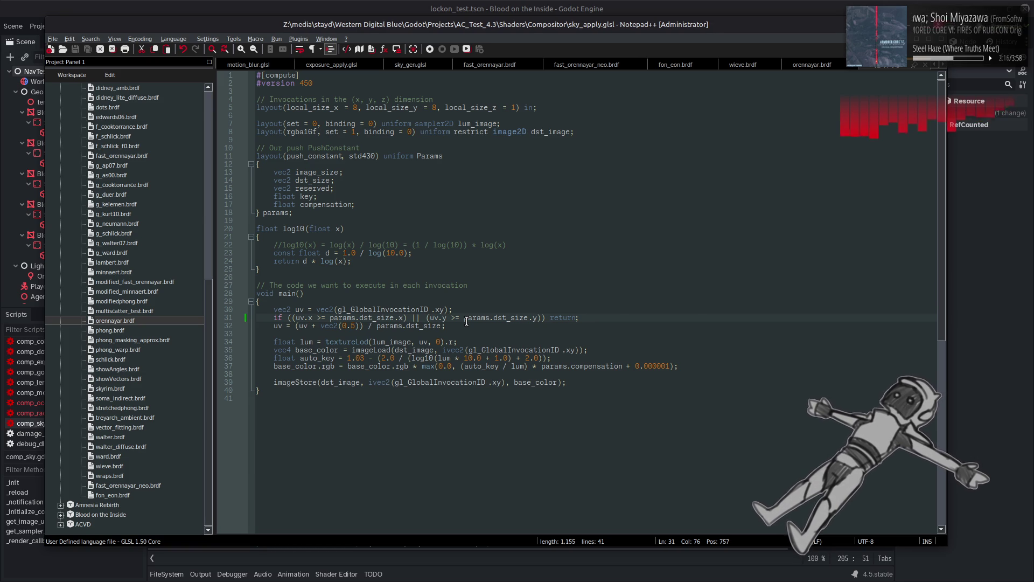
left_click(470, 123)
key("BackSpace")
key("BackSpace")
key("BackSpace")
type("color")
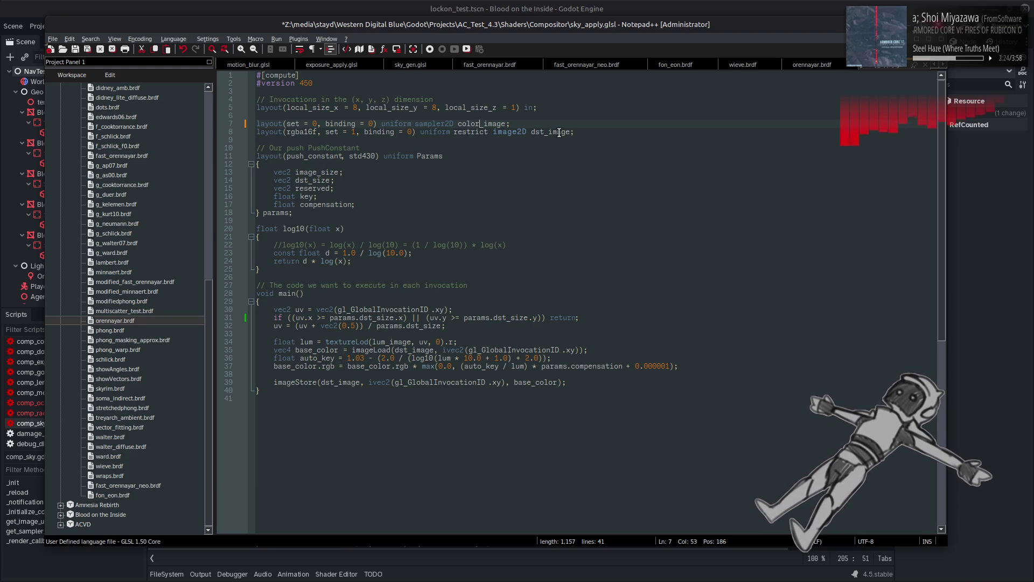
Rename dst_image to color_image and move the image2D declaration to the top of the uniforms.
double_click(499, 124)
key("ctrl+c")
double_click(550, 132)
key("ctrl+v")
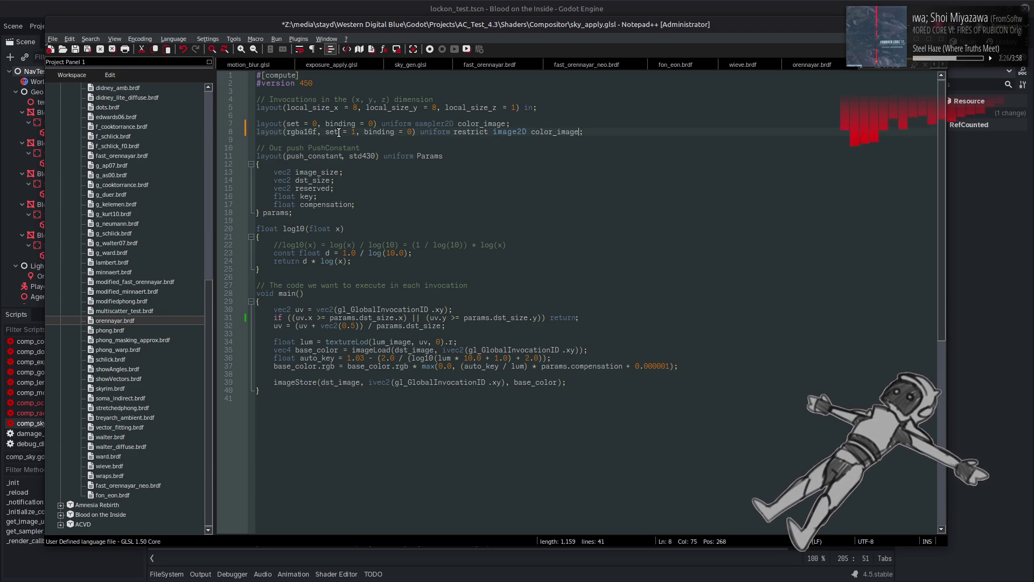
double_click(353, 132)
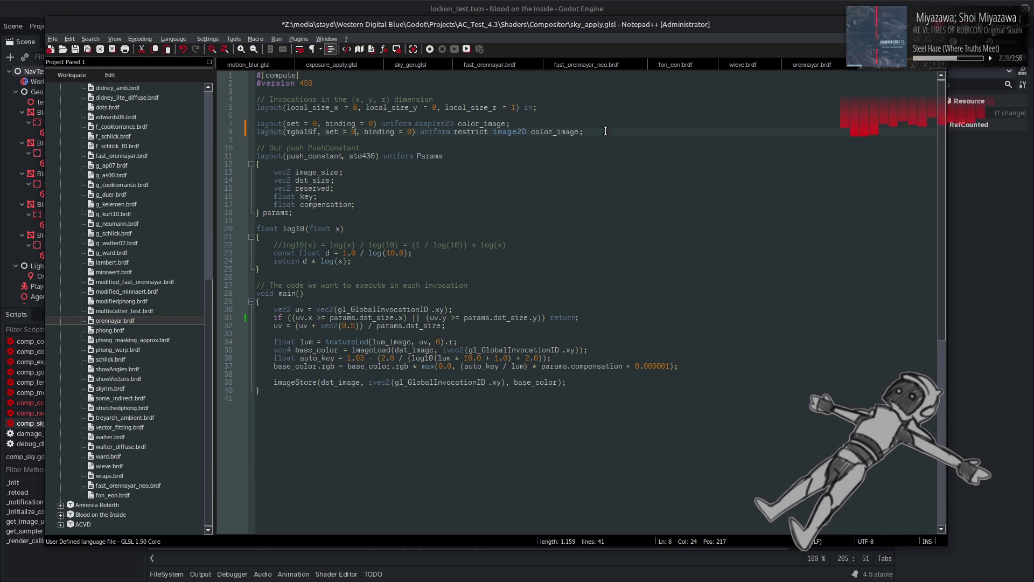
left_click_drag(584, 132, 237, 132)
key("Delete")
left_click(351, 115)
key("ctrl+v")
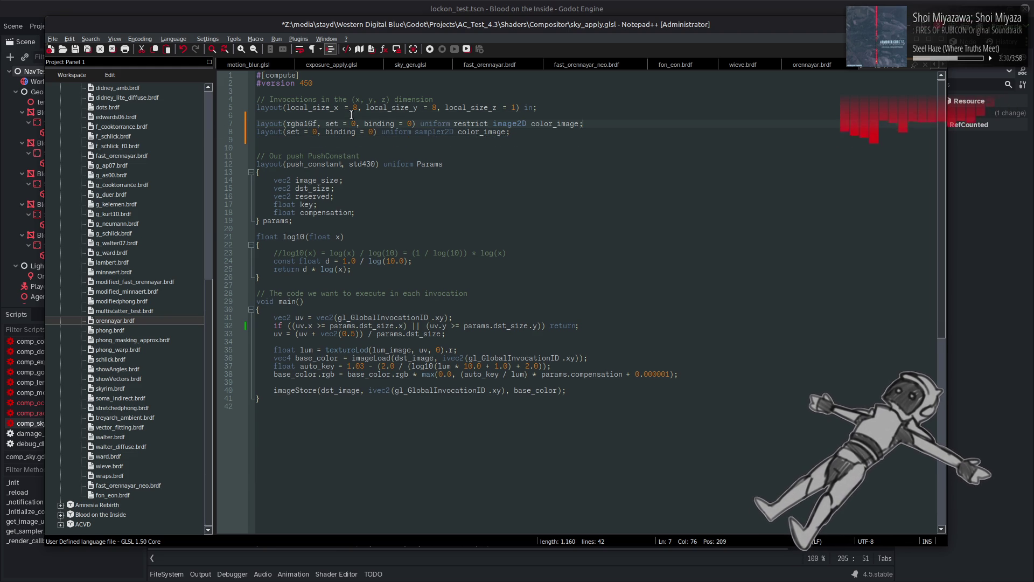
Make the sampler declaration depth_image at set 1.
double_click(315, 132)
type("1")
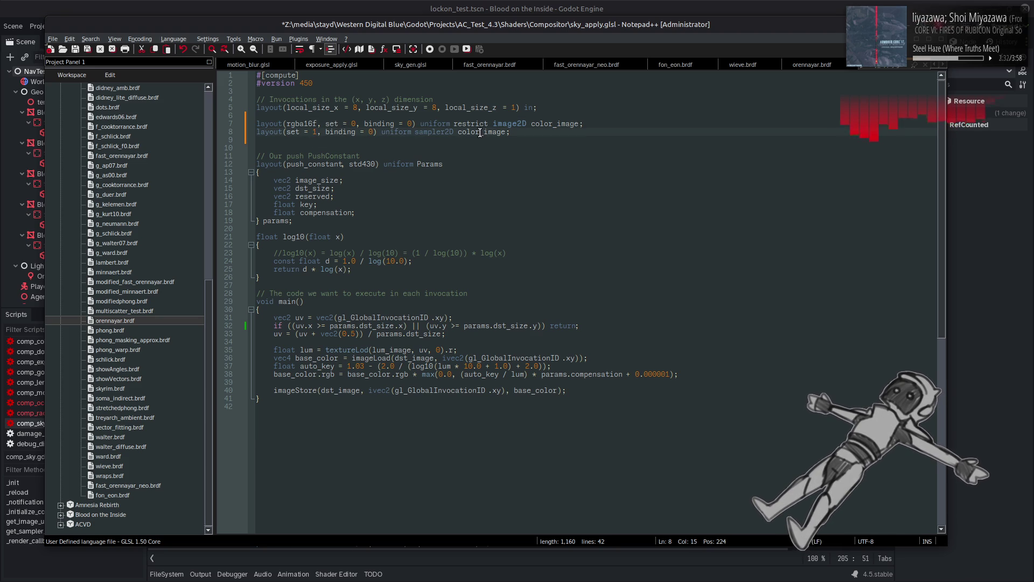
left_click_drag(480, 132, 258, 133)
type("depth")
Duplicate the depth_image declaration as sampler2D sky_image at set 2 and save.
key("ctrl+c")
left_click(518, 138)
key("ctrl+v")
key("Return")
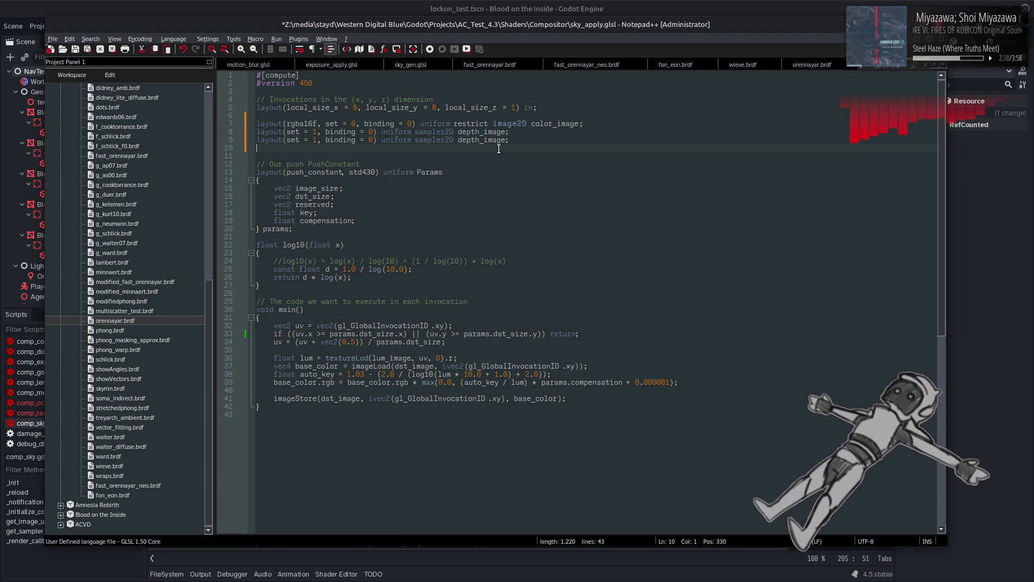
left_click_drag(480, 141, 459, 141)
type("sky")
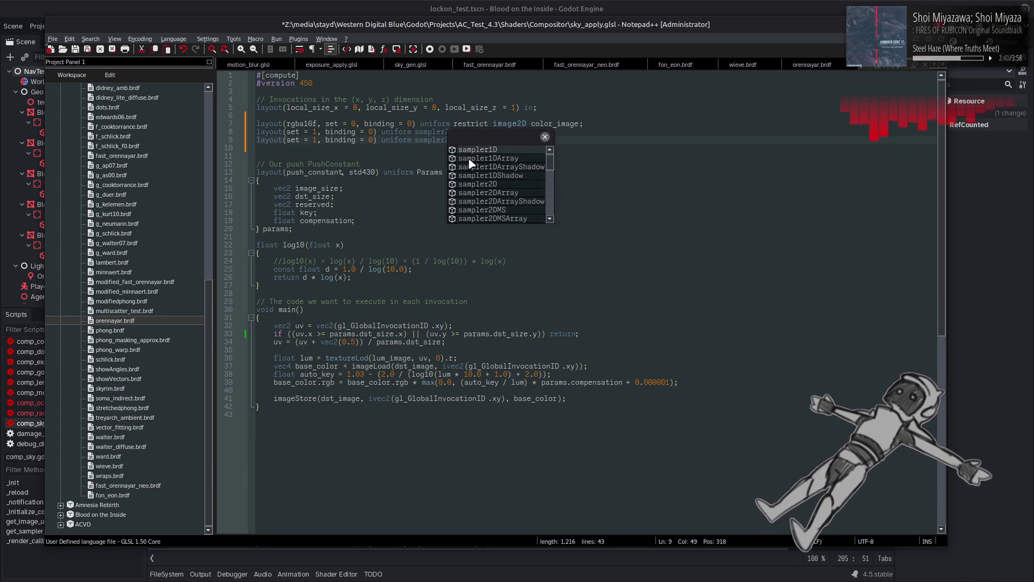
double_click(318, 140)
type("2")
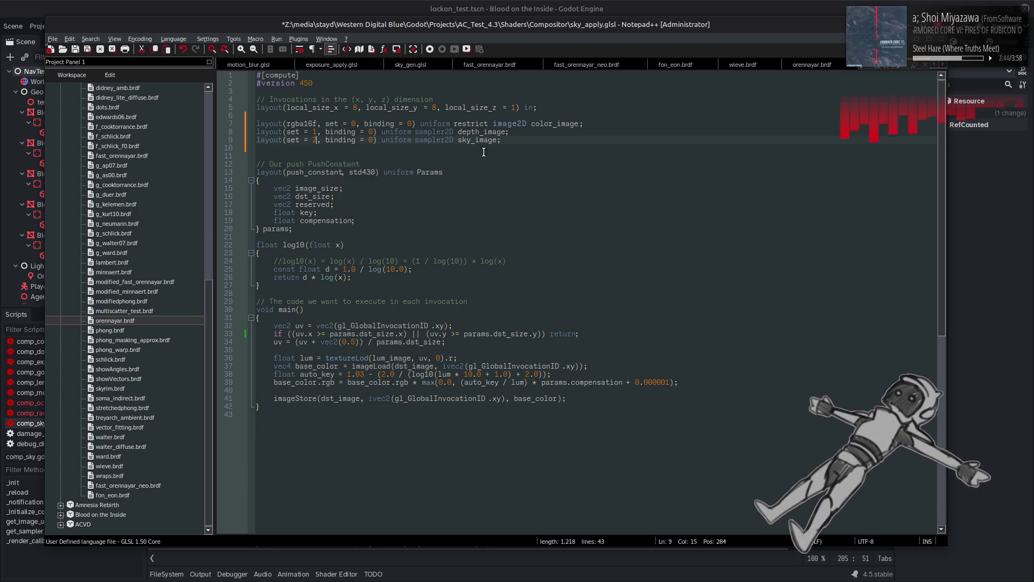
key("ctrl+s")
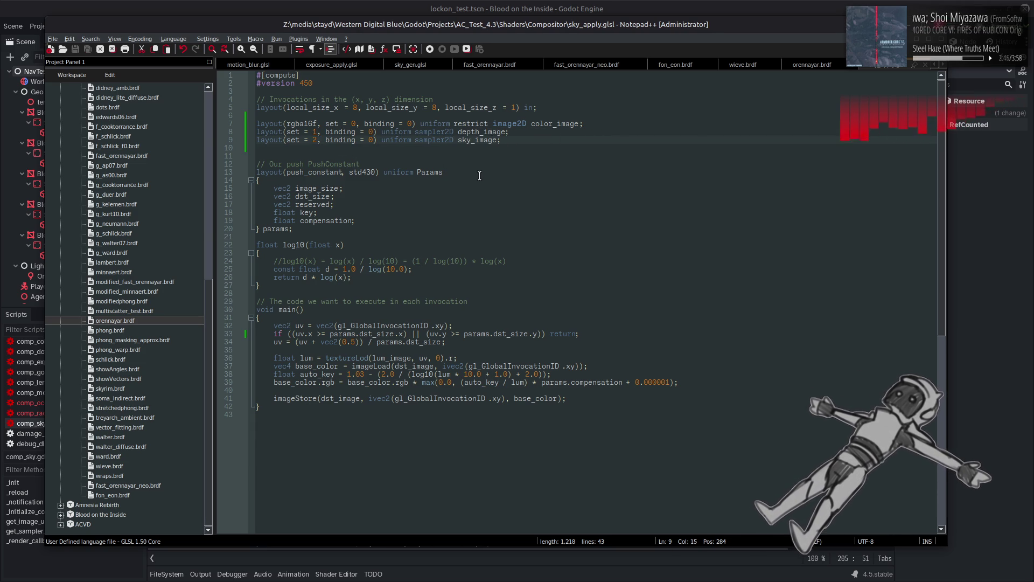
Delete the push constant and invocation comments and the log10 helper function.
double_click(290, 164)
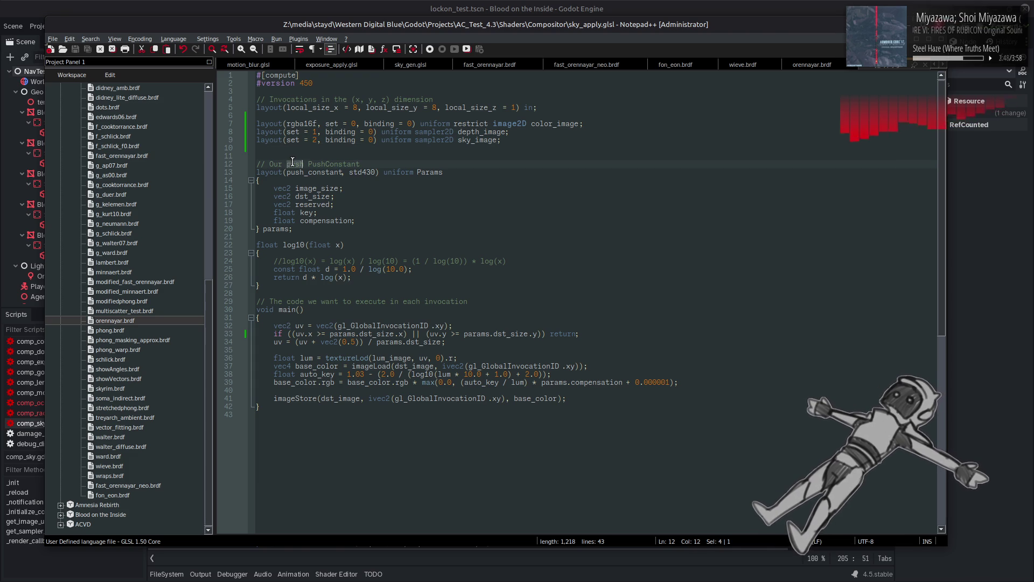
key("BackSpace")
key("BackSpace")
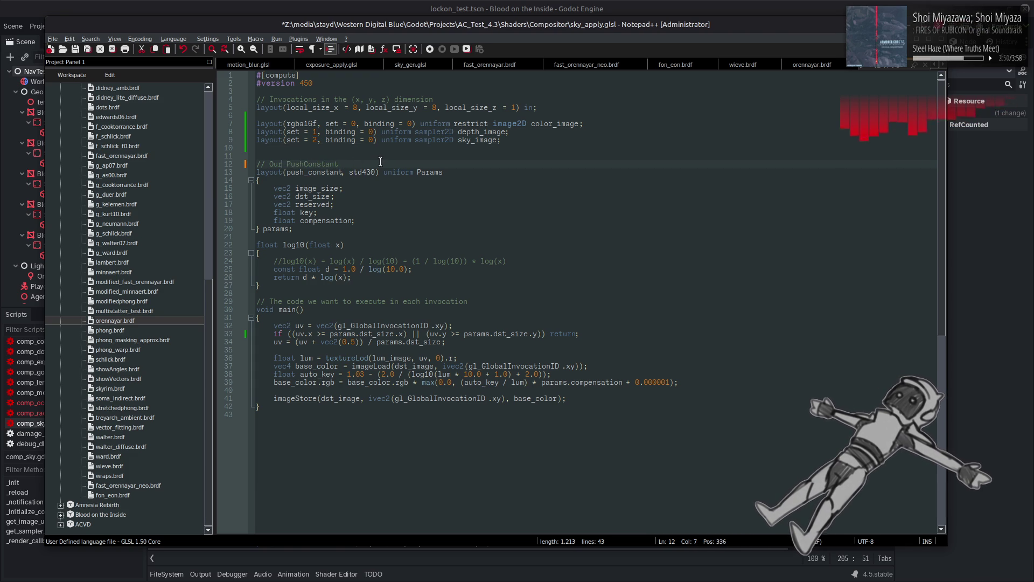
left_click(475, 301)
key("shift+Home")
key("BackSpace")
left_click_drag(289, 292, 286, 239)
key("BackSpace")
key("Left")
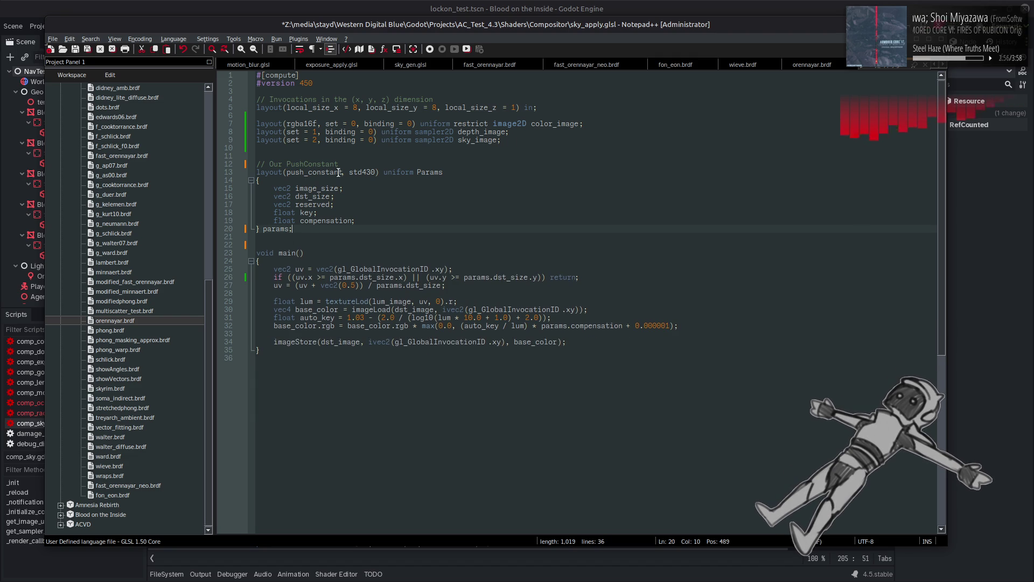
Delete the PushConstant and invocations comment lines and the blank line above the push constants.
triple_click(335, 164)
key("BackSpace")
left_click(457, 99)
key("shift+Left")
key("shift+Left")
key("shift+Left")
triple_click(337, 99)
key("BackSpace")
left_click(355, 150)
key("BackSpace")
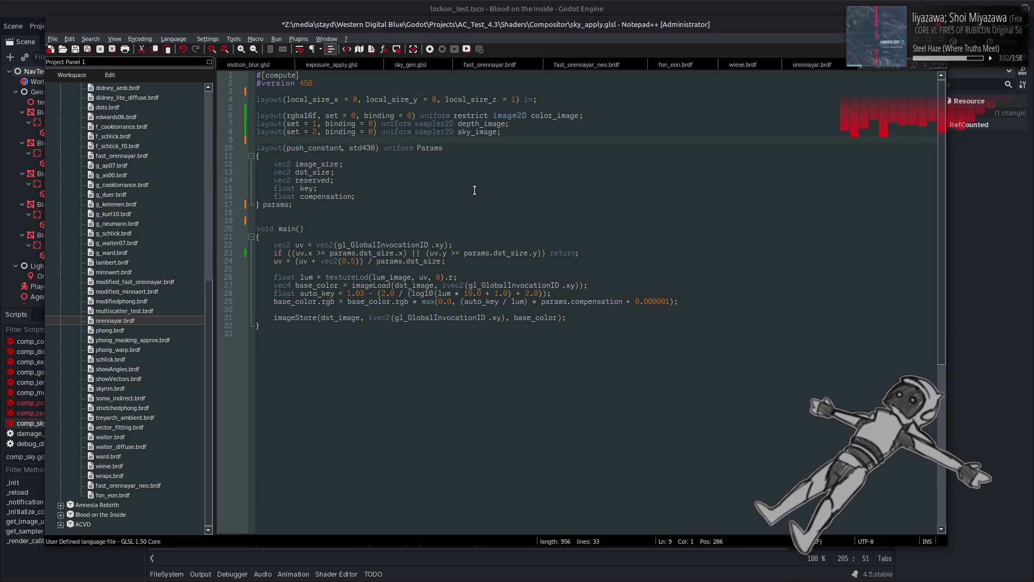
Replace dst_image with color_image in both the imageStore and imageLoad calls.
double_click(555, 116)
double_click(335, 317)
key("ctrl+v")
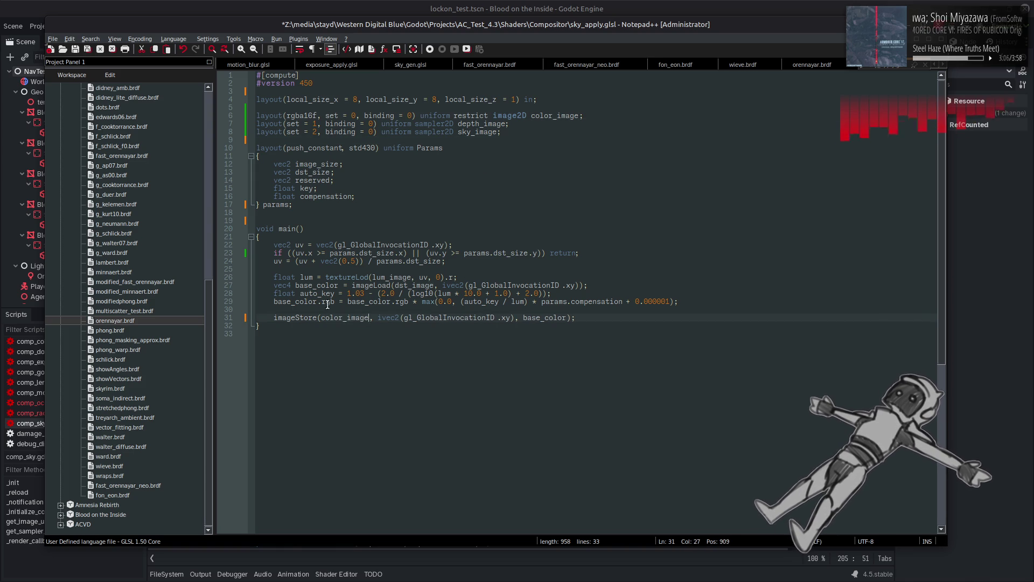
double_click(323, 285)
double_click(415, 286)
key("ctrl+v")
Delete the luminance lookup, auto_key and exposure lines, then save sky_apply.glsl.
mouse_move(689, 304)
left_mouse_down()
mouse_move(164, 300)
mouse_move(163, 291)
left_mouse_up()
key("BackSpace")
key("BackSpace")
left_click_drag(458, 277, 233, 276)
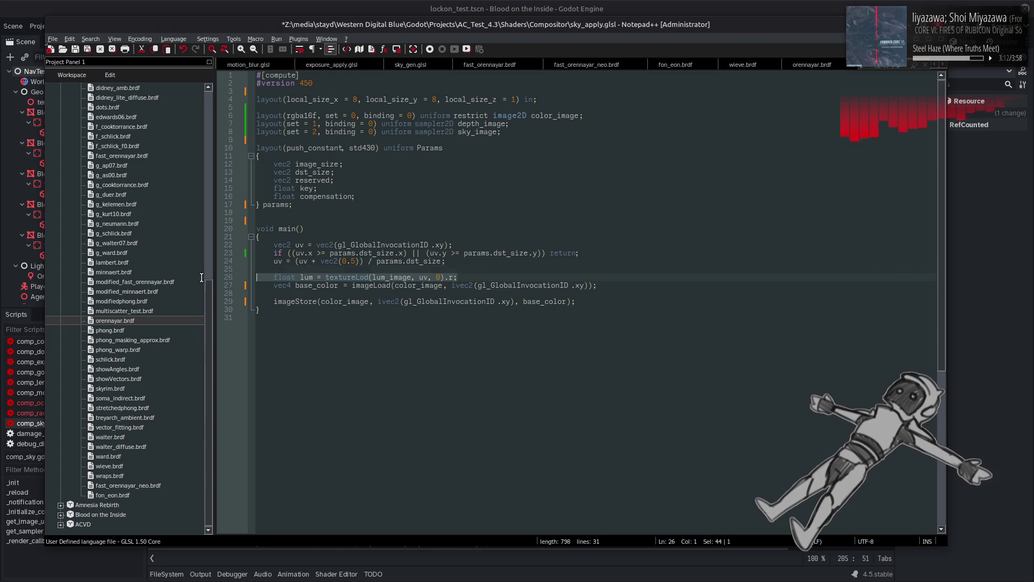
key("BackSpace")
key("BackSpace")
key("ctrl+s")
left_click(516, 14)
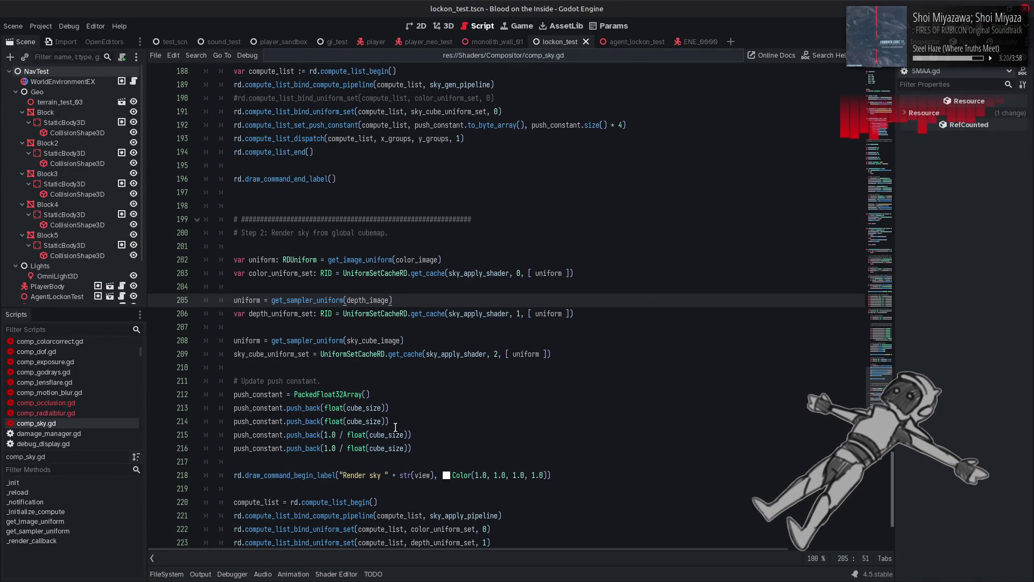
key("alt+Tab")
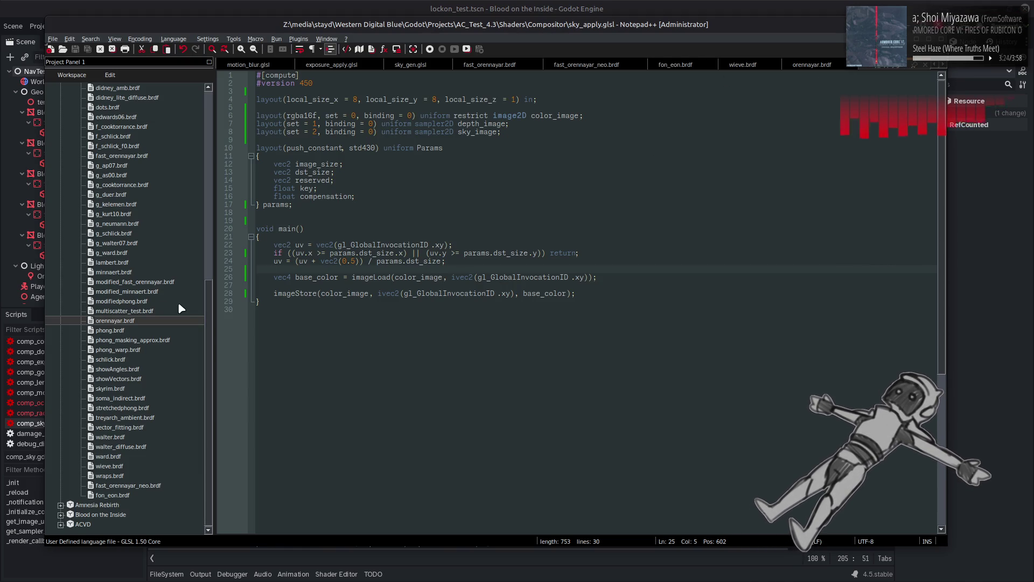
left_click(61, 514)
Add sky_apply.glsl and sky_gen.glsl to the Compositor folder in the Project Panel.
left_click(71, 524)
left_click(81, 516)
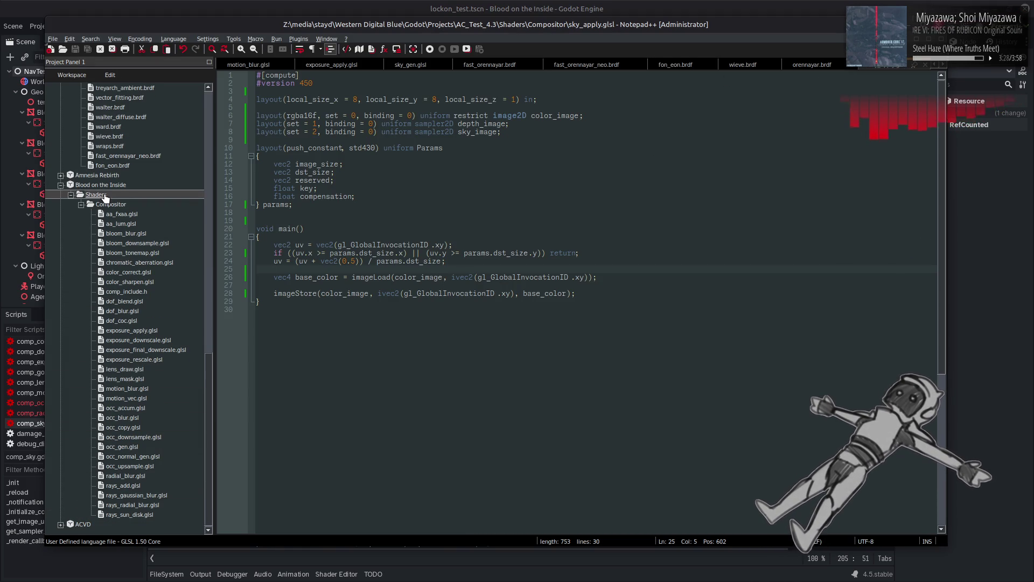
right_click(107, 205)
left_click(151, 250)
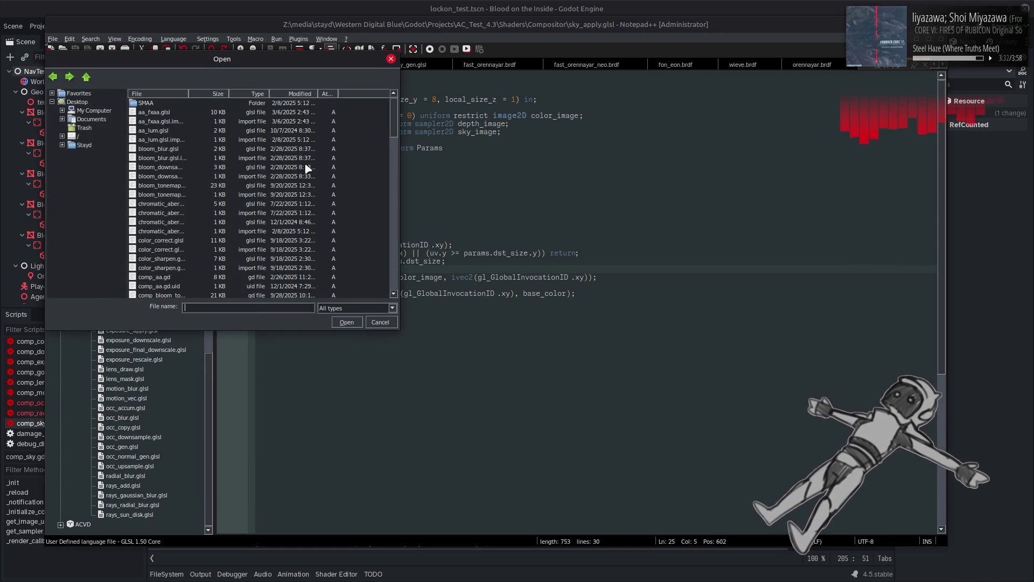
scroll(373, 274, "down", 15)
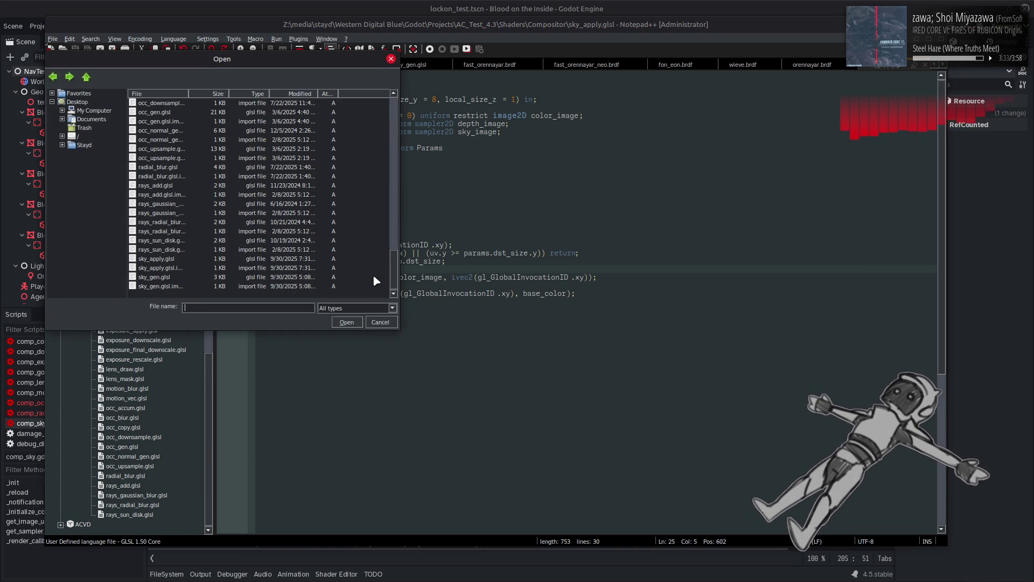
left_click(156, 276)
left_click(156, 258, "ctrl")
left_click(346, 322)
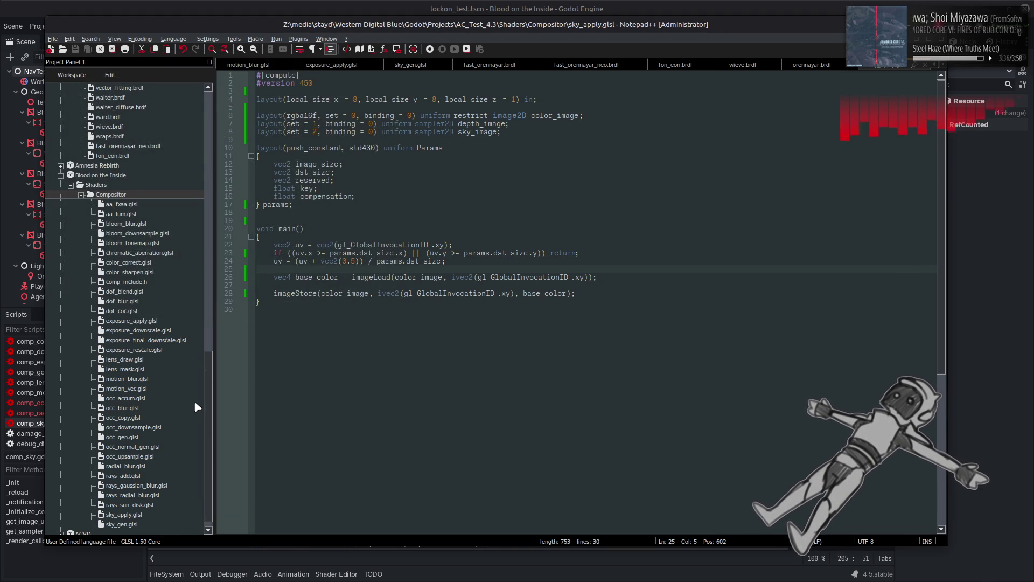
Find sky_gen.glsl in the Project Panel tree and open it.
mouse_move(213, 385)
left_mouse_down()
mouse_move(199, 304)
mouse_move(199, 124)
left_mouse_up()
right_click(117, 91)
left_click(132, 119)
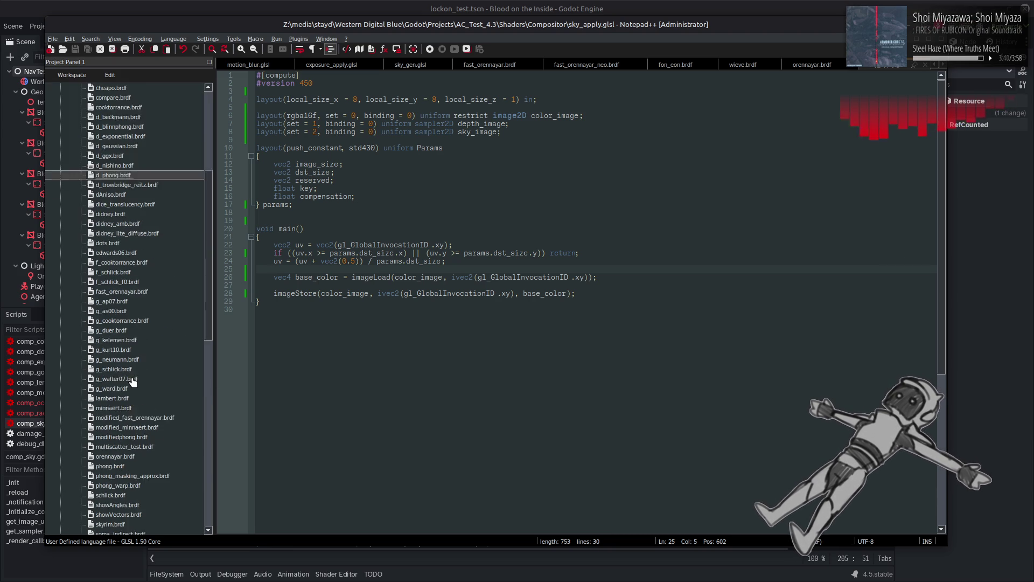
scroll(134, 439, "down", 2)
scroll(135, 440, "down", 5)
scroll(127, 362, "down", 5)
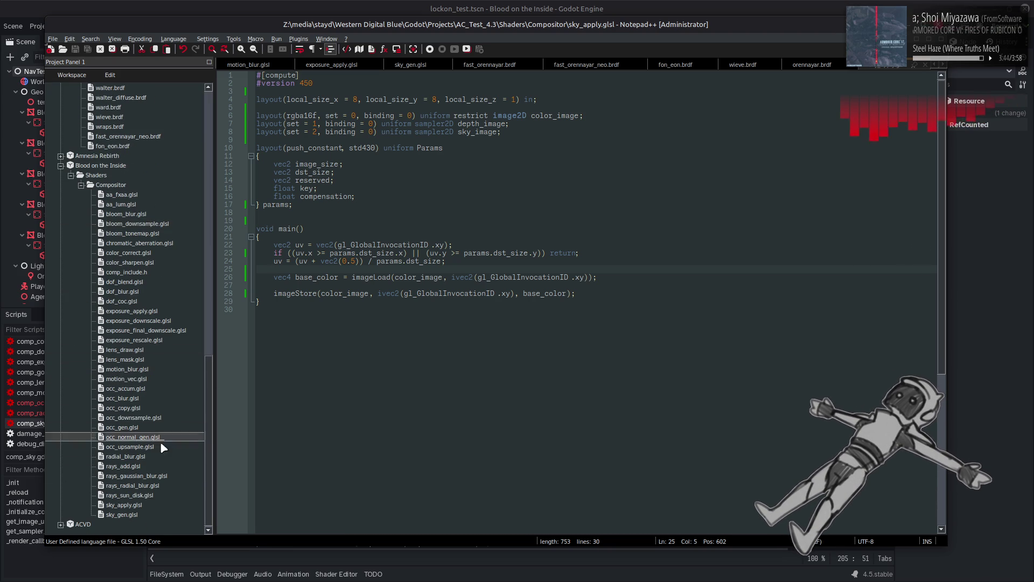
double_click(134, 515)
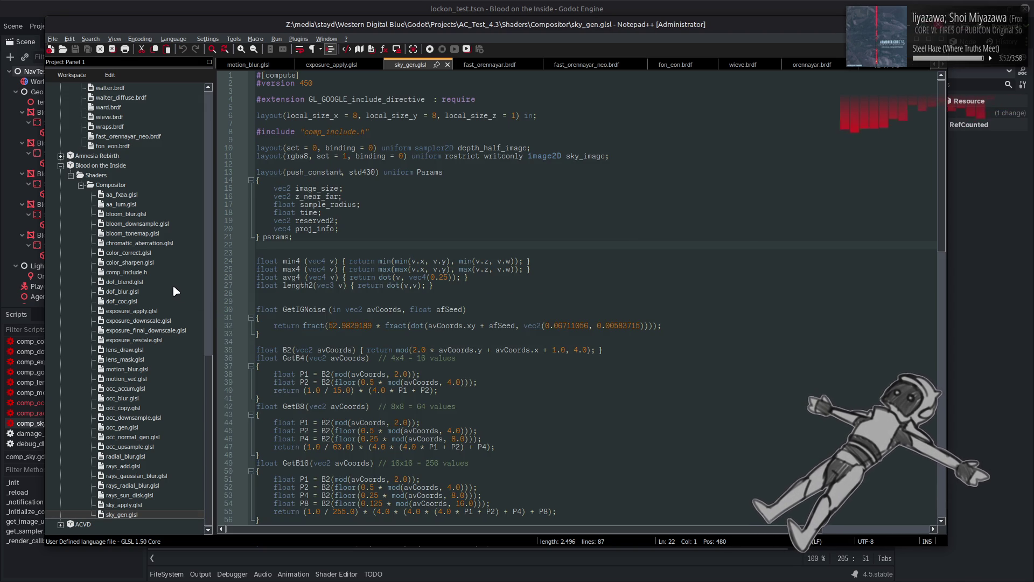
Replace sky_gen.glsl's depth sampler and sky_image declarations with occ_downsample.glsl's five depth_half_image bindings.
double_click(139, 420)
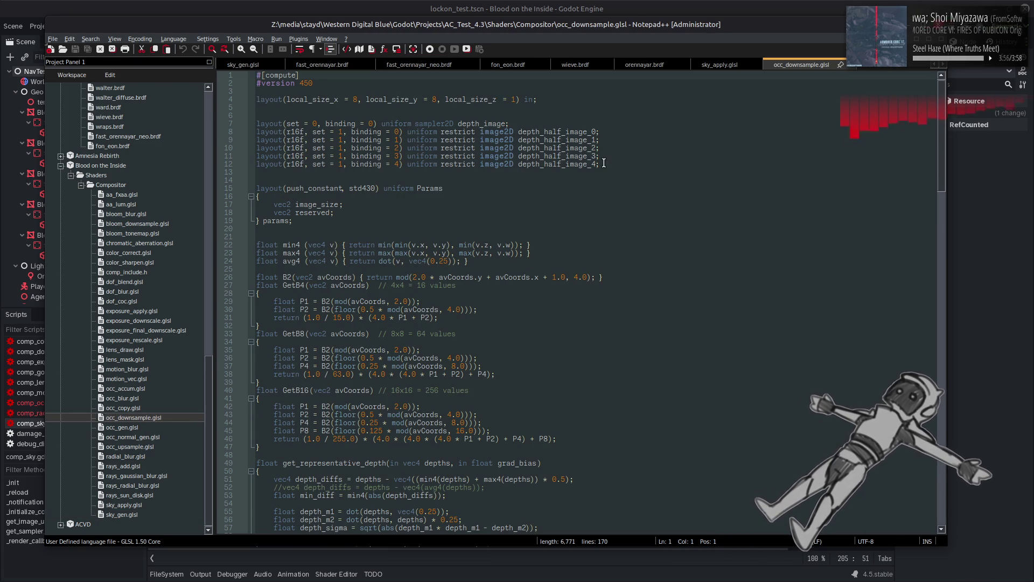
left_click(605, 196)
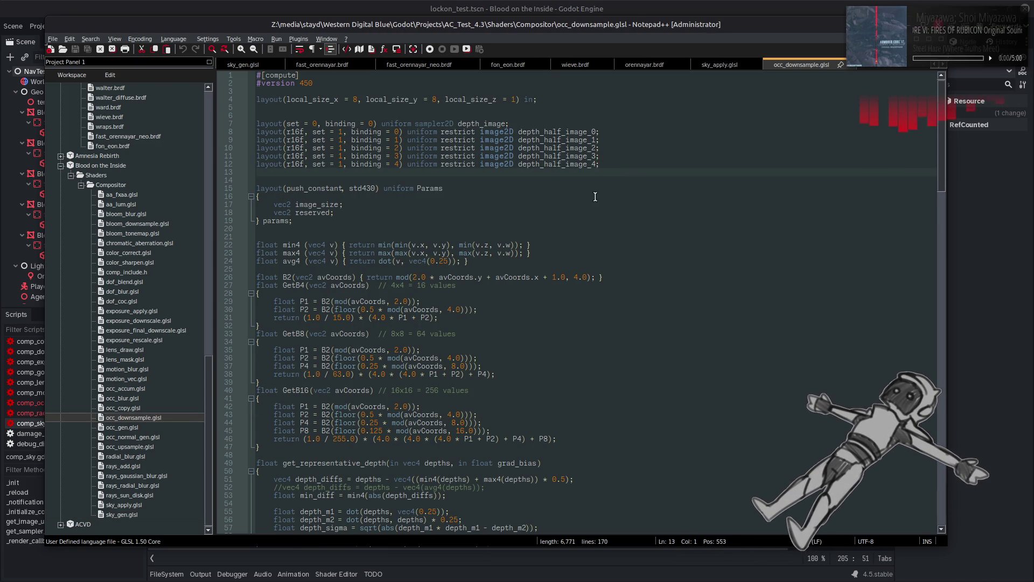
mouse_move(606, 164)
left_mouse_down()
mouse_move(323, 161)
mouse_move(195, 135)
left_mouse_up()
key("ctrl+c")
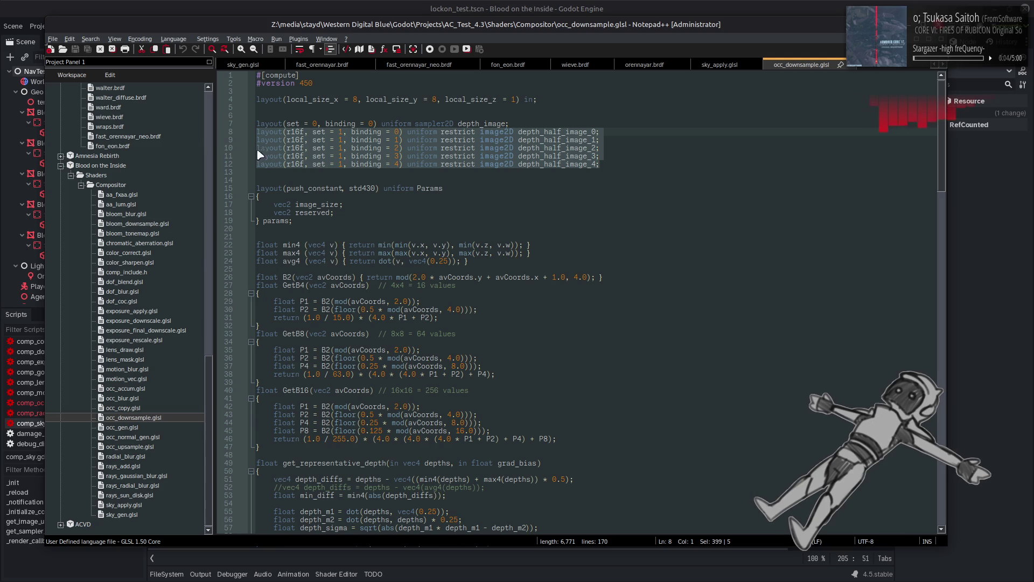
double_click(114, 427)
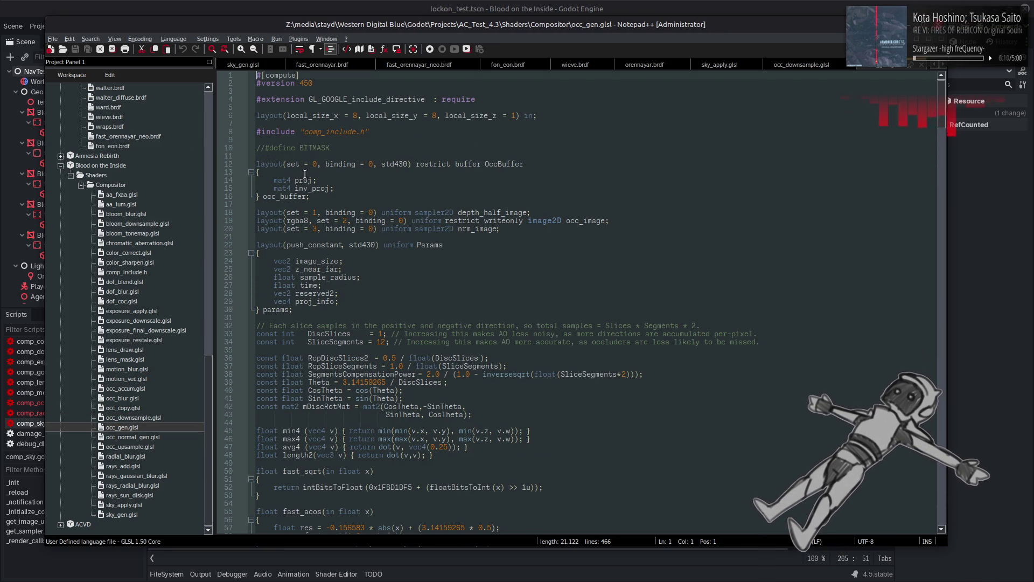
double_click(124, 514)
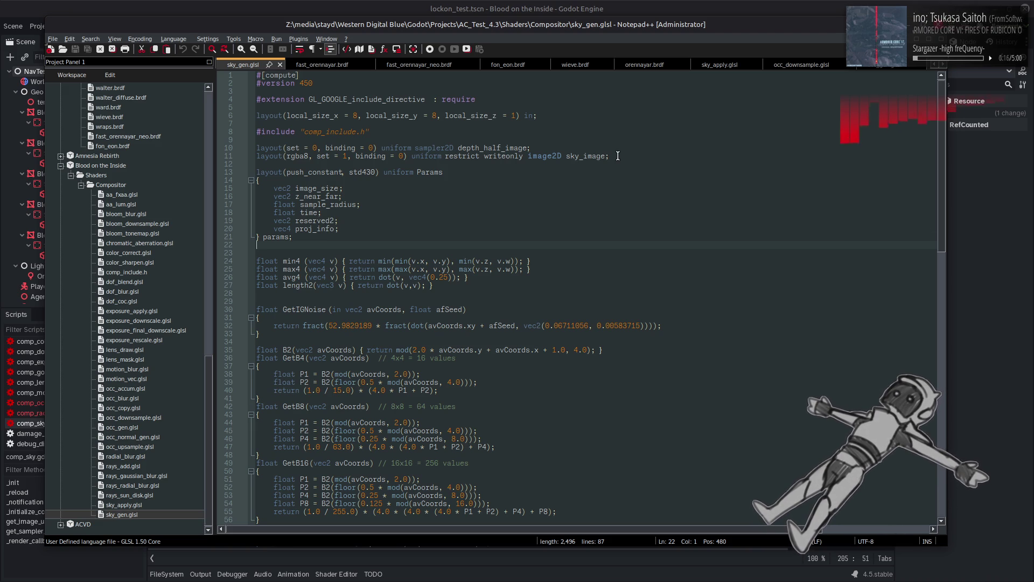
left_click_drag(618, 156, 257, 148)
key("ctrl+v")
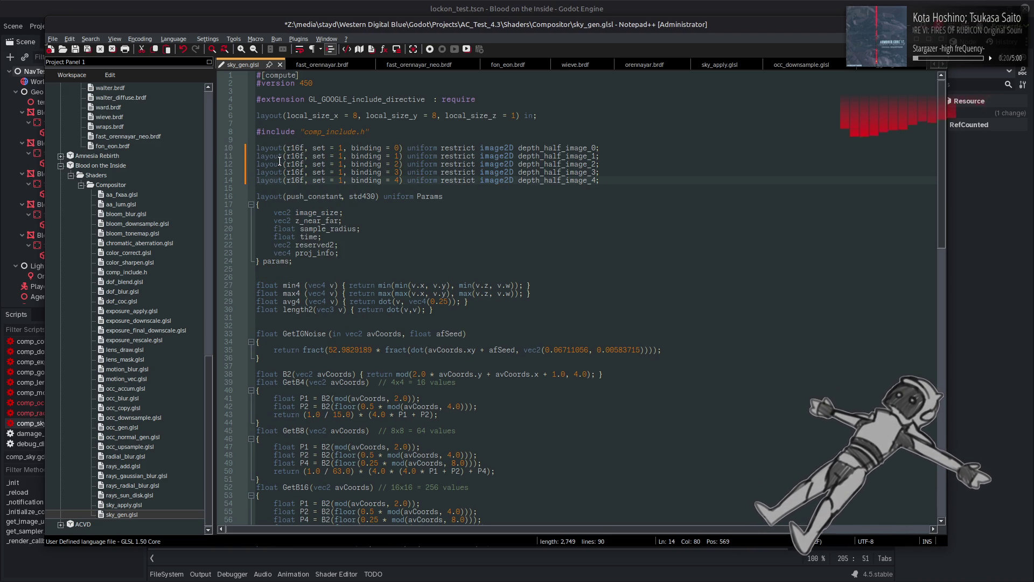
Set all five depth_half_image bindings to set 0 using a column edit.
key("alt+Tab")
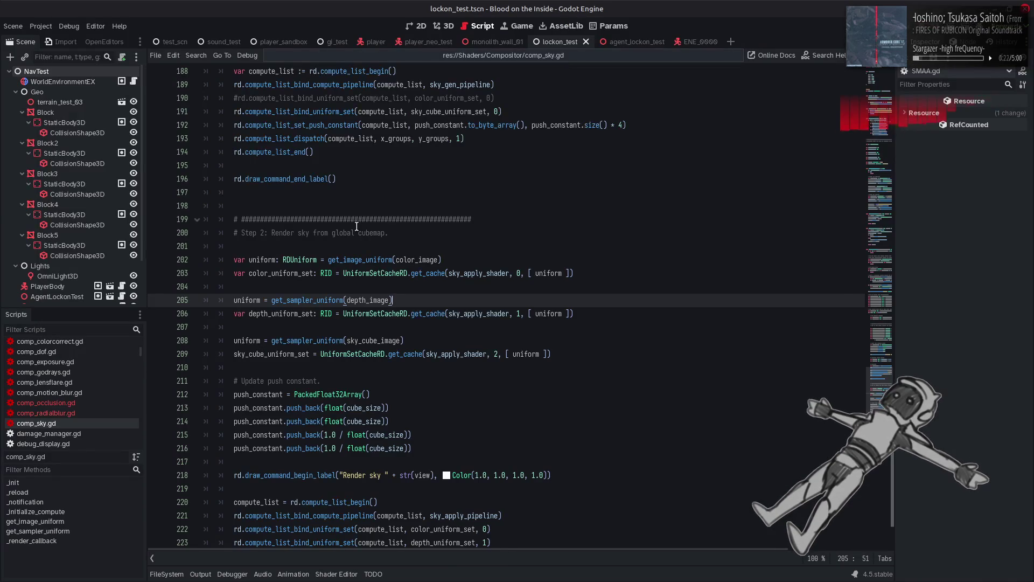
scroll(356, 227, "up", 10)
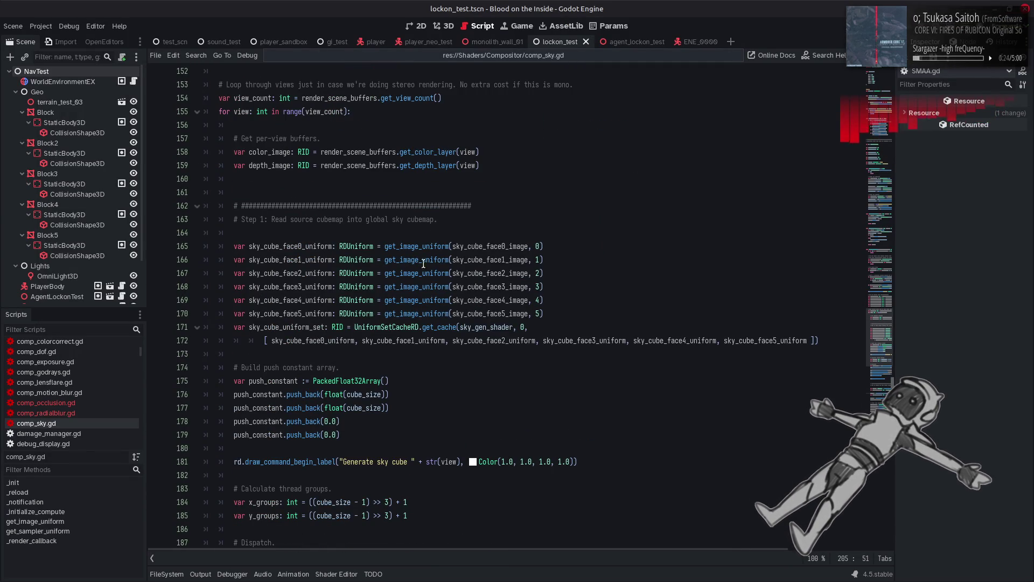
key("alt+Tab")
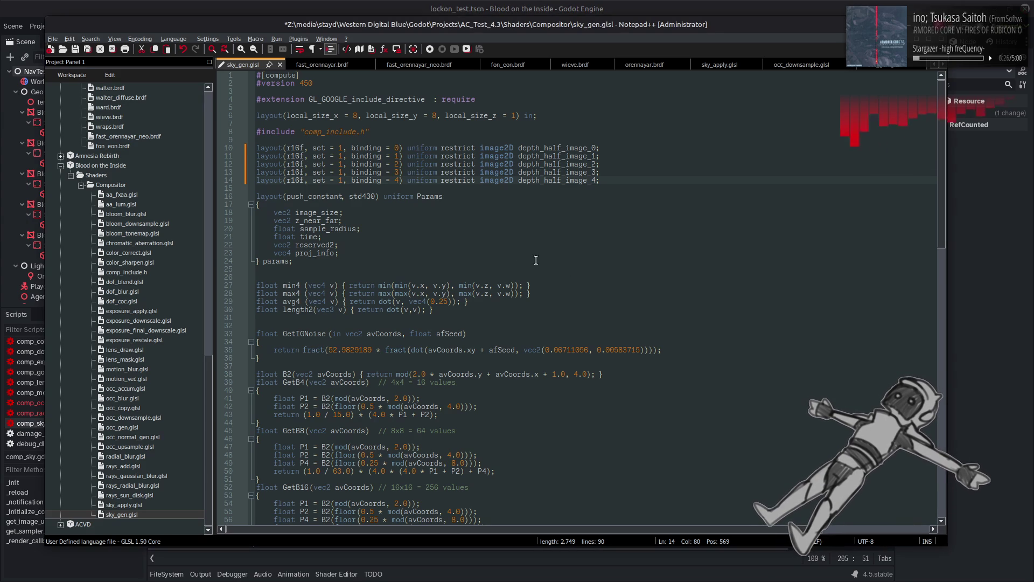
left_click(484, 254)
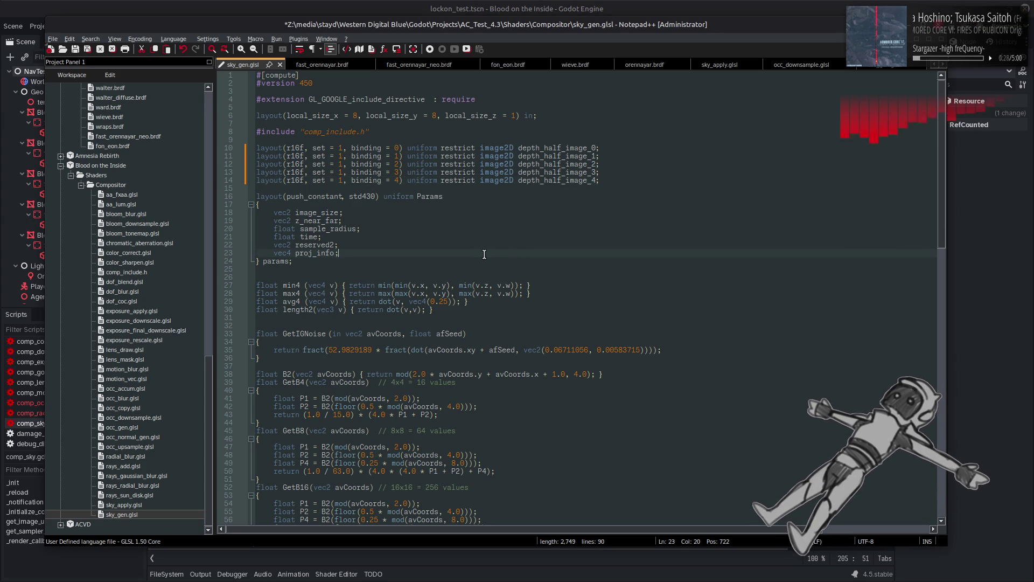
scroll(484, 254, "down", 15)
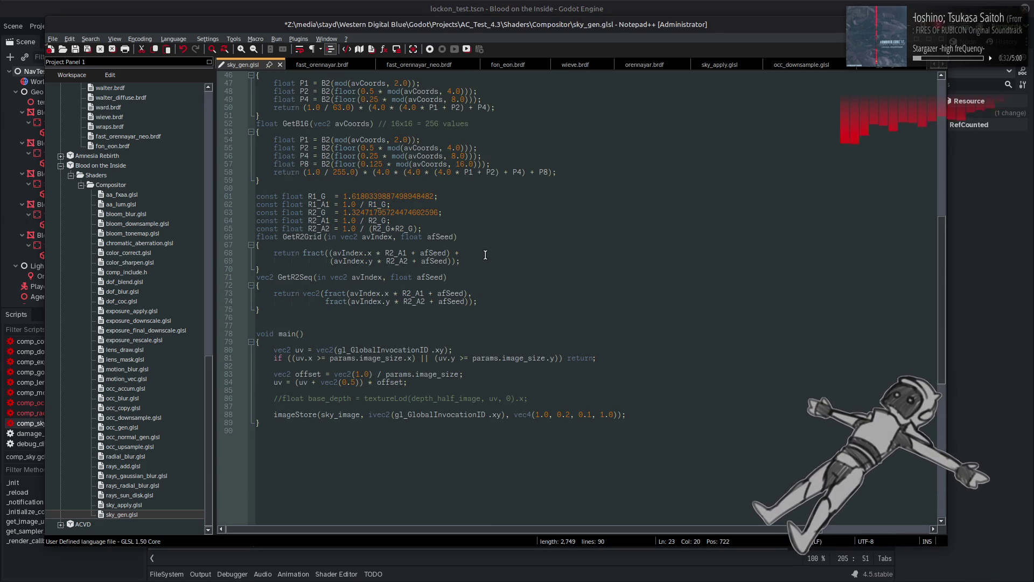
scroll(485, 254, "up", 15)
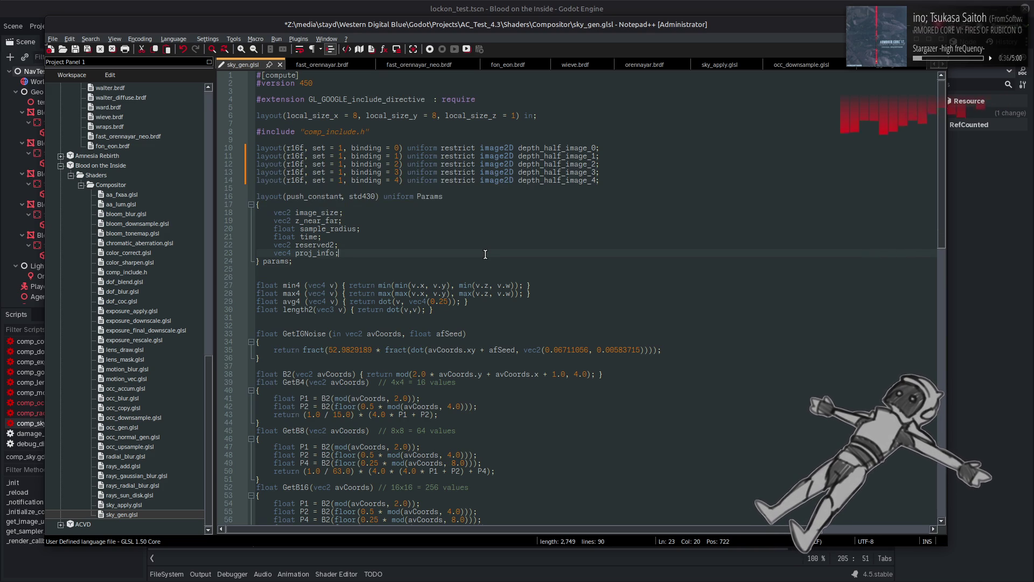
left_click(338, 149)
key("alt+shift+Down")
key("alt+shift+Down")
key("alt+shift+Down")
key("alt+shift+Right")
type("0")
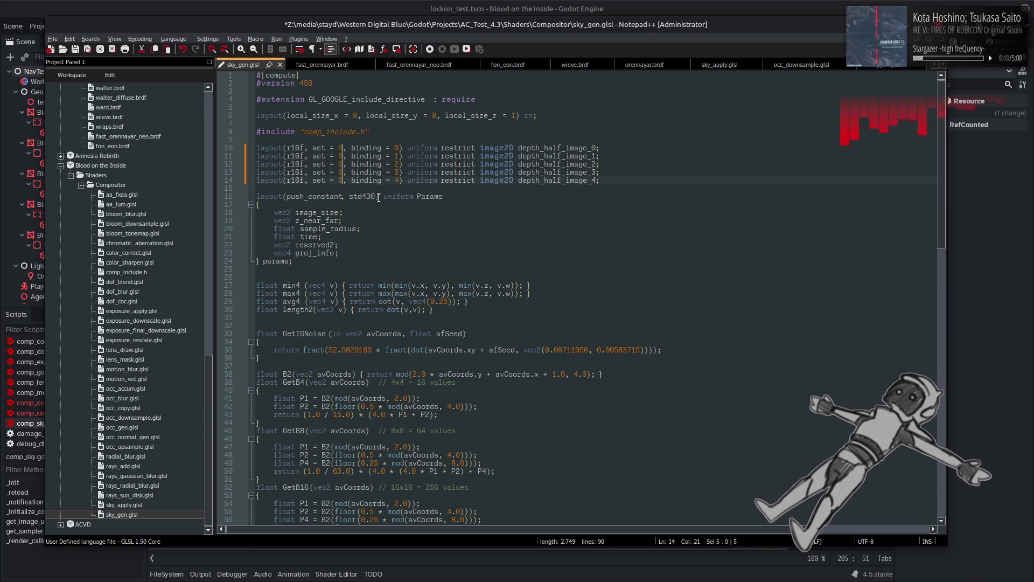
Open aa_lum.glsl and aa_fxaa.glsl from the Compositor shaders for reference.
double_click(132, 507)
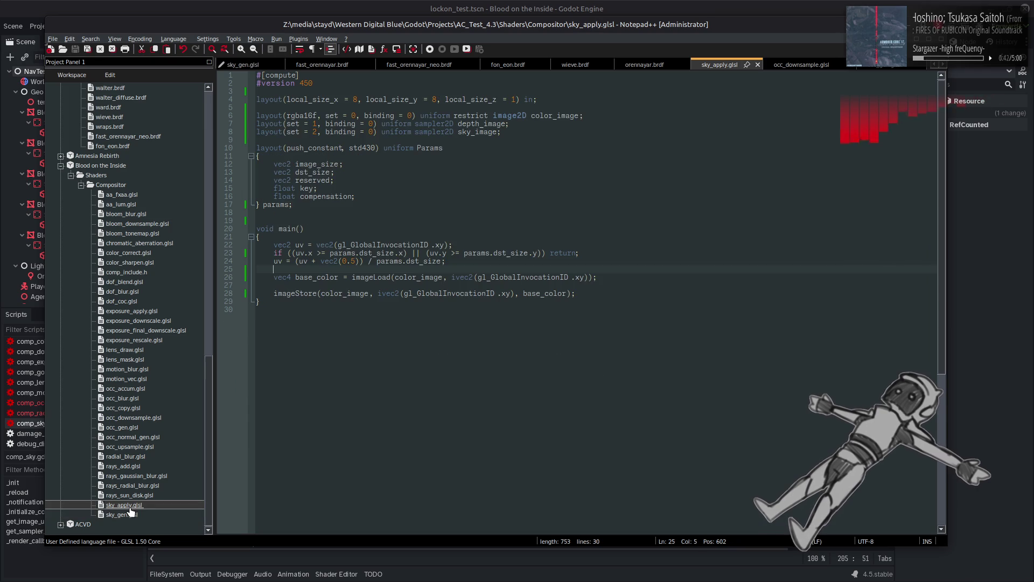
double_click(131, 514)
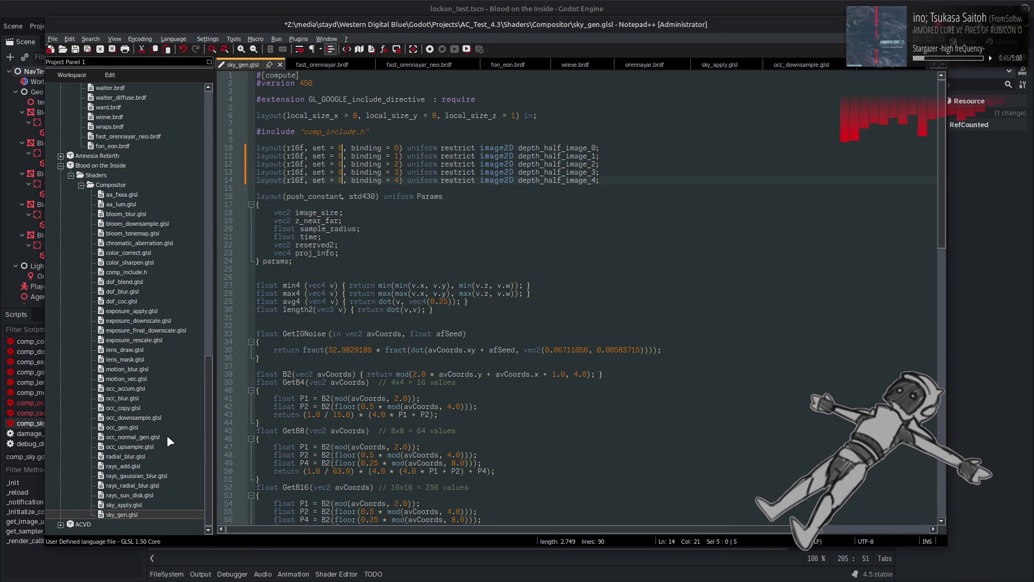
double_click(130, 205)
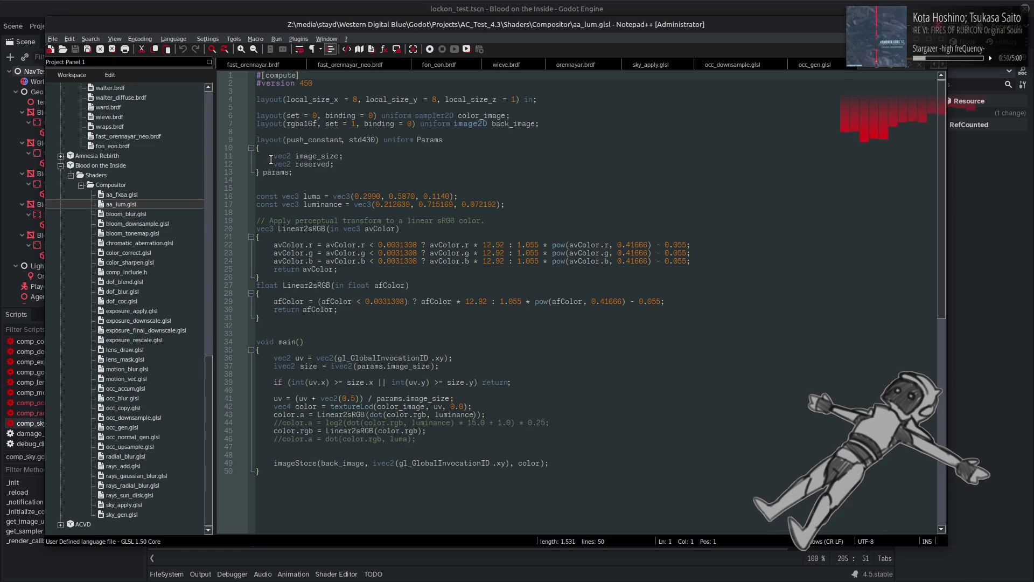
double_click(121, 195)
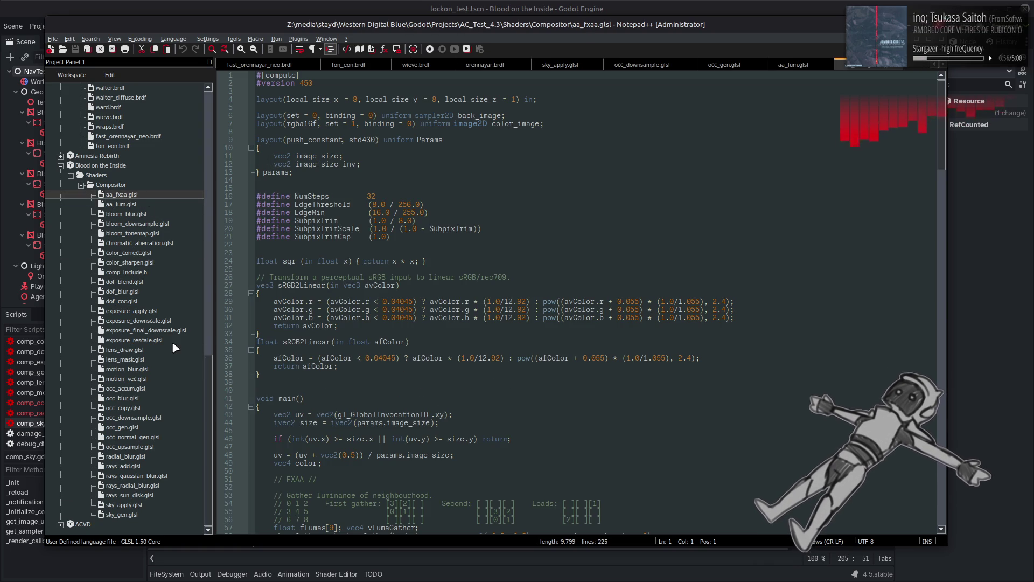
Open occ_gen.glsl and copy its rgba8 format word.
double_click(137, 350)
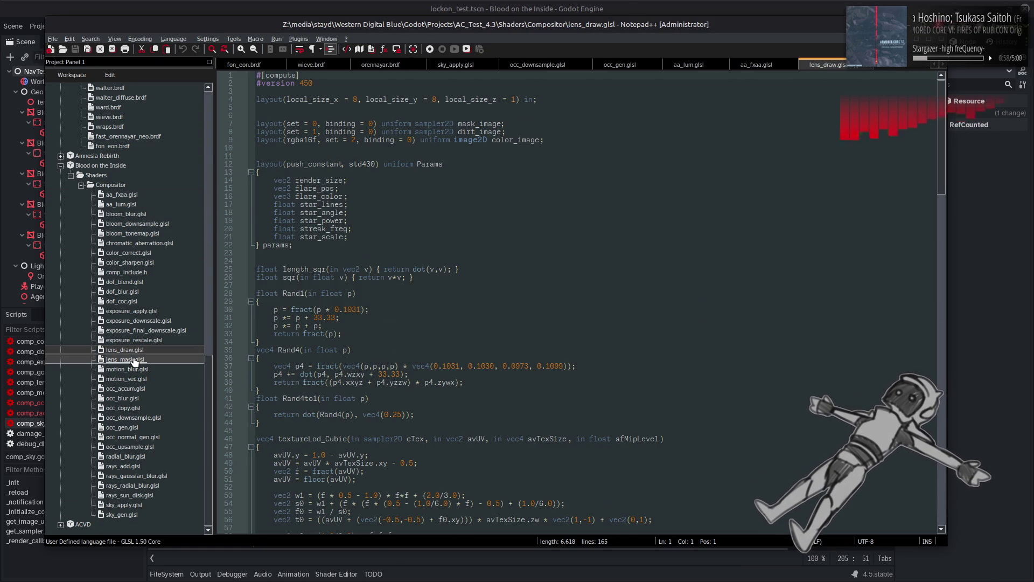
double_click(135, 359)
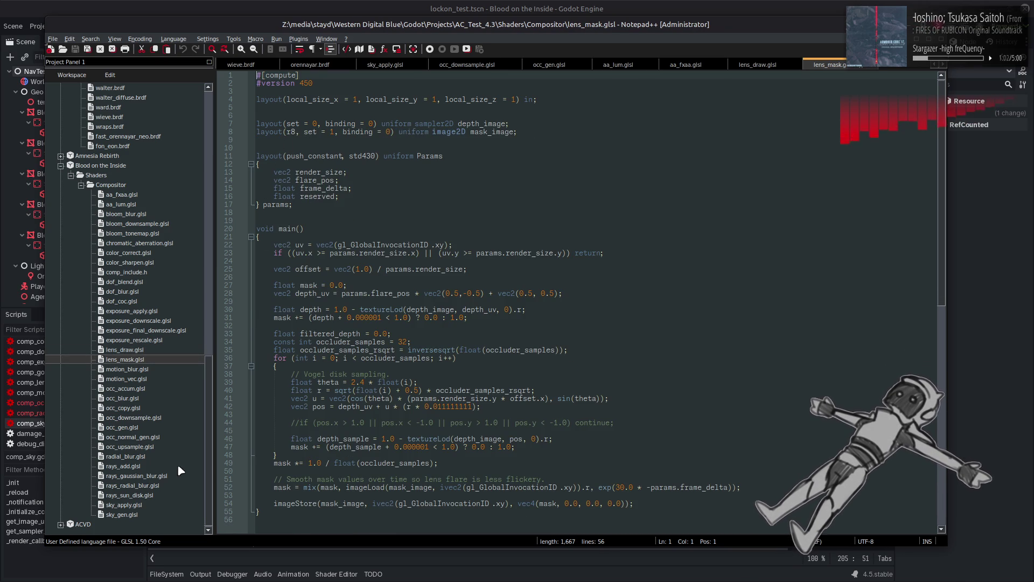
left_click(132, 457)
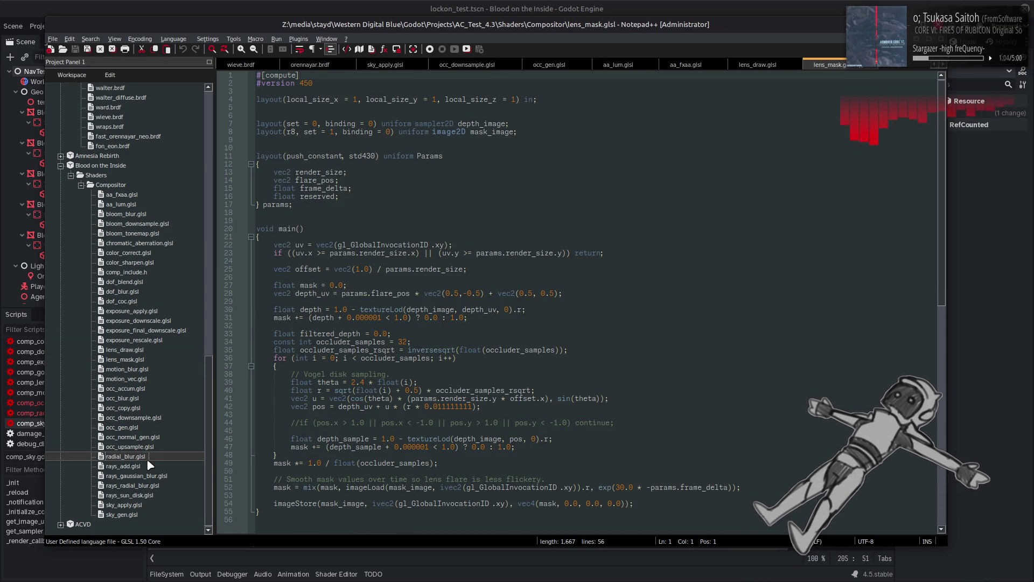
key("Up")
key("Up")
key("Up")
key("Return")
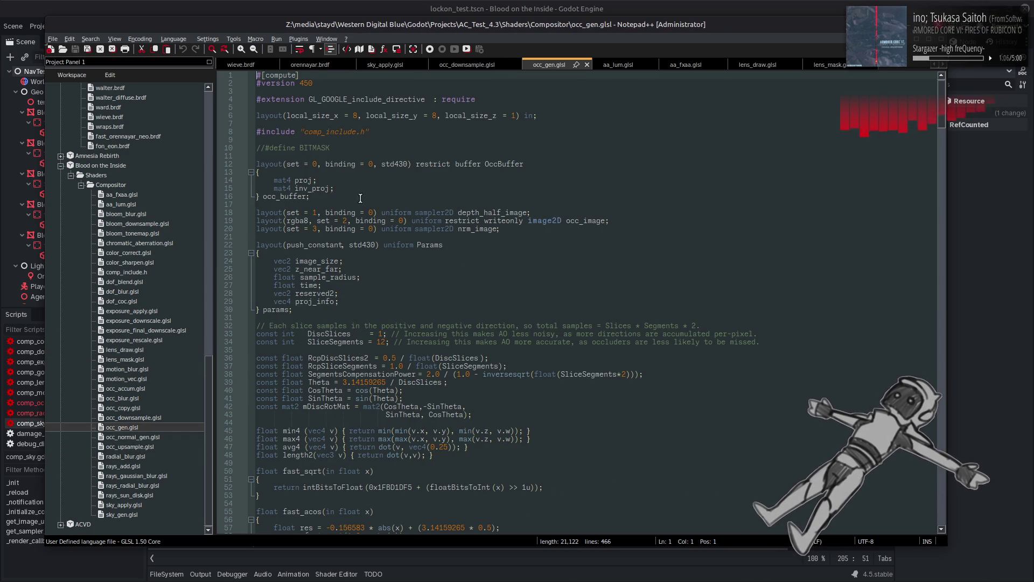
double_click(296, 221)
key("ctrl+c")
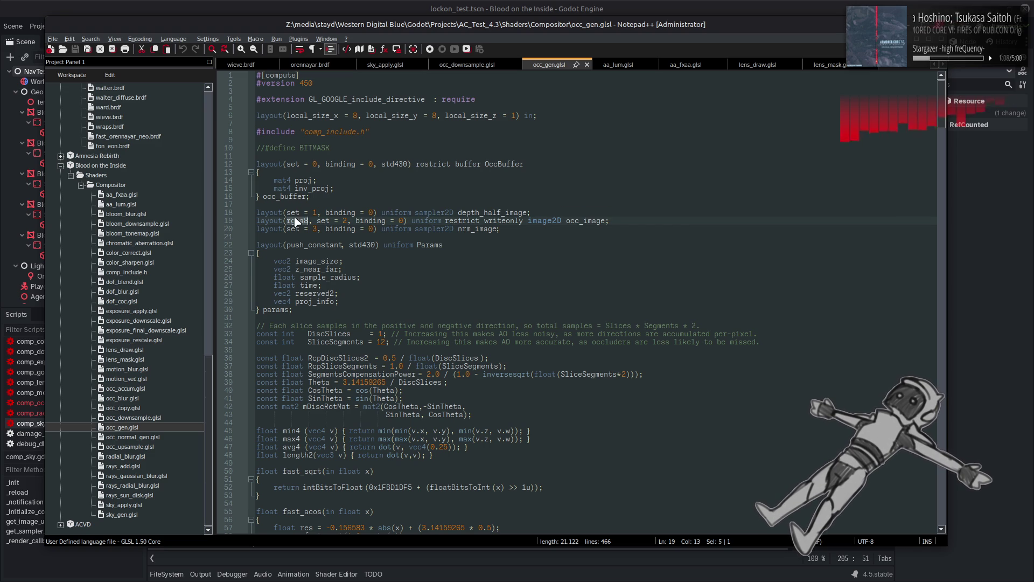
In sky_gen.glsl, replace r16f with rgba8 on lines 10–14.
double_click(122, 515)
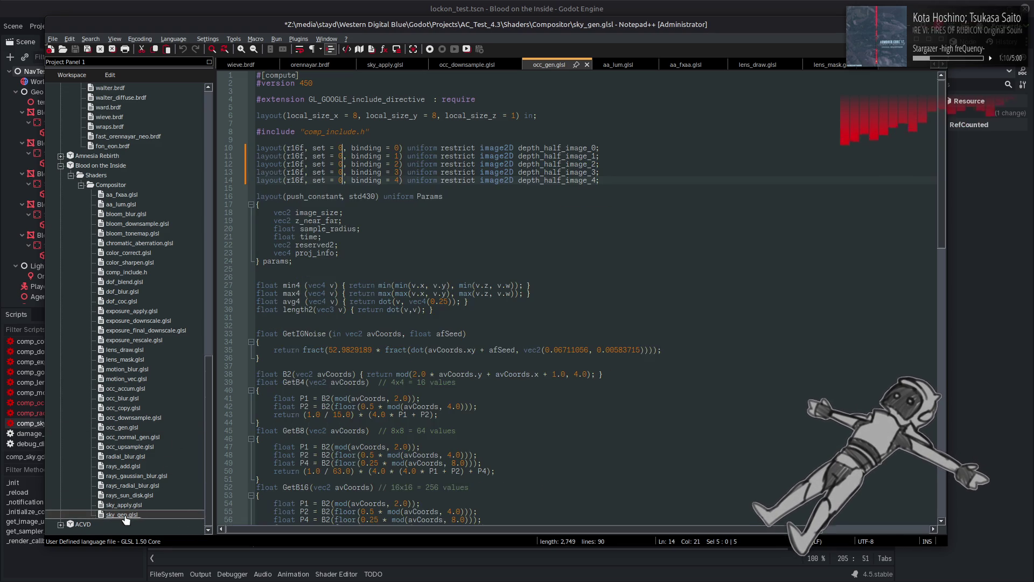
double_click(300, 151)
key("ctrl+v")
double_click(295, 155)
key("ctrl+v")
double_click(295, 164)
key("ctrl+v")
double_click(296, 171)
key("ctrl+v")
left_click(294, 181)
double_click(293, 181)
key("ctrl+v")
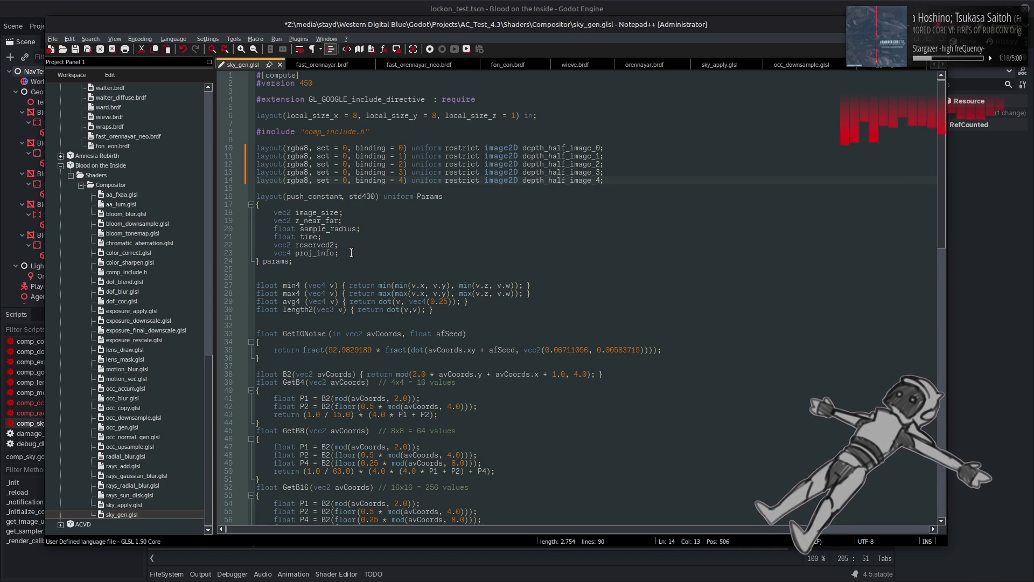
double_click(325, 245)
left_click_drag(342, 252, 229, 256)
key("ctrl+shift+l")
mouse_move(322, 237)
left_mouse_down()
mouse_move(253, 237)
mouse_move(206, 221)
left_mouse_up()
key("Delete")
left_click(334, 221)
key("BackSpace")
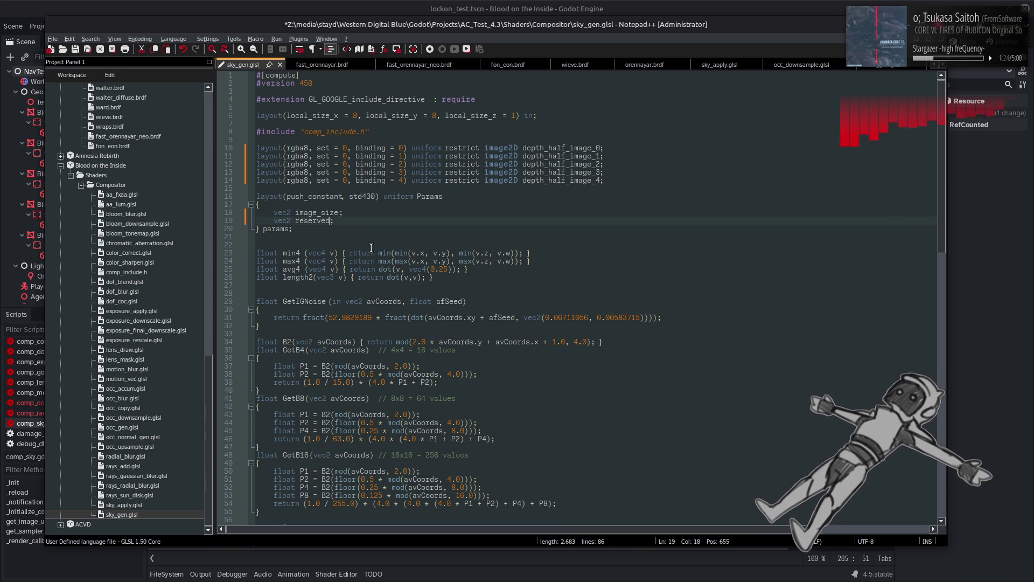
scroll(371, 247, "down", 13)
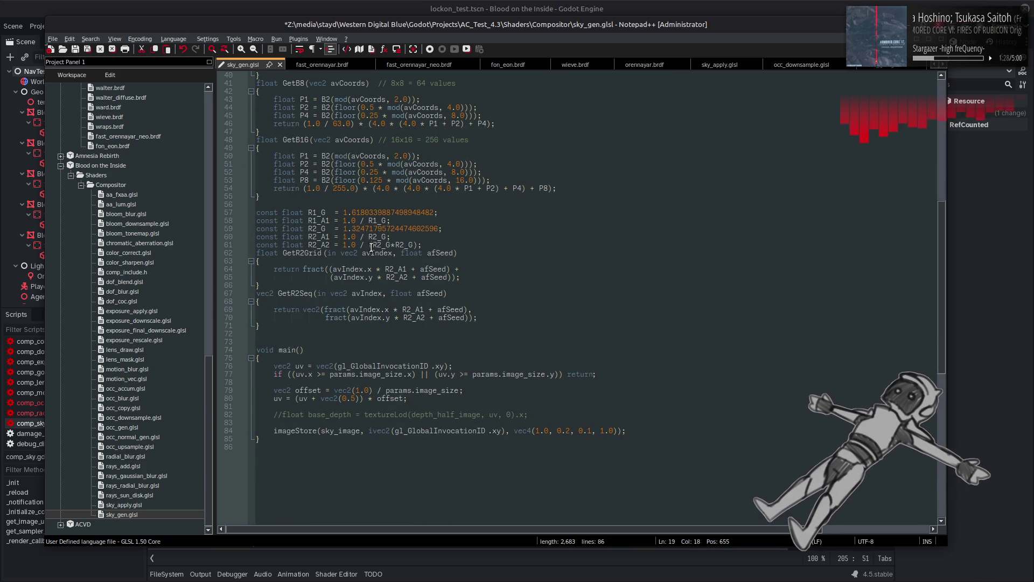
scroll(371, 248, "up", 4)
scroll(371, 247, "up", 5)
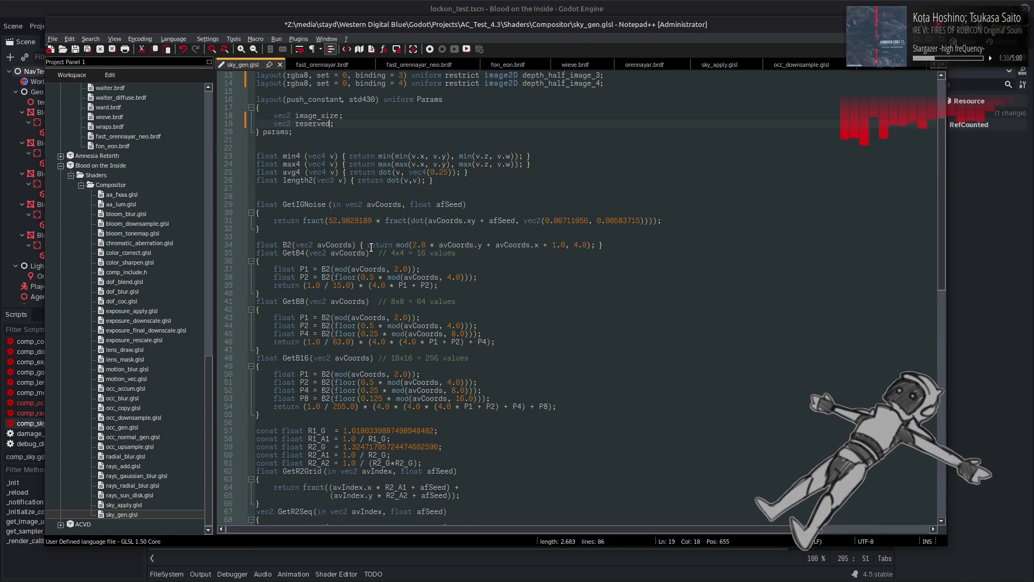
scroll(371, 247, "up", 4)
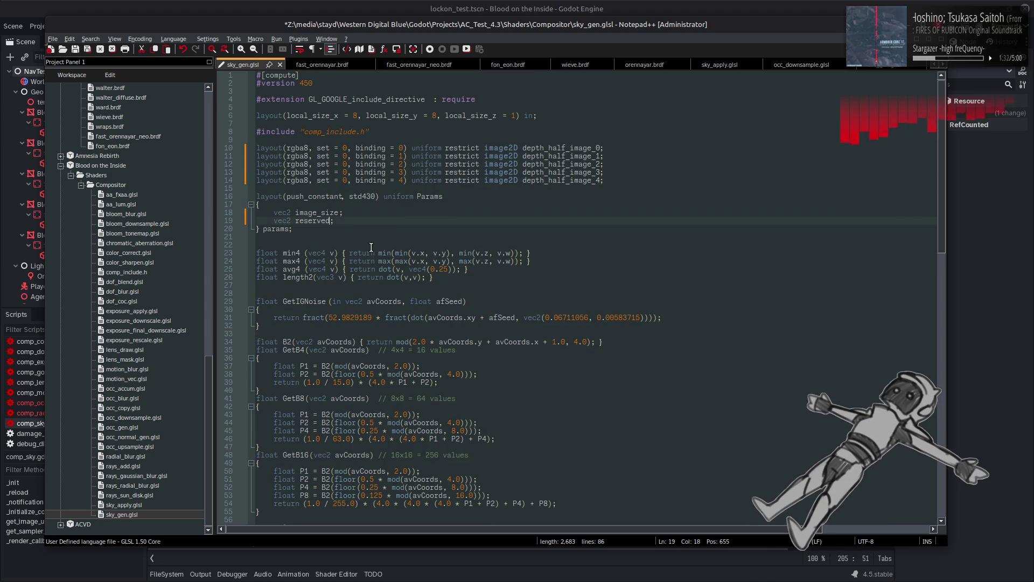
left_click(343, 284)
key("BackSpace")
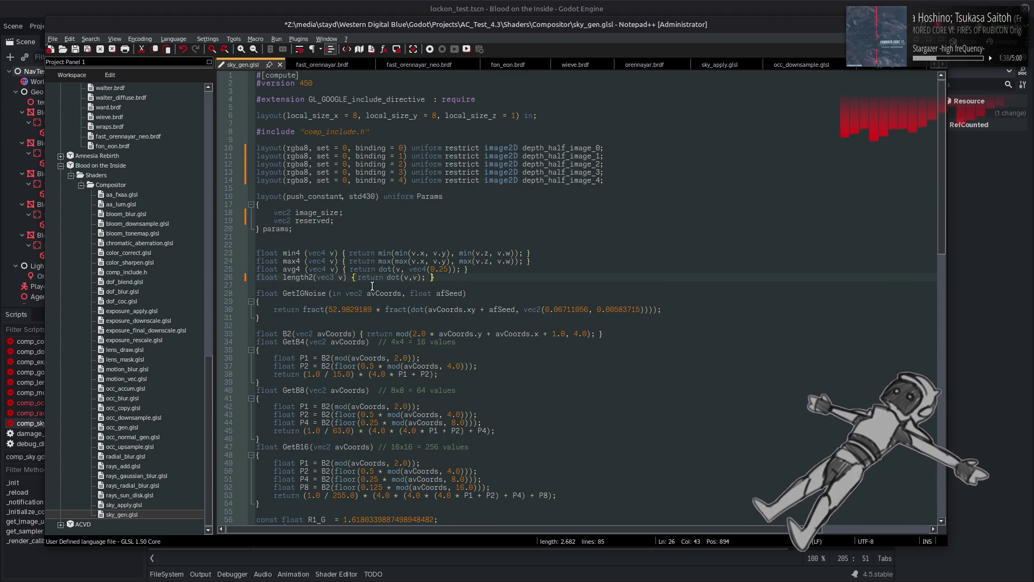
scroll(429, 293, "down", 5)
scroll(431, 291, "down", 7)
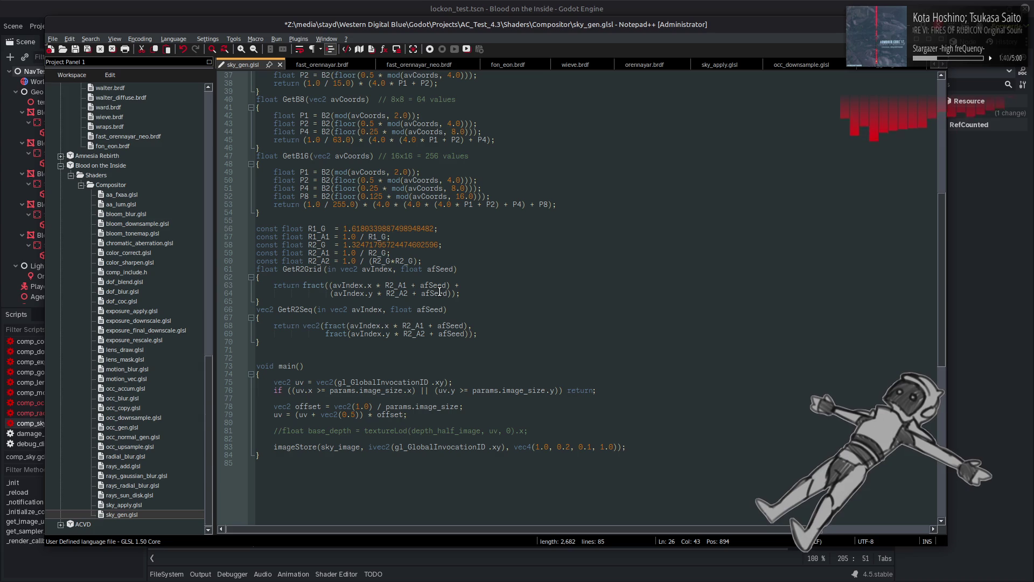
double_click(356, 448)
scroll(375, 340, "up", 7)
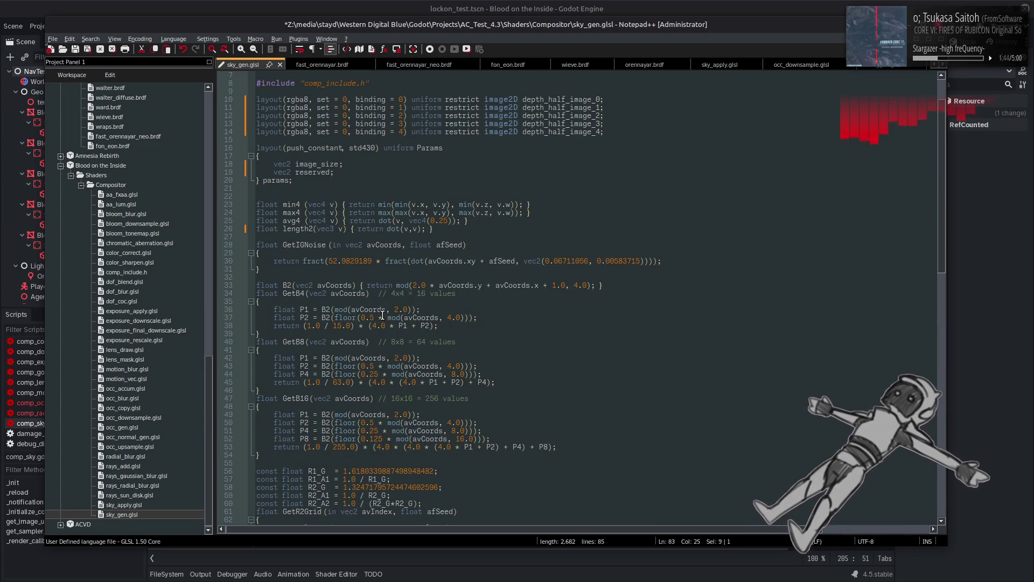
scroll(377, 329, "down", 10)
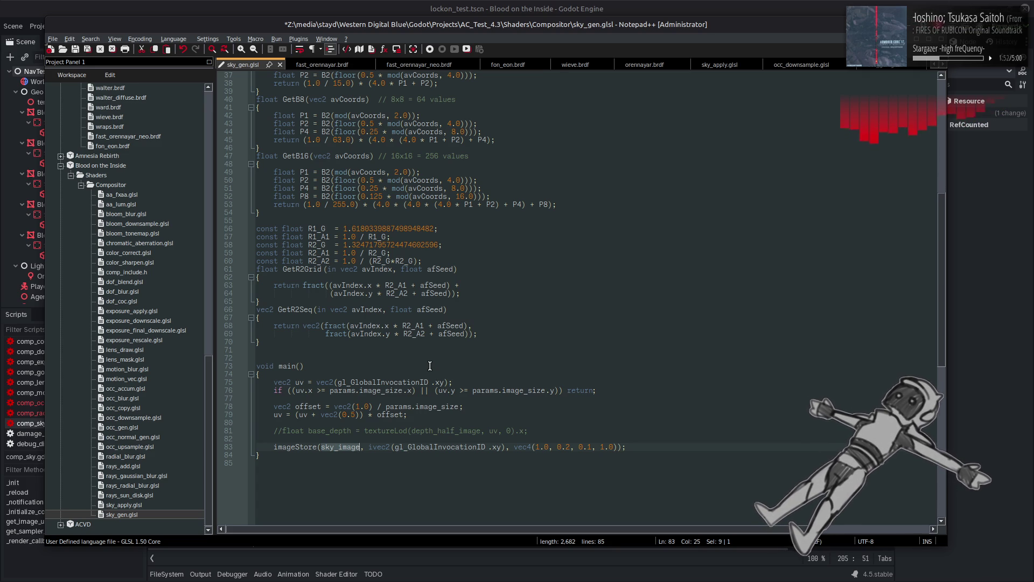
scroll(429, 366, "up", 12)
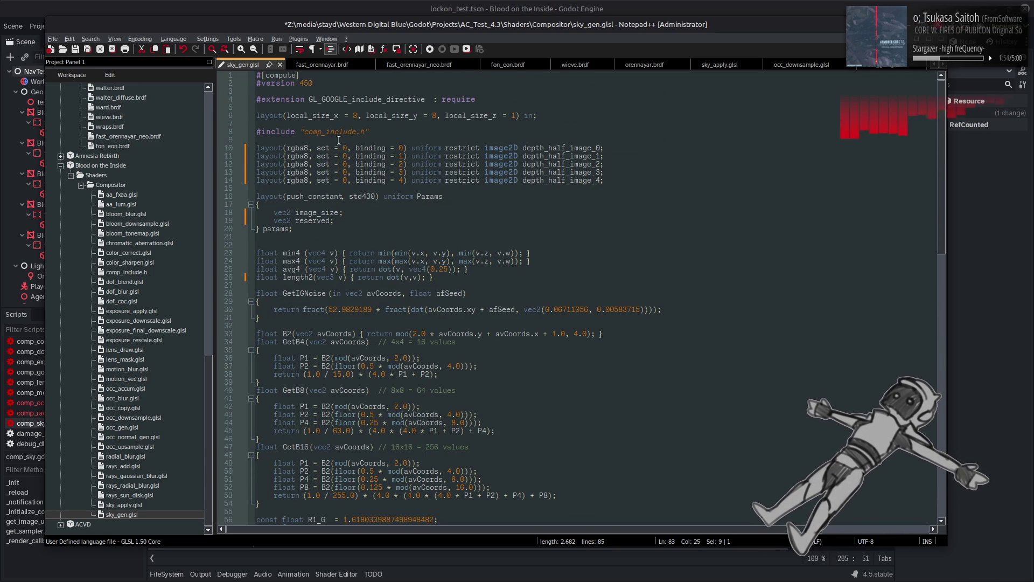
Rename line 10's depth_half_image binding to sky_face_0_image.
double_click(557, 148)
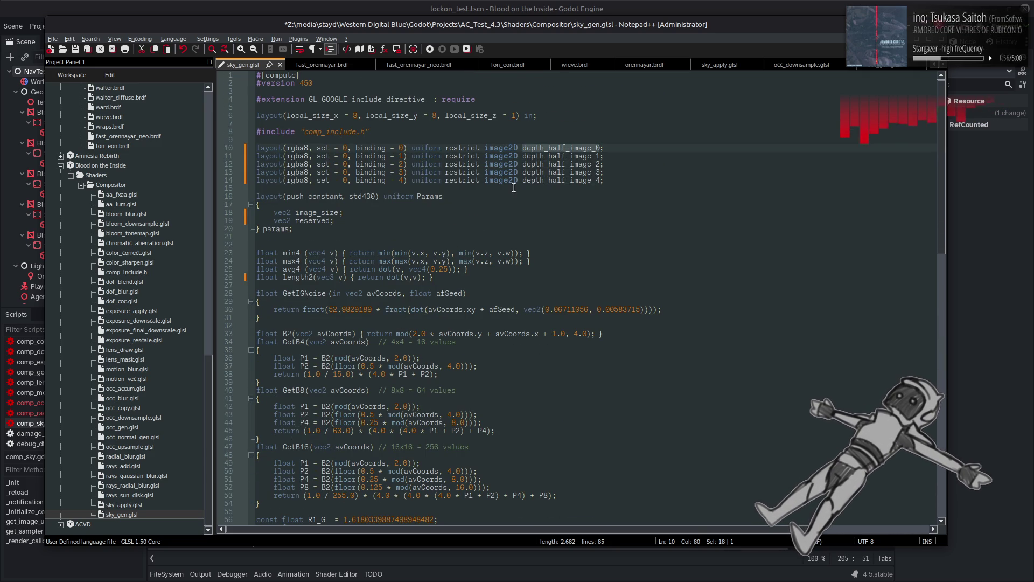
left_click(548, 178)
mouse_move(523, 150)
left_mouse_down()
mouse_move(583, 149)
mouse_move(567, 150)
left_mouse_up()
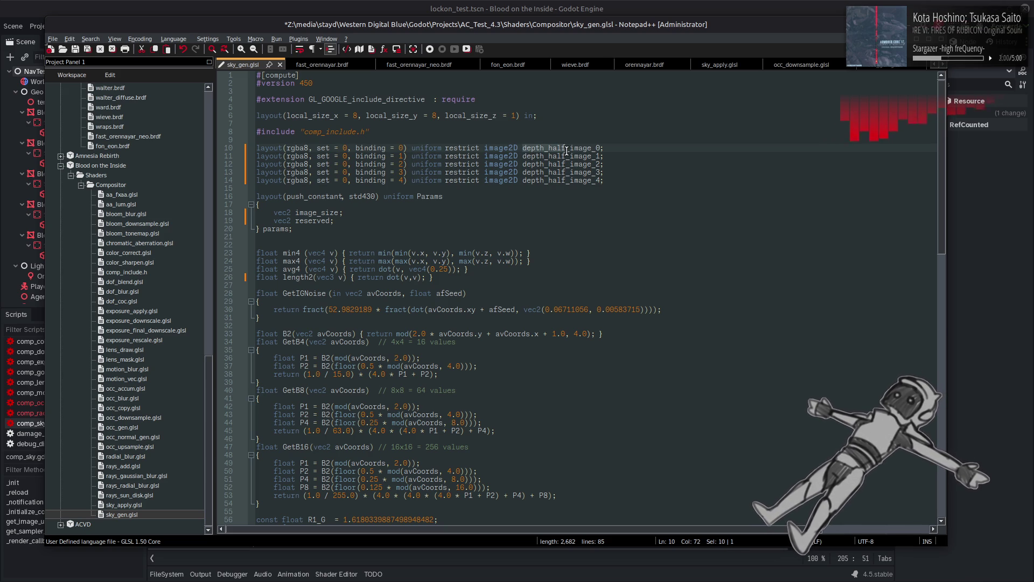
type("sky_")
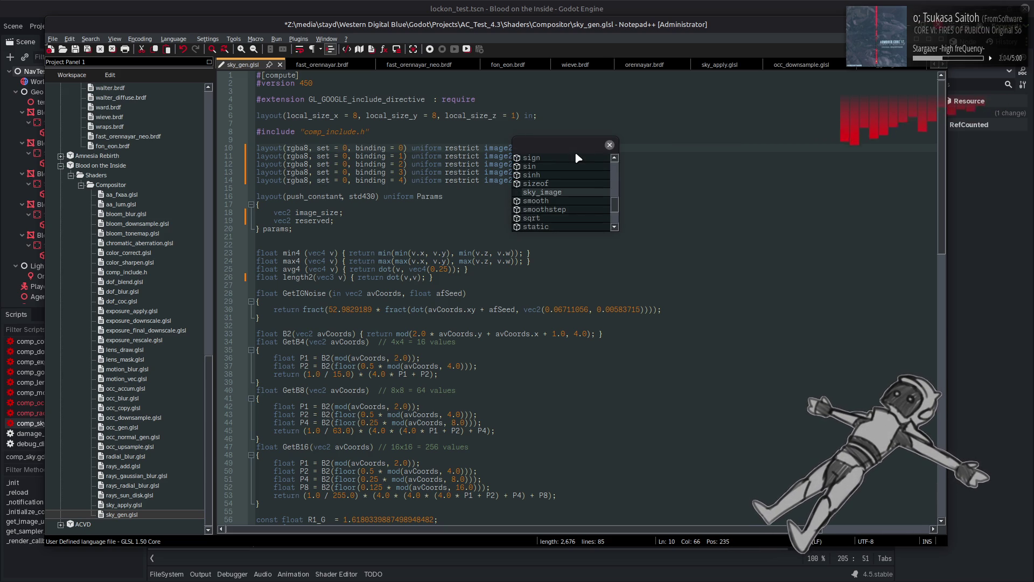
type("face")
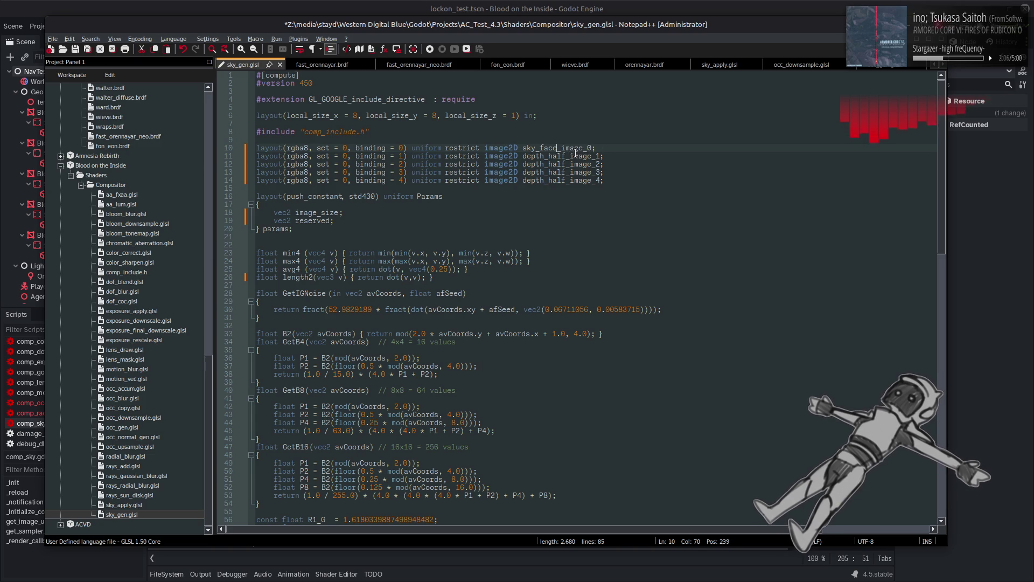
type("_0")
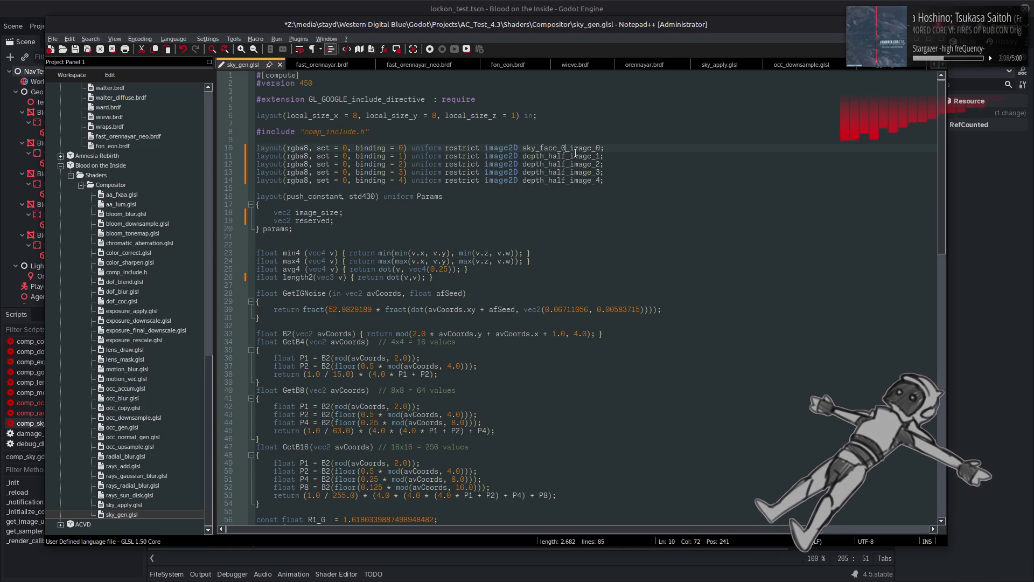
key("BackSpace")
key("BackSpace")
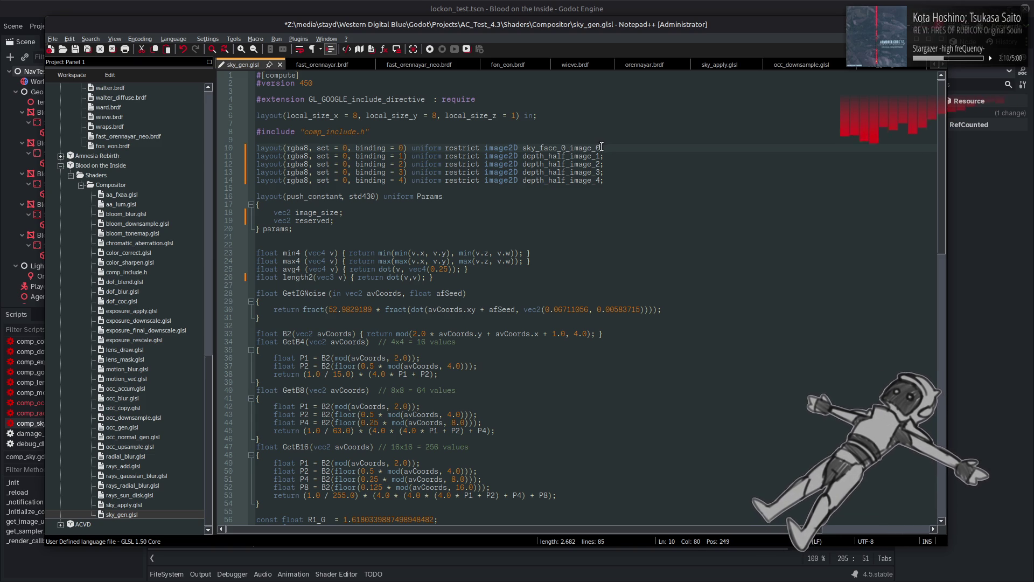
Paste sky_face_0_image over the image names on lines 11–14.
double_click(555, 148)
key("ctrl+c")
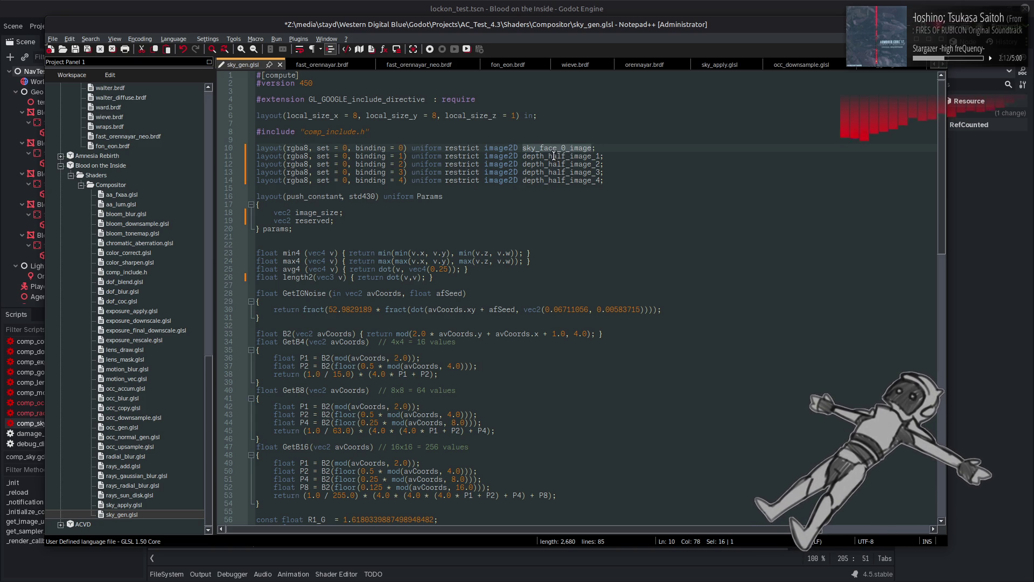
double_click(556, 157)
key("ctrl+v")
double_click(556, 165)
key("ctrl+v")
double_click(555, 172)
key("ctrl+v")
double_click(556, 180)
key("ctrl+v")
Duplicate line 14 as a sixth declaration with binding = 5 and name sky_face_5_image.
left_click(241, 180)
key("ctrl+c")
left_click(625, 180)
key("Return")
key("ctrl+v")
double_click(402, 188)
type("5")
left_click(565, 188)
key("BackSpace")
type("5")
Renumber lines 14 to 11 as sky_face_4, sky_face_3, sky_face_2 and sky_face_1.
left_click(566, 180)
key("BackSpace")
type("4")
left_click(565, 172)
key("BackSpace")
type("3")
left_click(565, 164)
key("BackSpace")
type("2")
left_click(566, 155)
key("BackSpace")
type("1_")
left_click(641, 150)
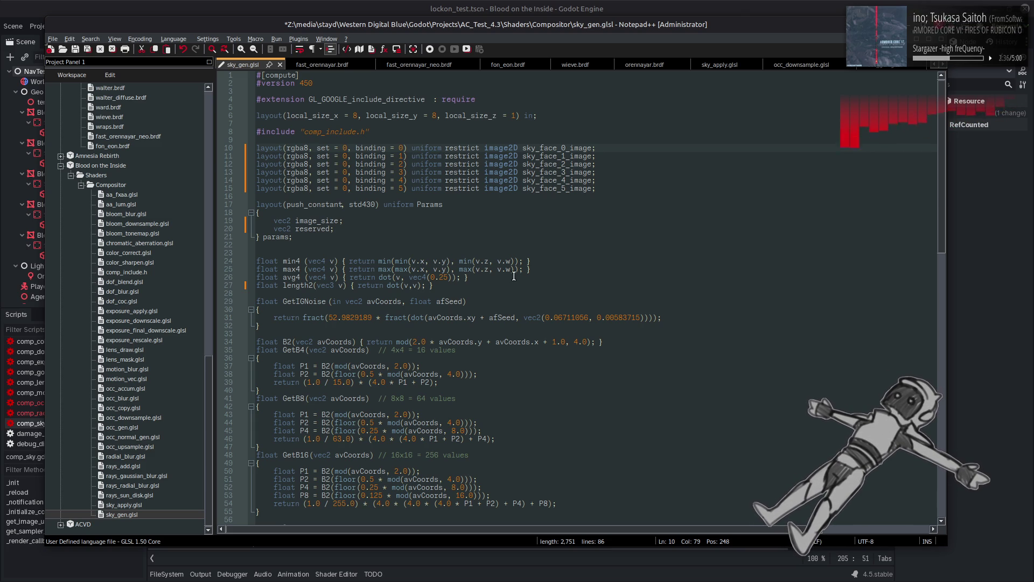
scroll(513, 276, "down", 15)
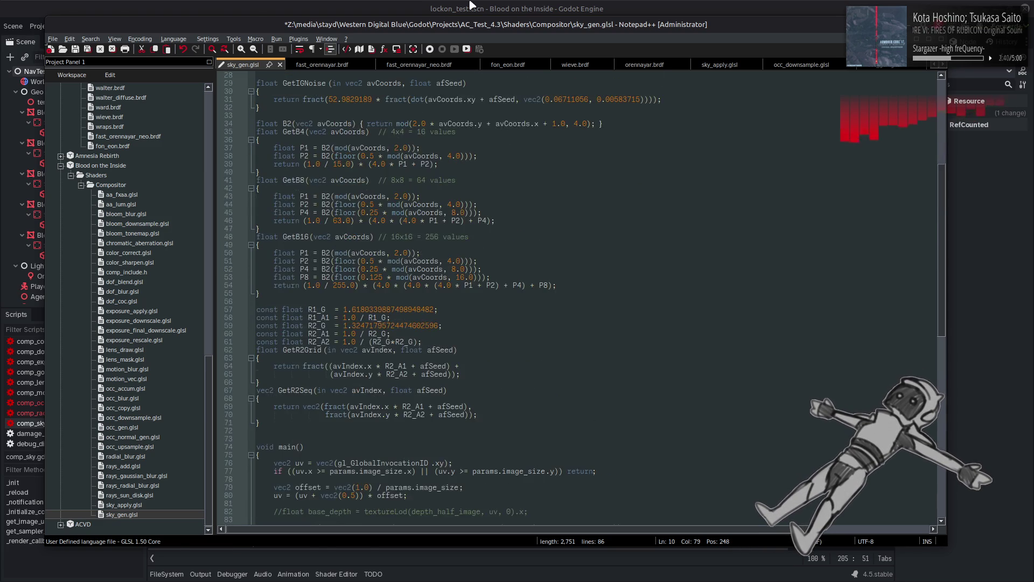
Replace both trailing push_back arguments in comp_sky.gd, including 1.0 / float(cube_size), with 0.0.
key("alt+Tab")
left_click(255, 380)
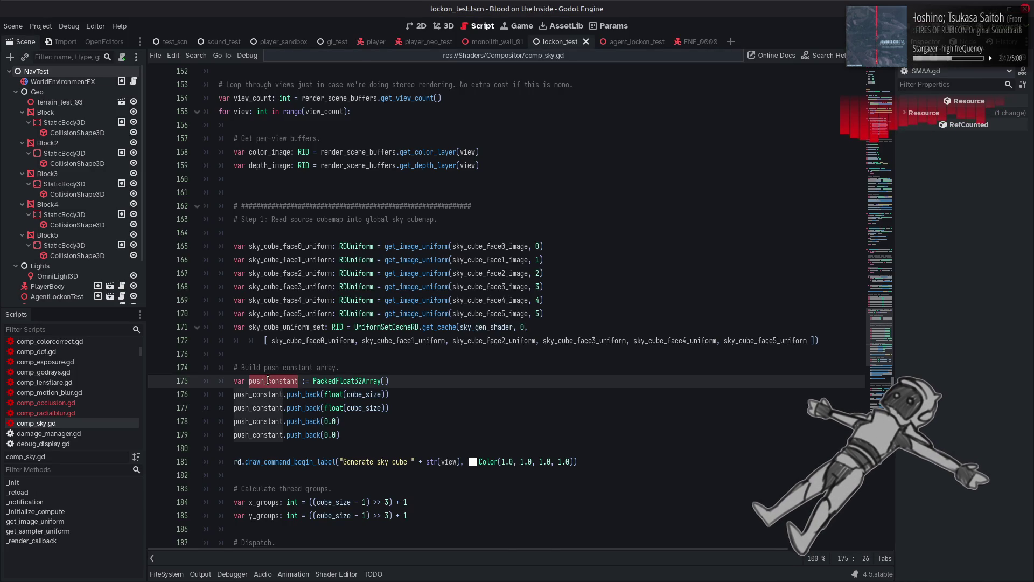
scroll(386, 368, "down", 15)
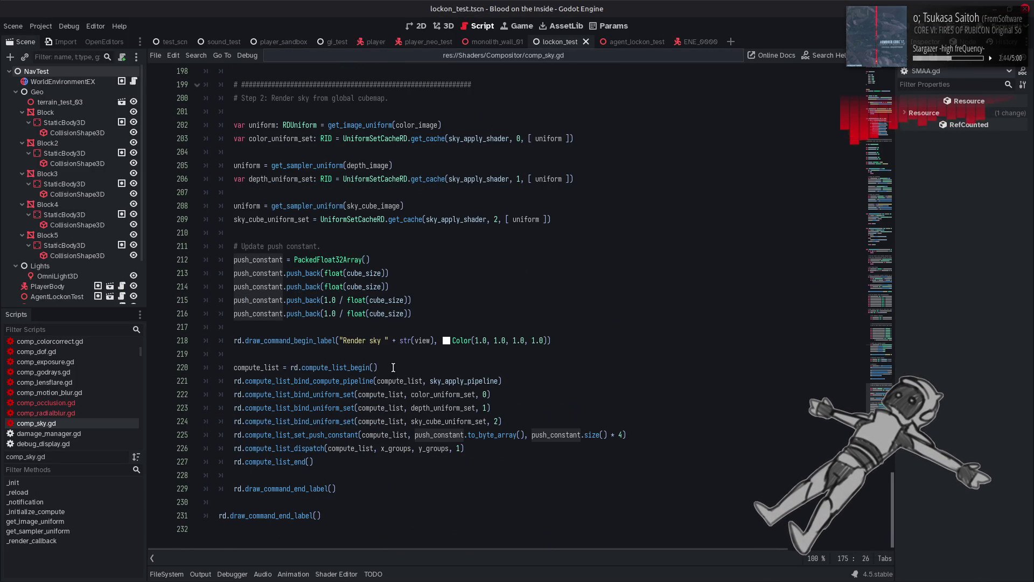
scroll(328, 335, "up", 10)
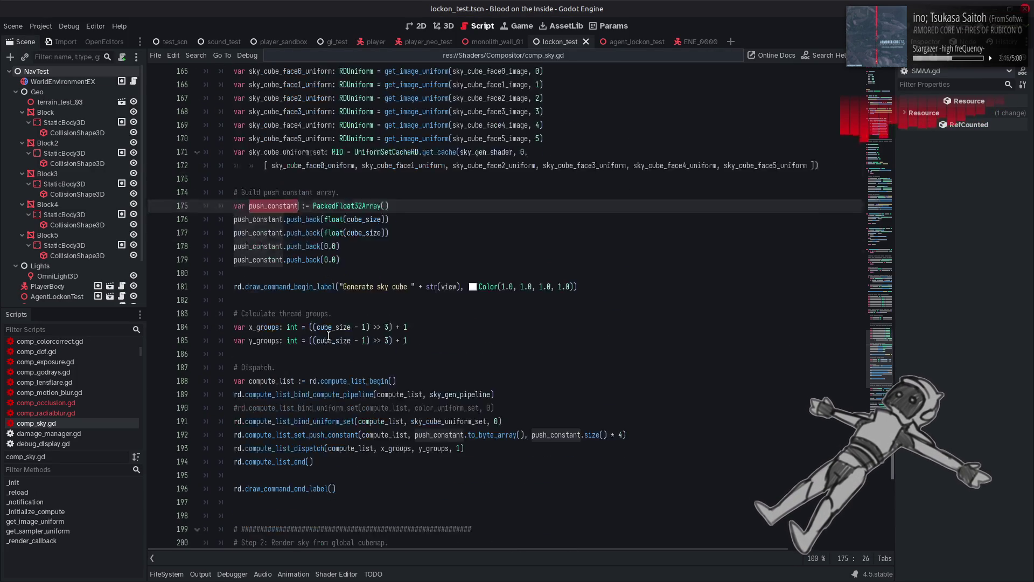
scroll(329, 335, "down", 7)
scroll(329, 335, "down", 4)
left_click_drag(323, 300, 412, 300)
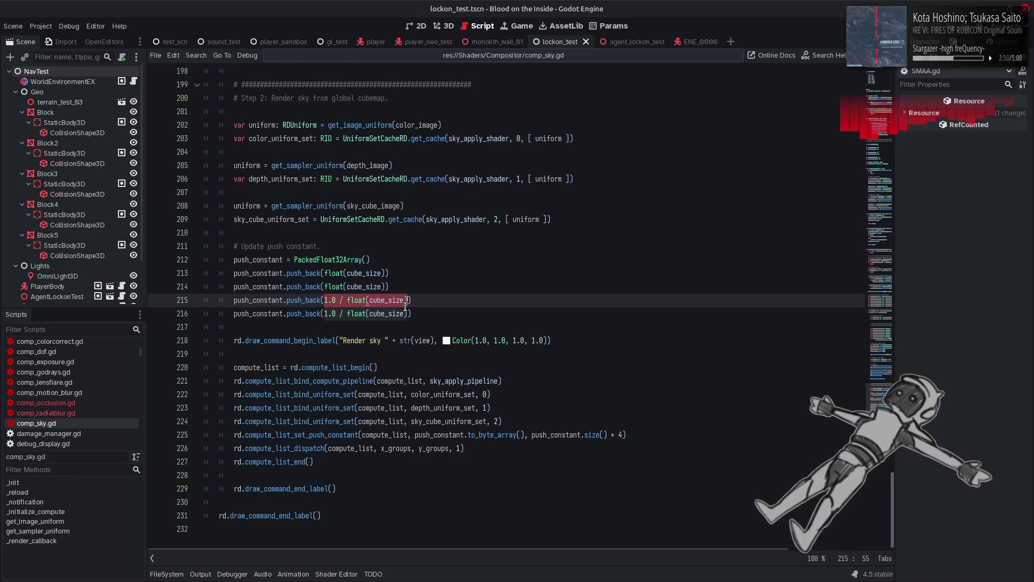
type("0.0")
left_click_drag(409, 314, 332, 318)
key("BackSpace")
key("BackSpace")
type("0.0")
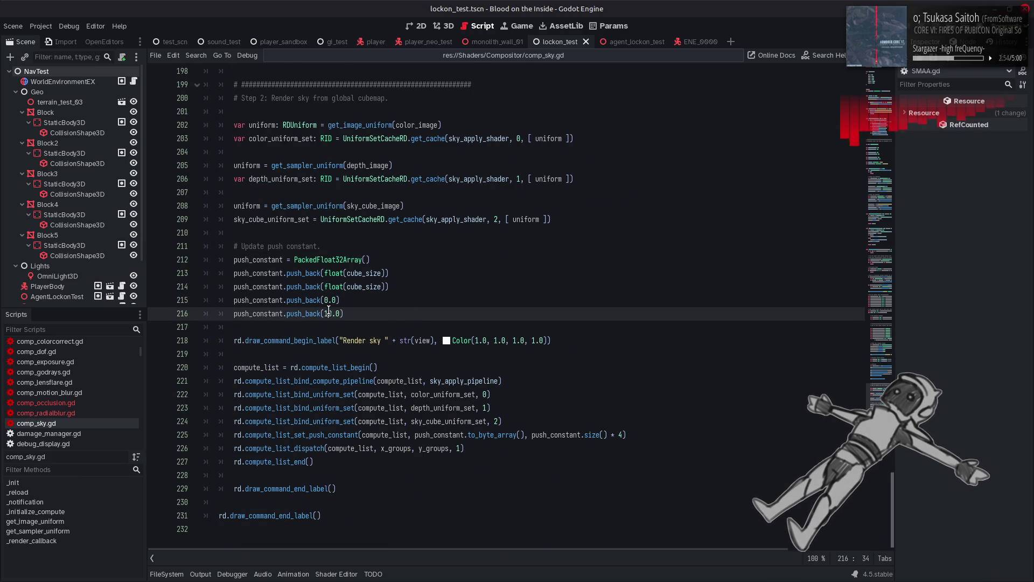
left_click(370, 306)
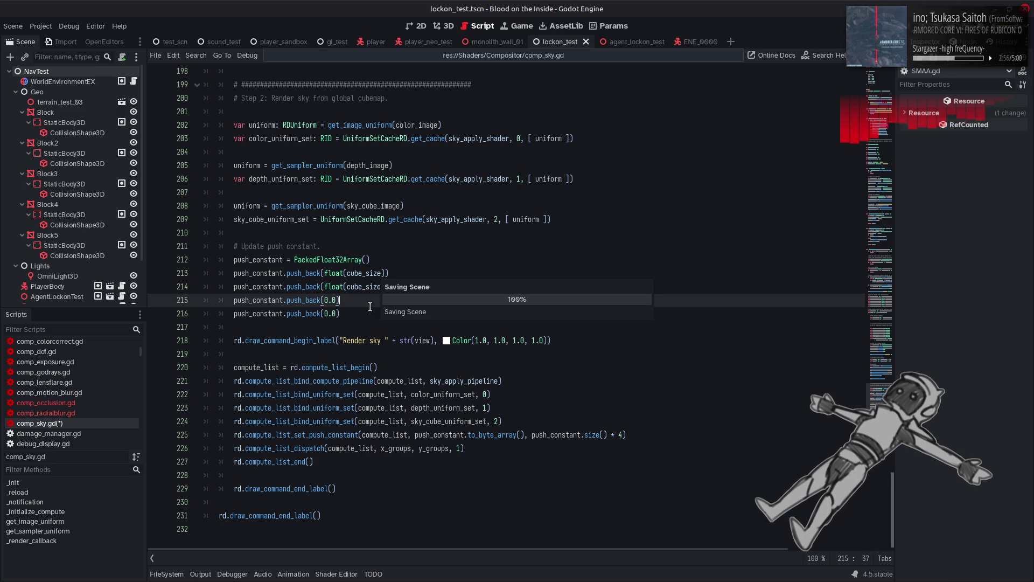
key("alt+Tab")
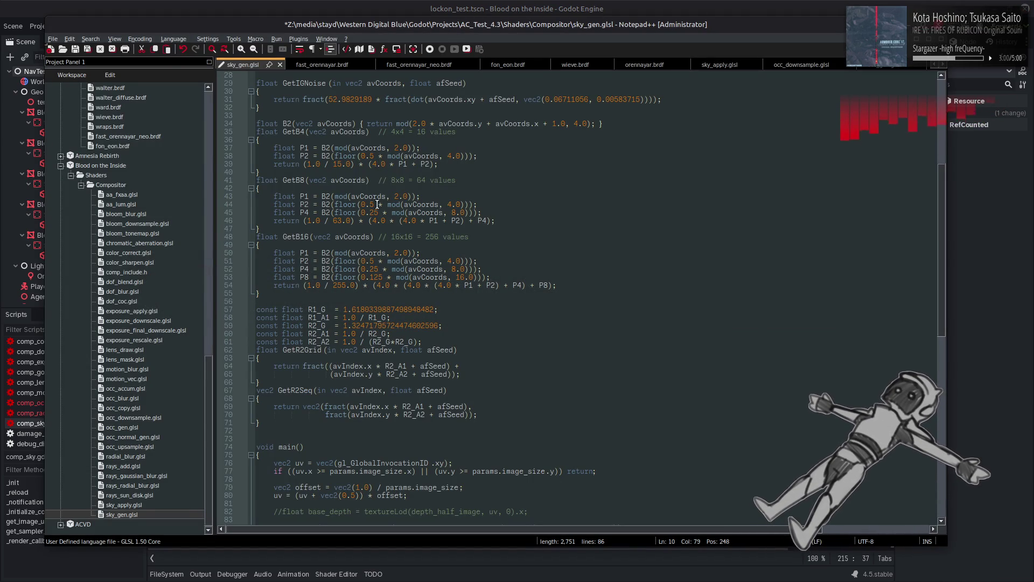
Save sky_gen.glsl, then cut sky_apply.glsl's Params to vec2 image_size and vec2 reserved and save.
key("ctrl+s")
double_click(130, 505)
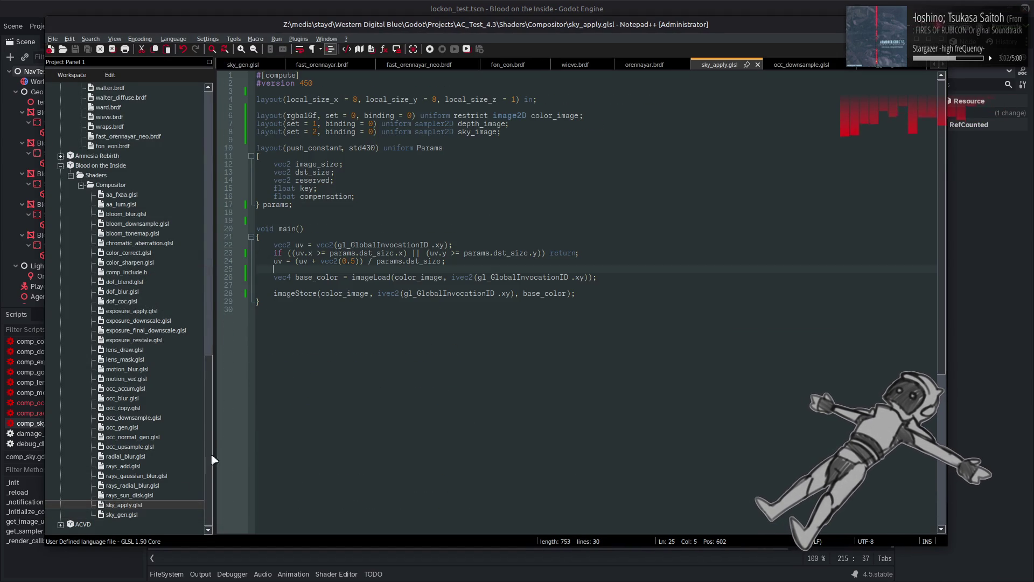
left_click_drag(335, 172, 241, 179)
key("Delete")
key("Delete")
left_click(371, 189)
key("shift+Up")
key("shift+Up")
key("Delete")
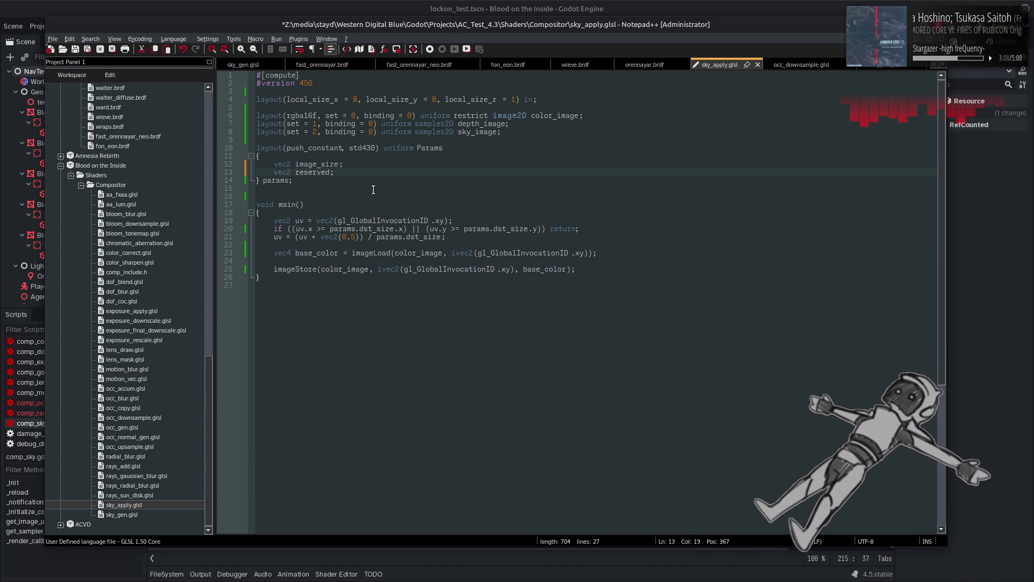
key("ctrl+s")
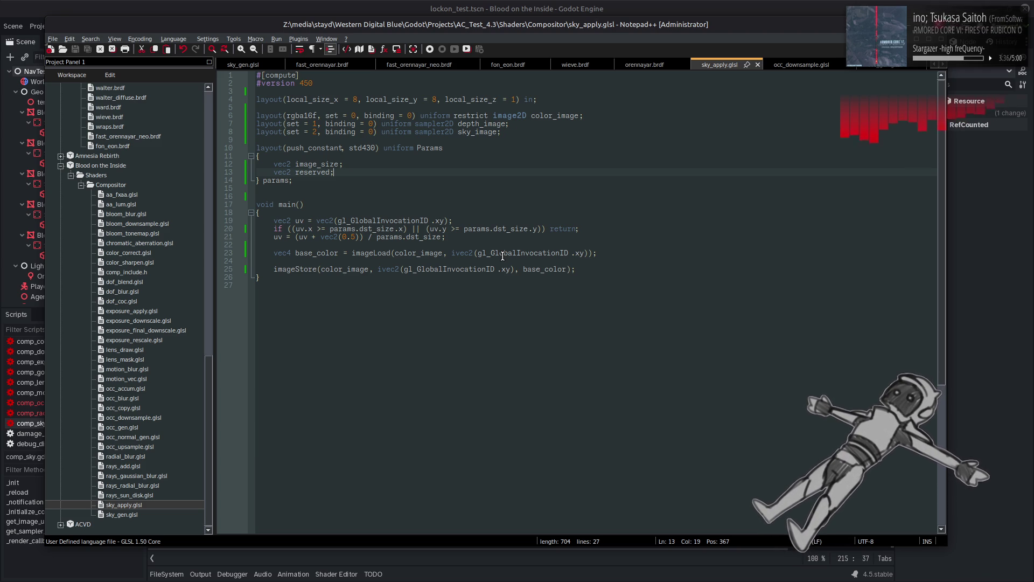
Copy the commented base_depth lookup line from sky_gen.glsl.
double_click(544, 270)
double_click(122, 514)
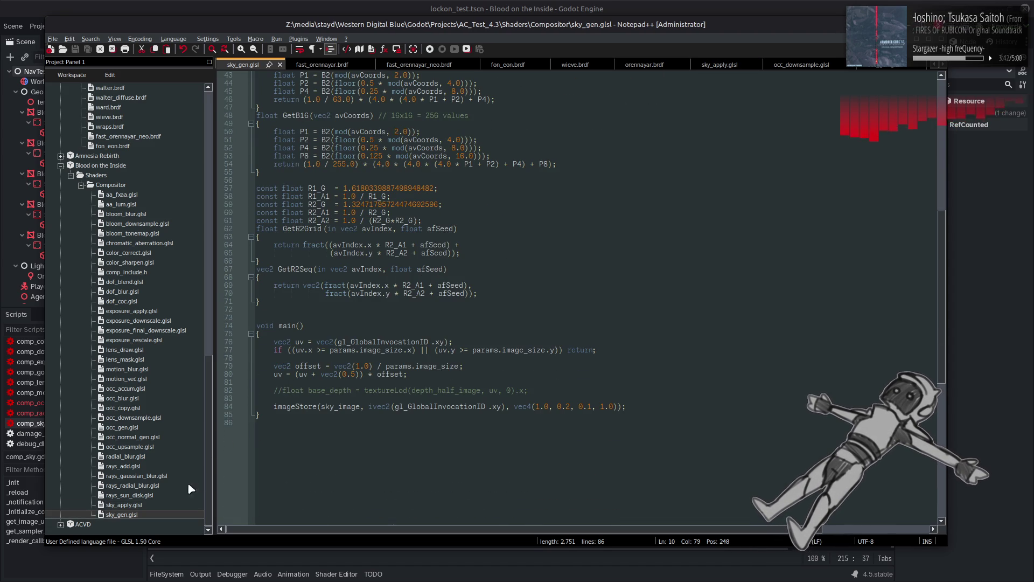
double_click(146, 506)
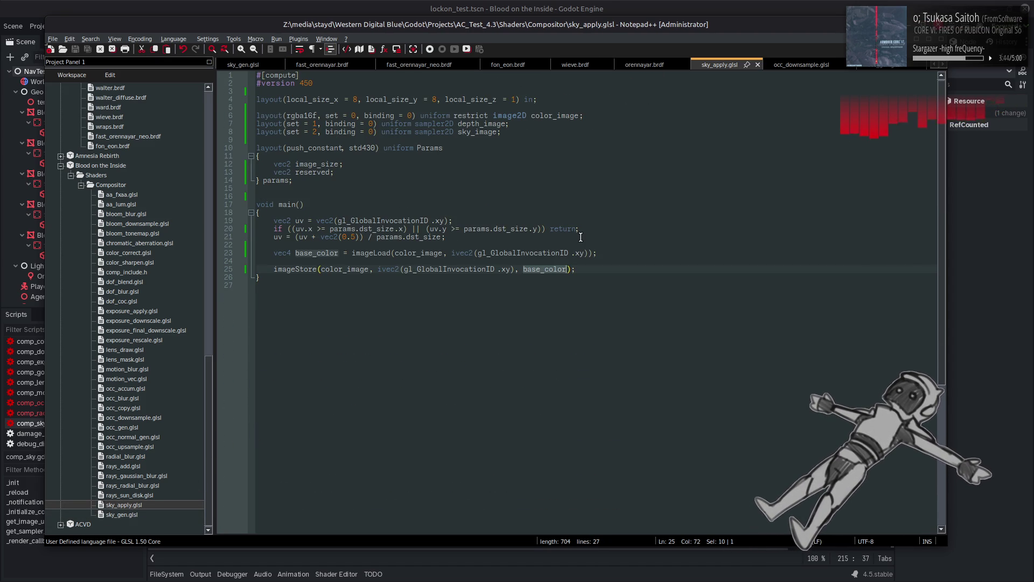
double_click(122, 514)
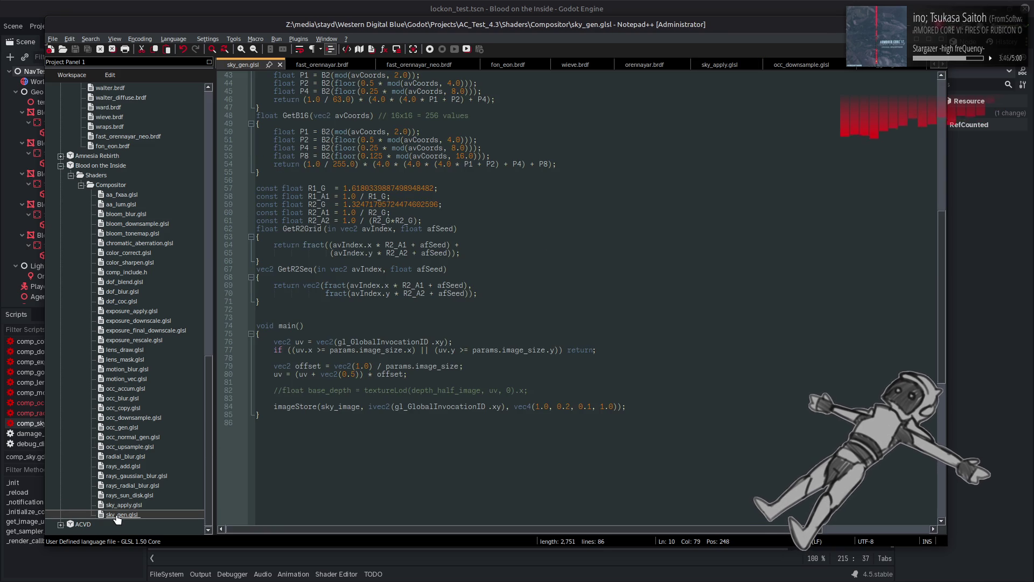
left_click(529, 390)
left_click(273, 391, "shift")
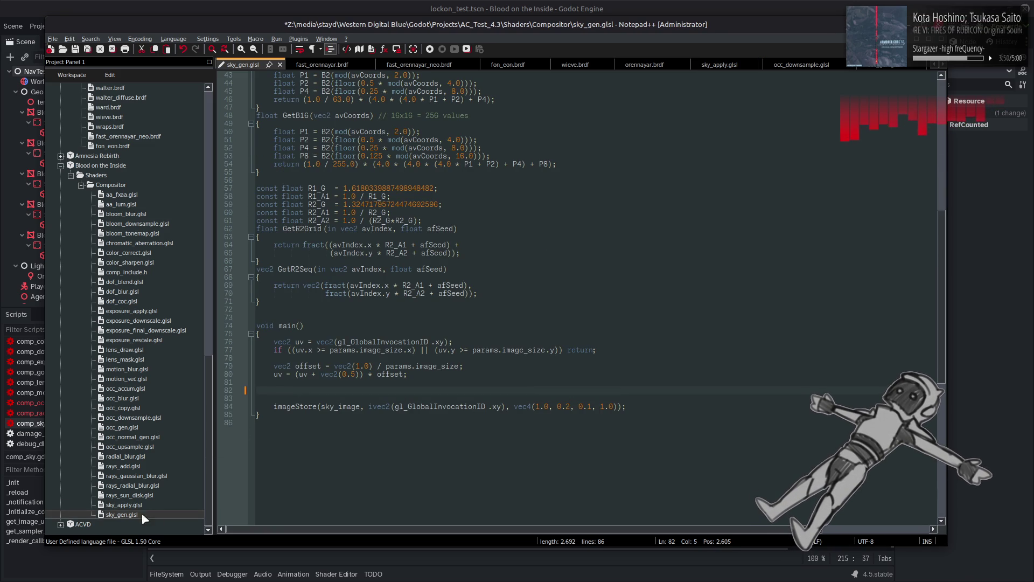
Paste the base_depth lookup below base_color in sky_apply.glsl and uncomment it.
double_click(124, 505)
left_click(598, 253)
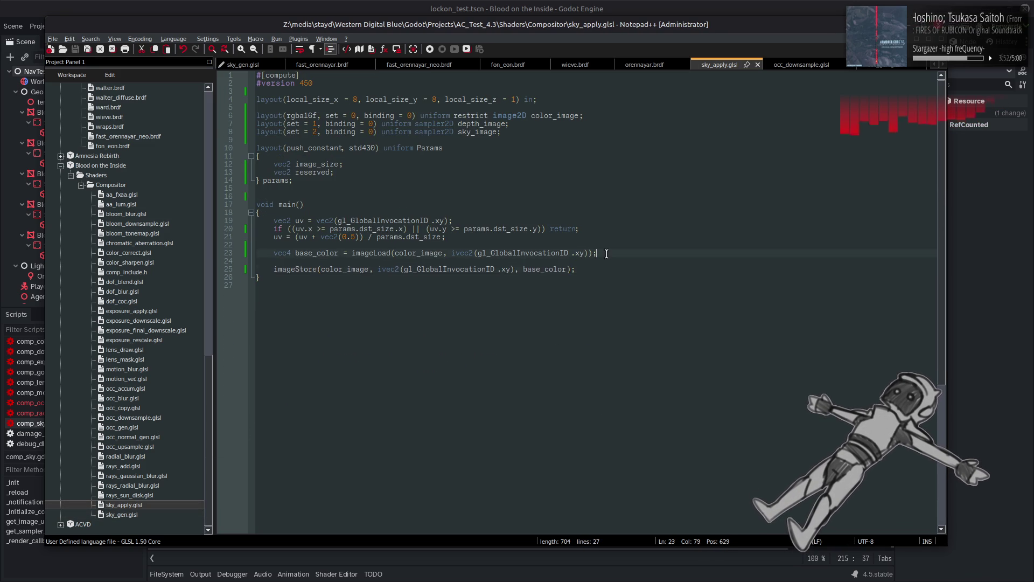
key("Return")
key("ctrl+v")
left_click(284, 263)
key("BackSpace")
key("BackSpace")
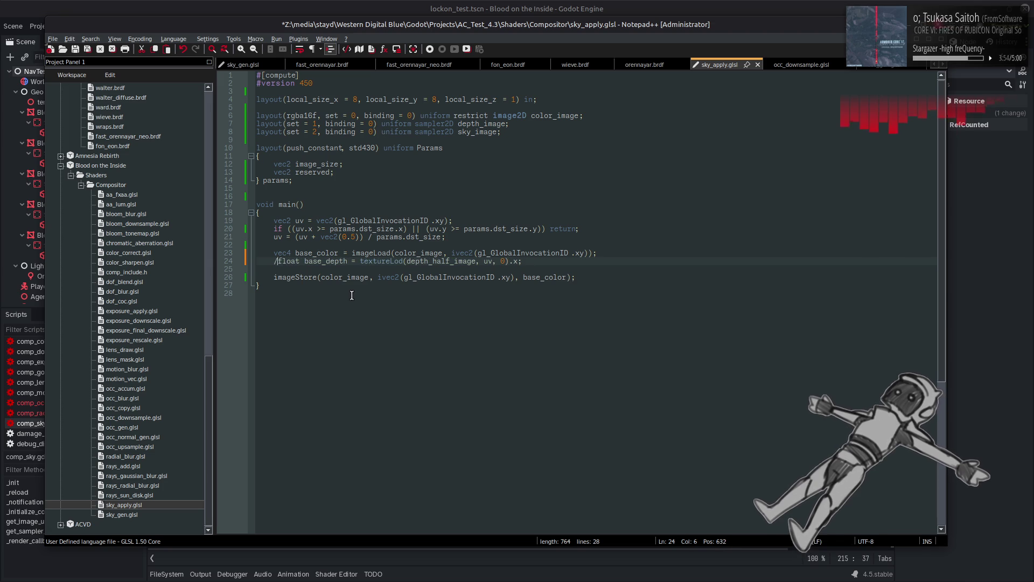
Make the base_depth line sample depth_image instead of depth_half_image, and save sky_apply.glsl.
double_click(490, 124)
key("ctrl+c")
double_click(439, 260)
key("ctrl+v")
left_click(502, 261)
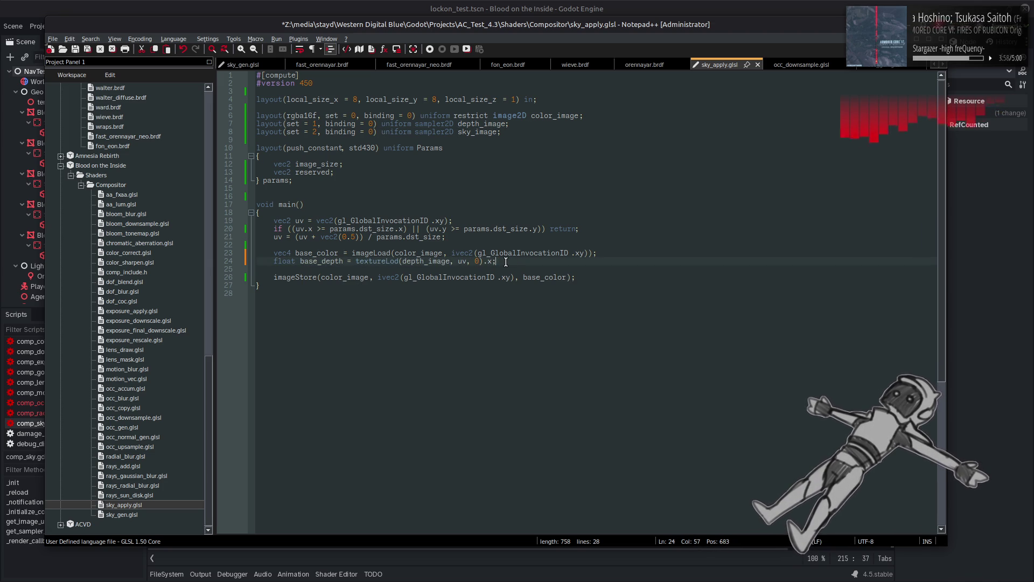
key("ctrl+s")
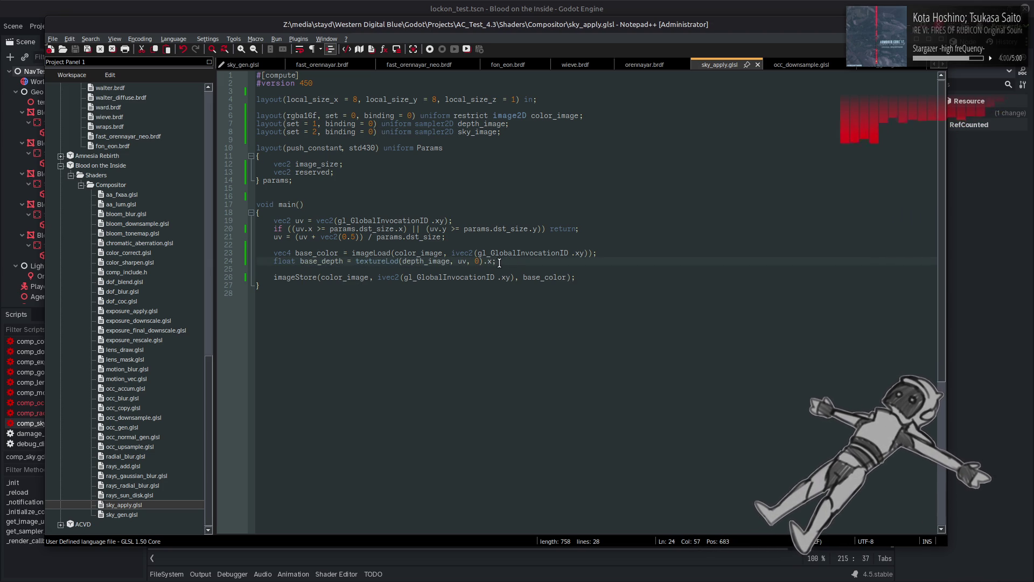
In sky_gen.glsl, delete the blank lines above imageStore and select sky_face_0_image on line 10.
double_click(161, 512)
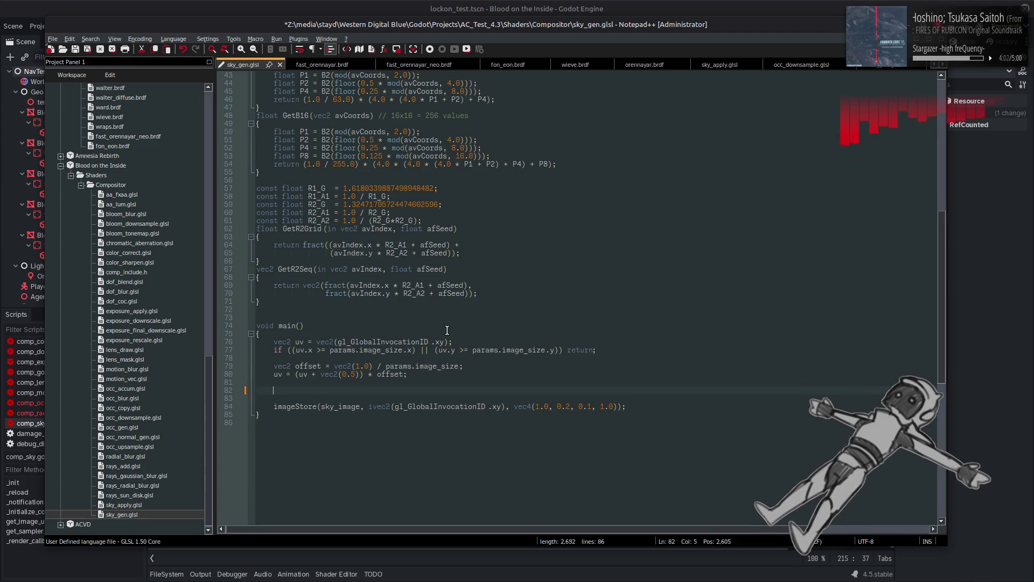
key("BackSpace")
key("BackSpace")
key("BackSpace")
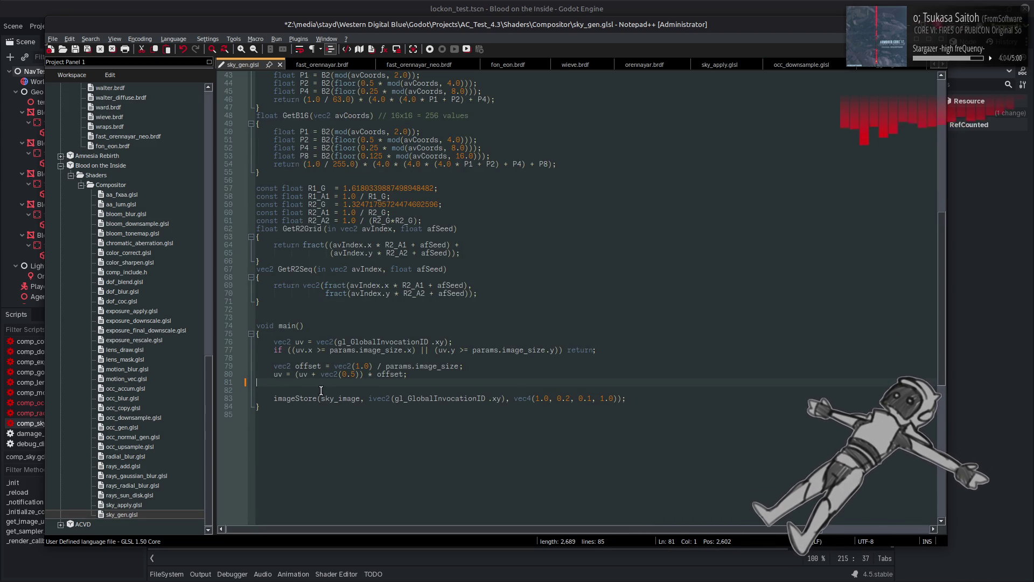
double_click(339, 390)
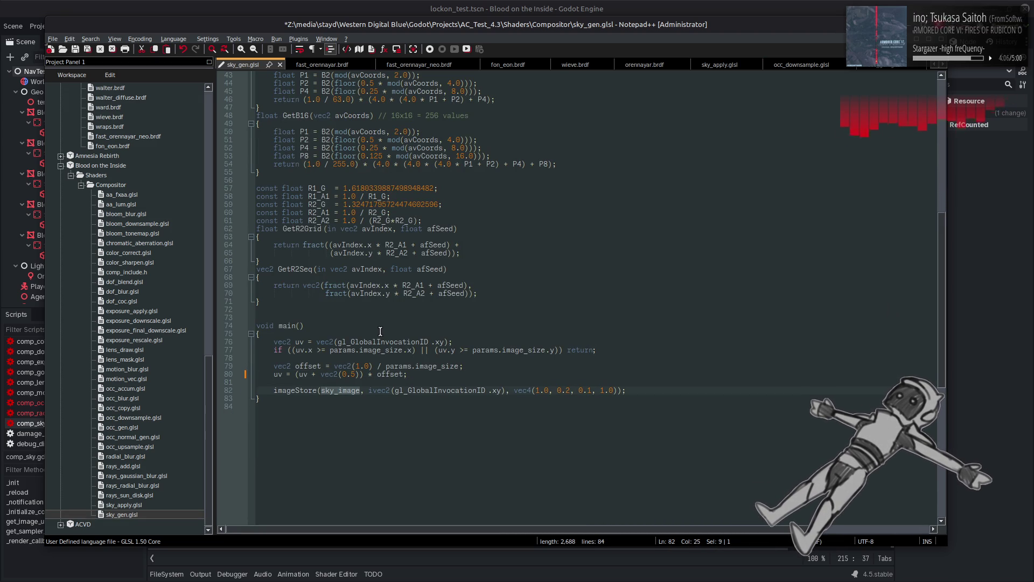
scroll(379, 330, "up", 14)
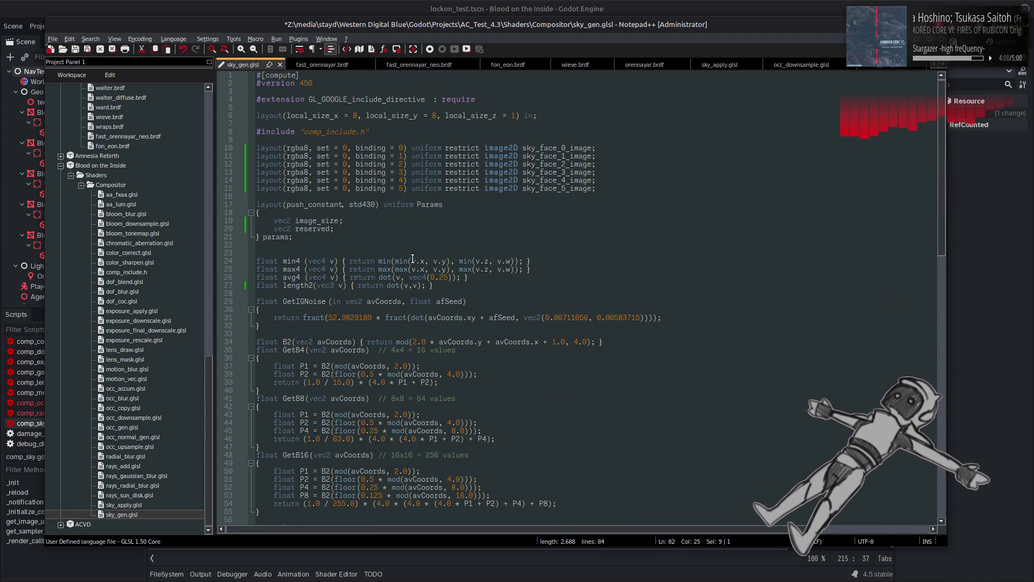
double_click(543, 148)
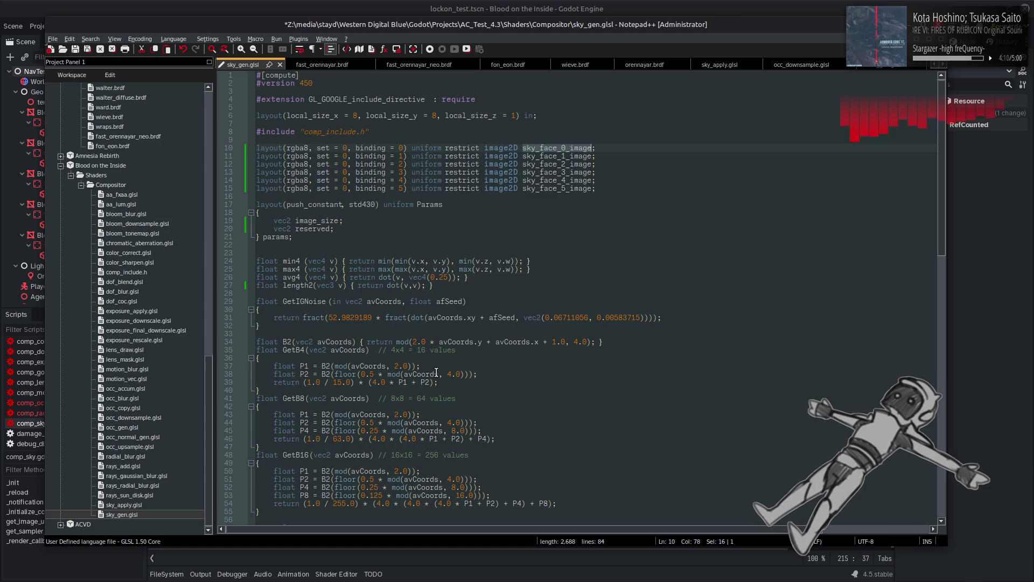
Make the imageStore call write to sky_face_0_image and duplicate it for the other faces.
scroll(436, 372, "down", 12)
double_click(344, 439)
key("ctrl+v")
mouse_move(668, 438)
left_mouse_down()
mouse_move(390, 460)
mouse_move(274, 438)
left_mouse_up()
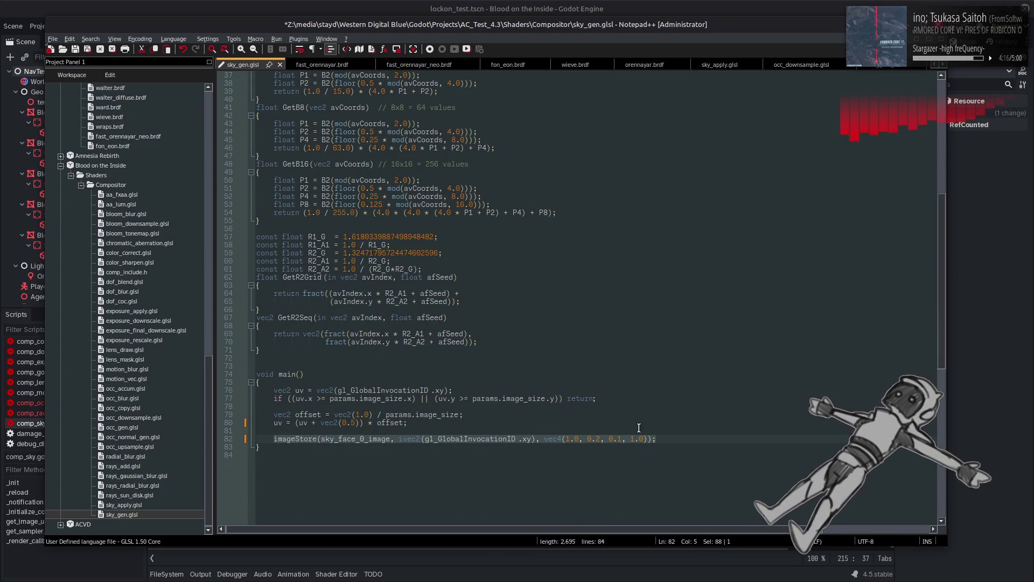
left_click(672, 436)
key("ctrl+d")
key("ctrl+d")
key("ctrl+d")
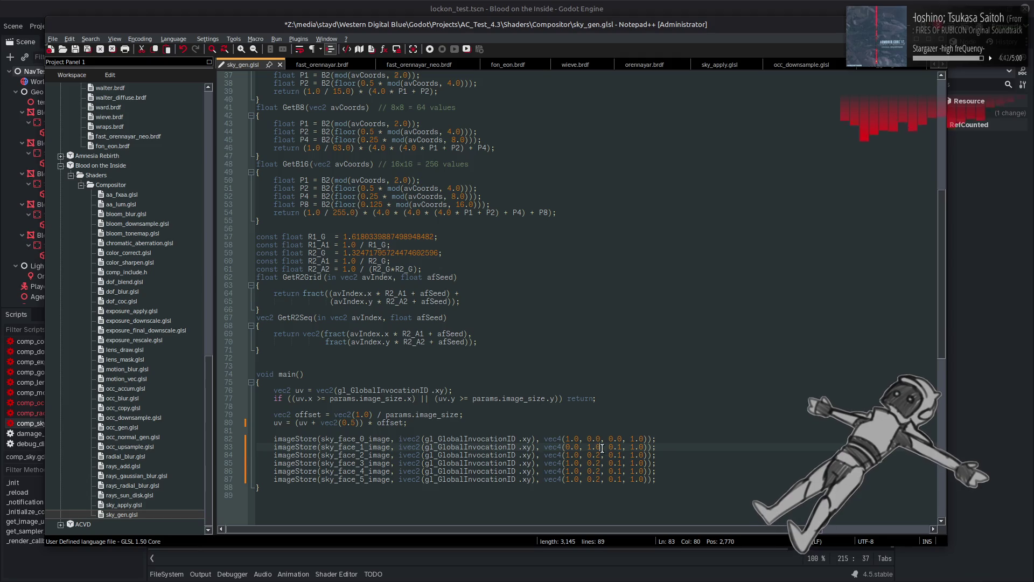
Change the face numbers and vec4 colour values on the duplicated imageStore lines, then save.
type("0")
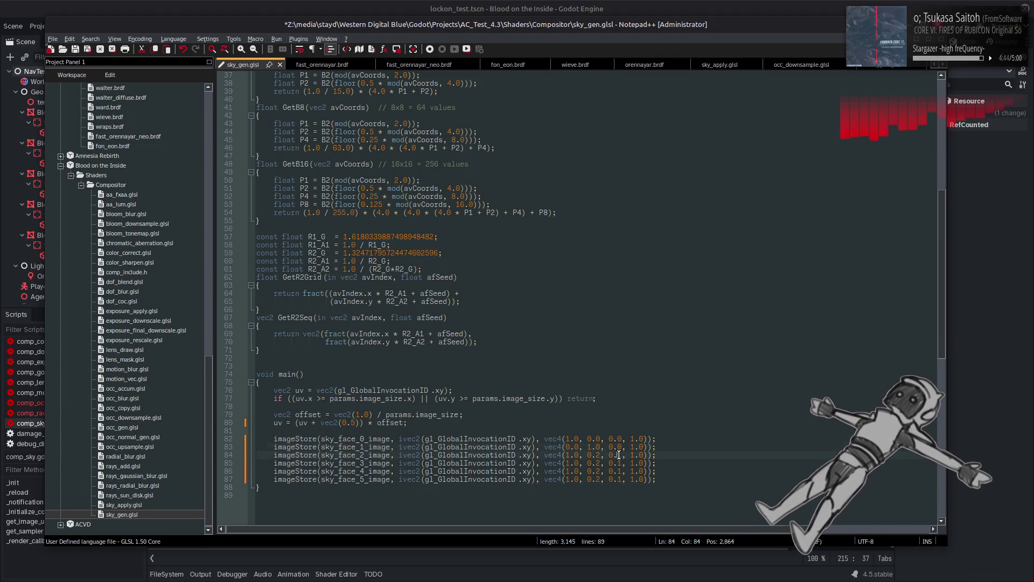
mouse_move(617, 455)
left_mouse_down()
mouse_move(565, 455)
mouse_move(615, 463)
left_mouse_up()
type("1")
type("0")
type("0")
type("1.0")
type("0")
left_click(568, 471)
left_click_drag(569, 471, 573, 471)
type("0")
left_click(587, 471)
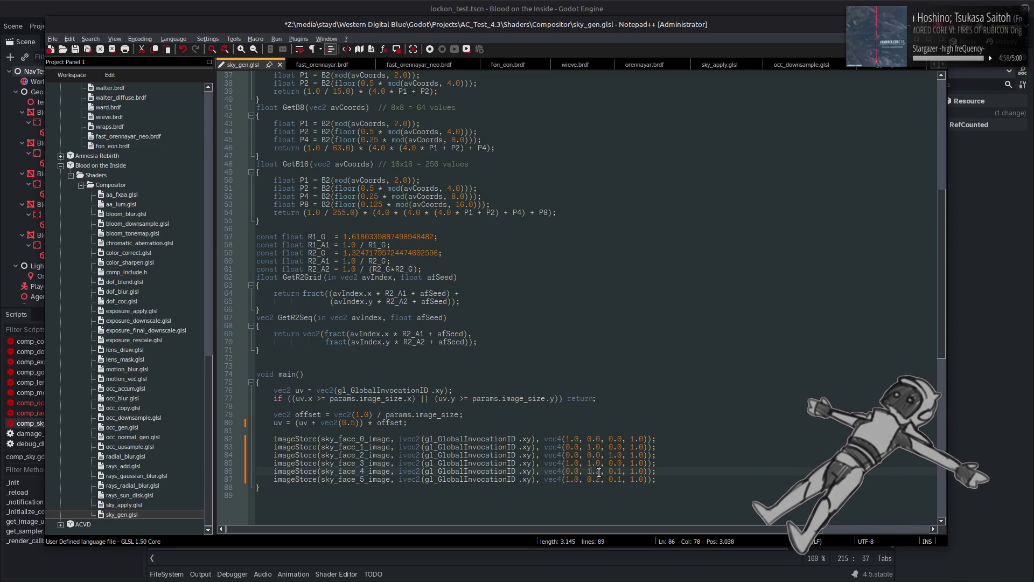
left_click_drag(616, 470, 621, 471)
type("0")
mouse_move(609, 471)
left_mouse_down()
mouse_move(615, 479)
mouse_move(600, 478)
left_mouse_up()
type("1")
type("1")
type("0")
left_click(676, 462)
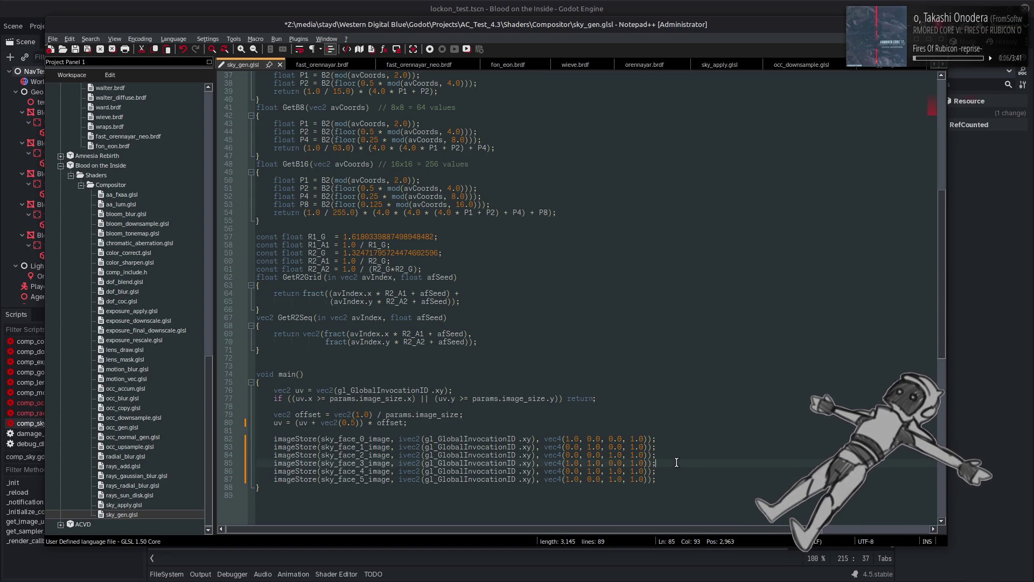
key("ctrl+s")
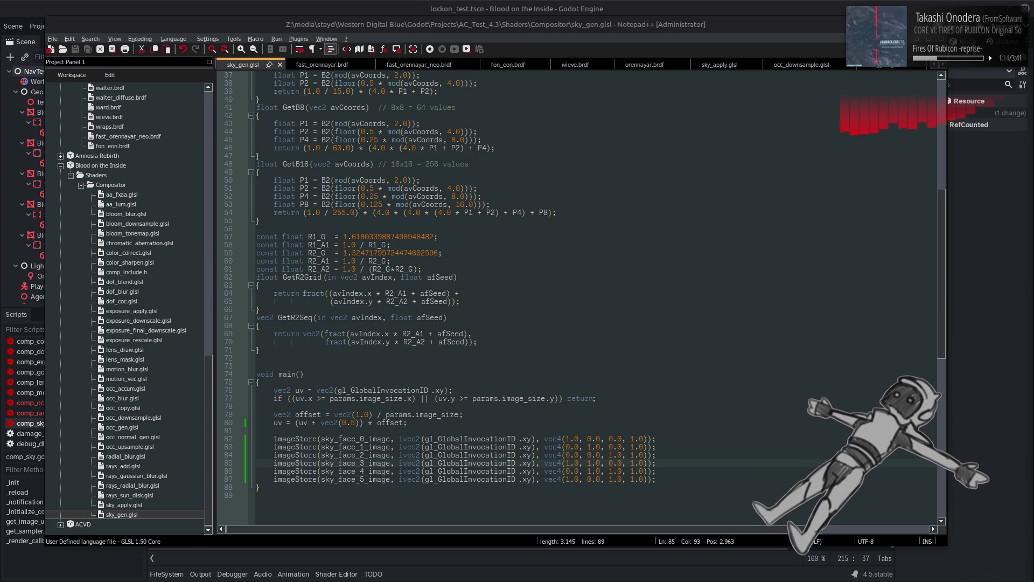
left_click(490, 162)
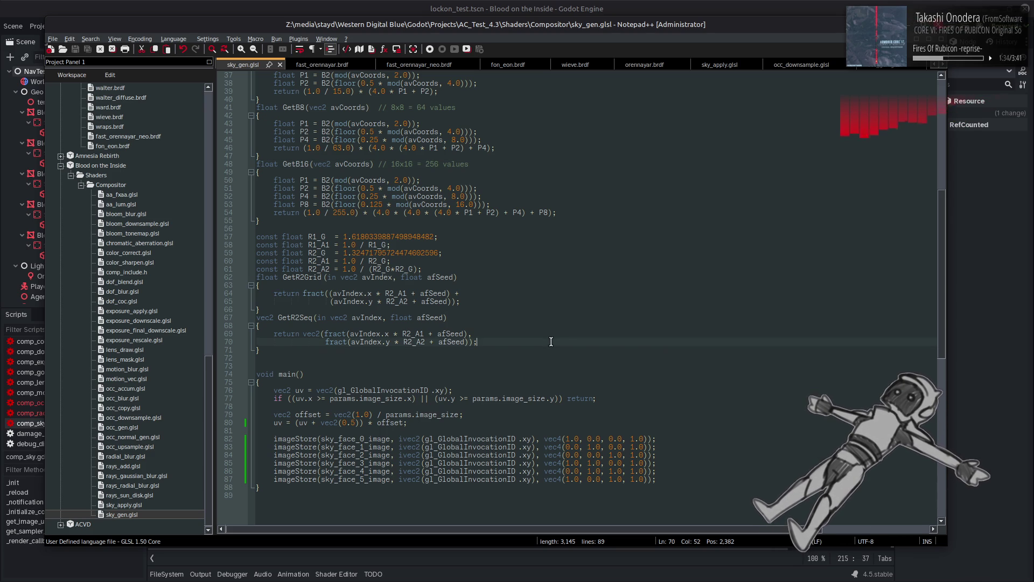
Review sky_apply.glsl's depth sampling line and where image_size is used in sky_gen.glsl.
double_click(129, 504)
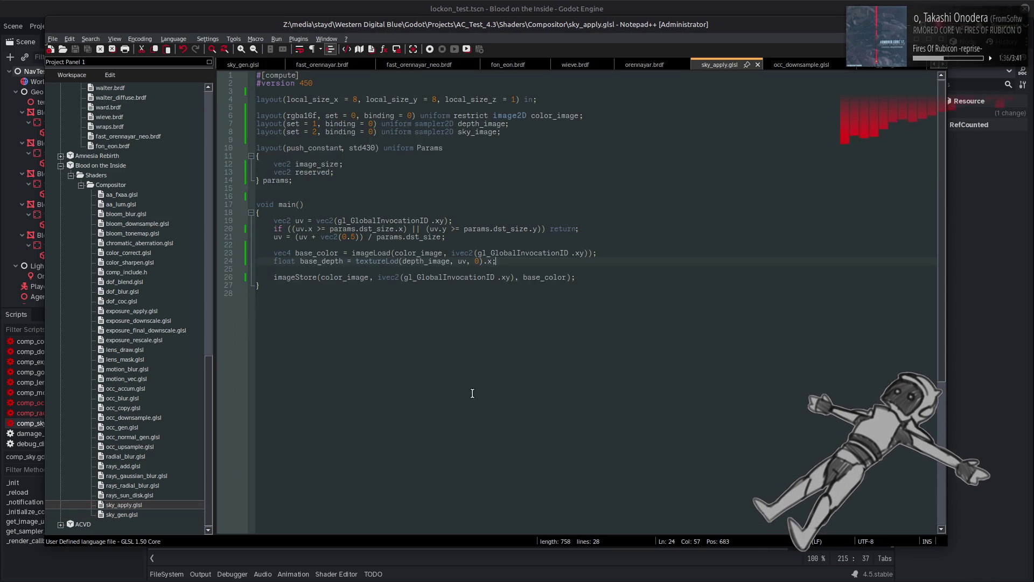
left_click(527, 259)
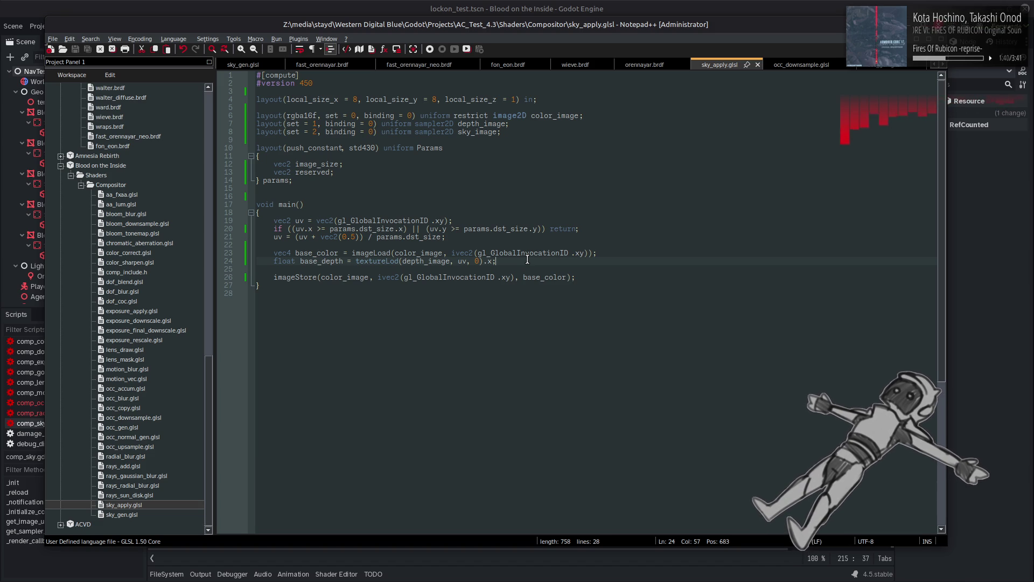
double_click(121, 514)
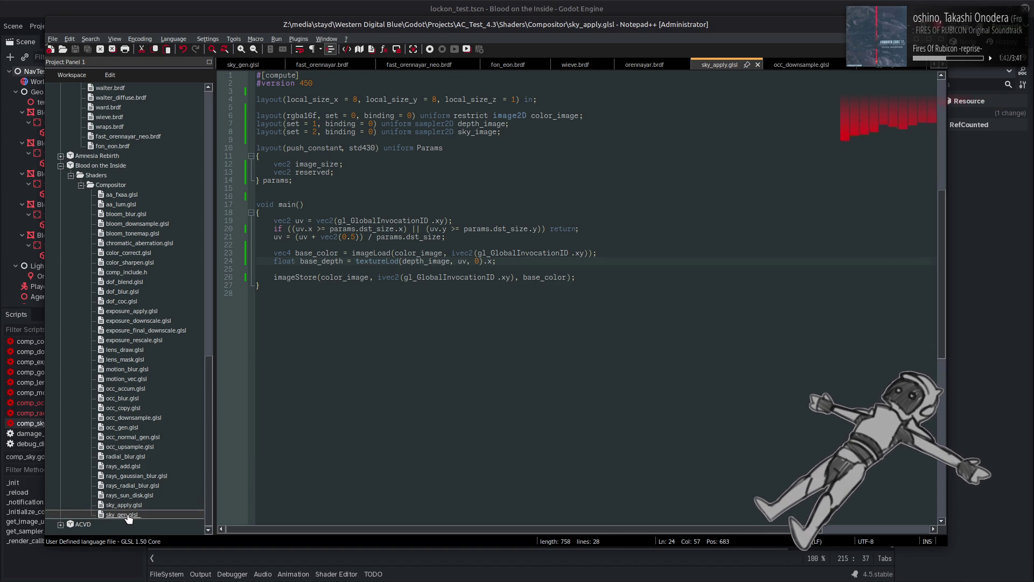
double_click(520, 398)
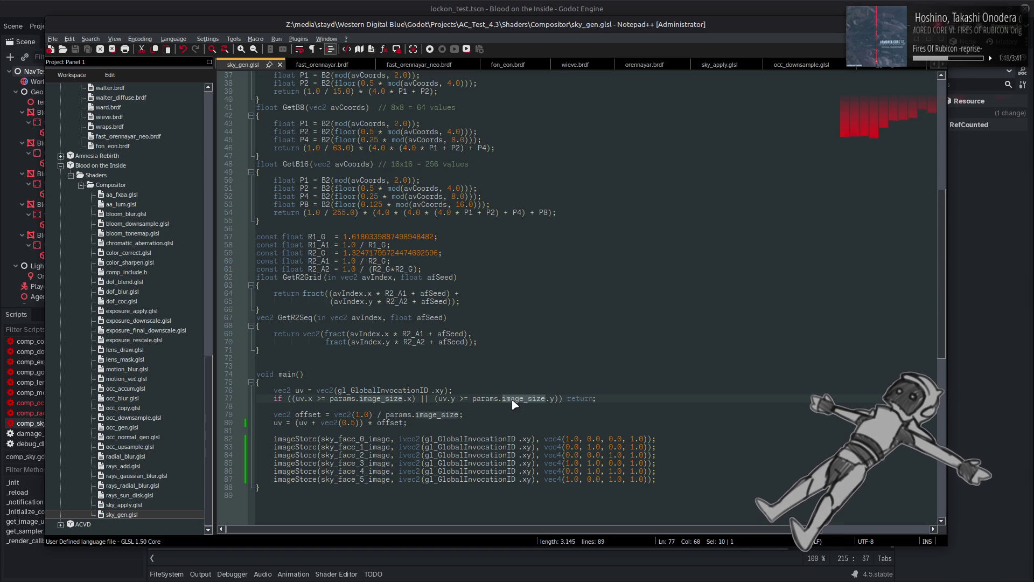
scroll(377, 269, "up", 12)
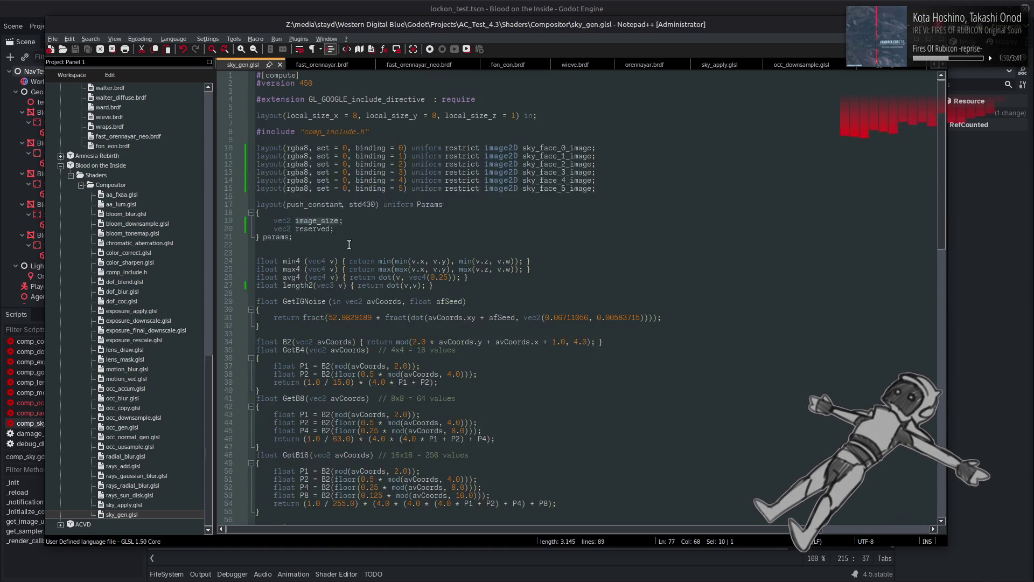
Rename sky_gen.glsl's reserved Params field to sky_cube_size and save.
double_click(312, 229)
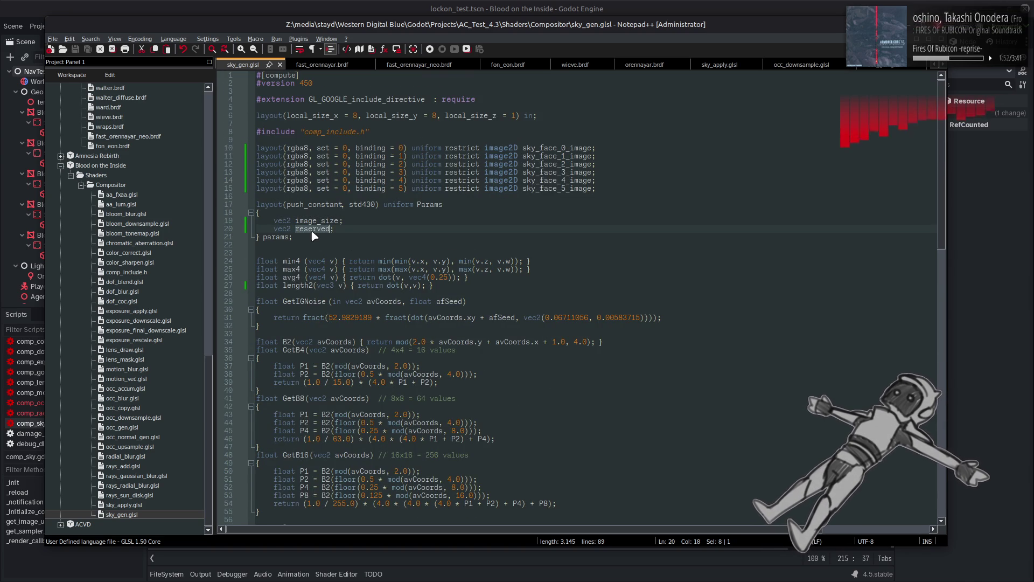
type("sky_")
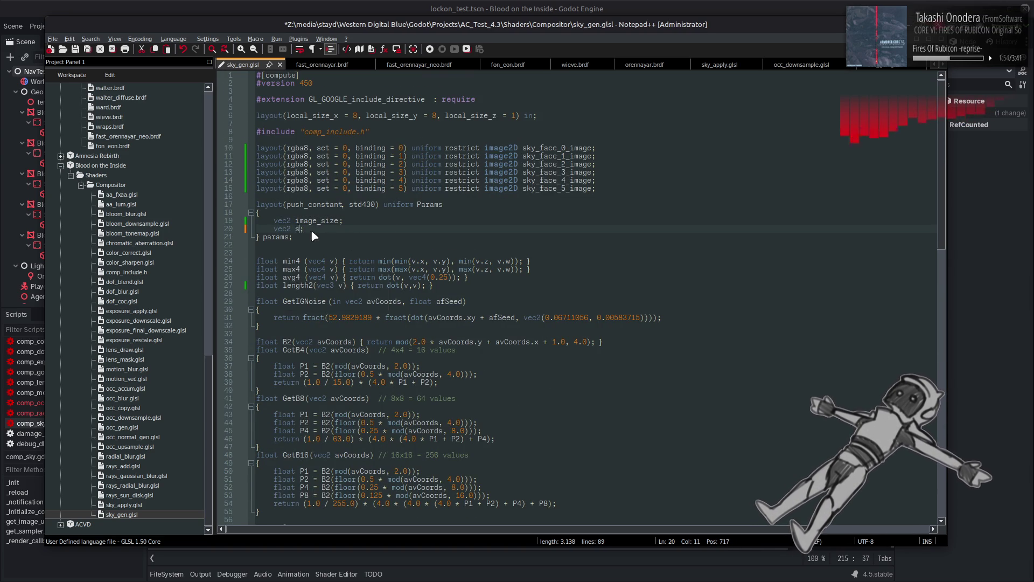
type("cube_size")
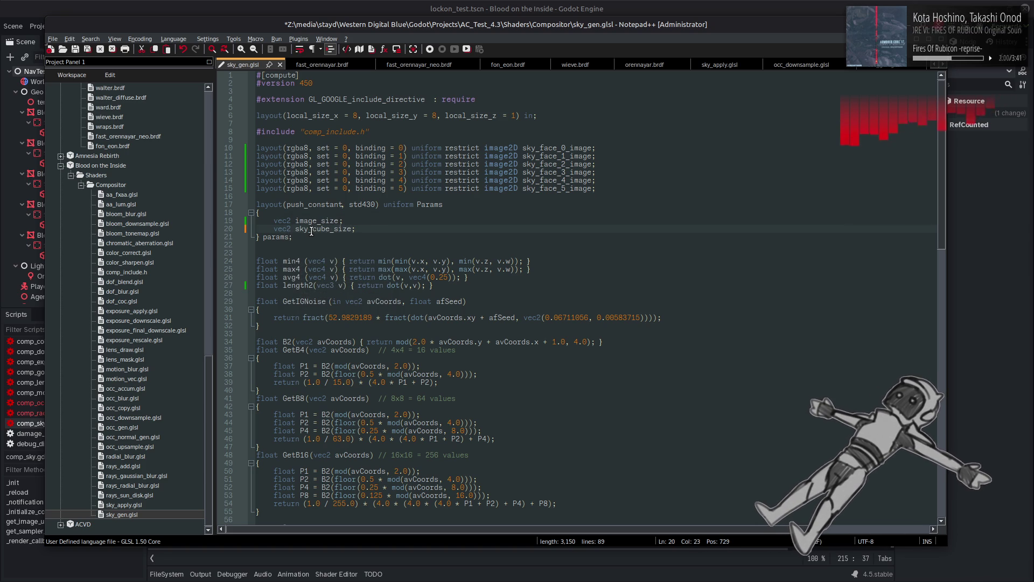
key("ctrl+s")
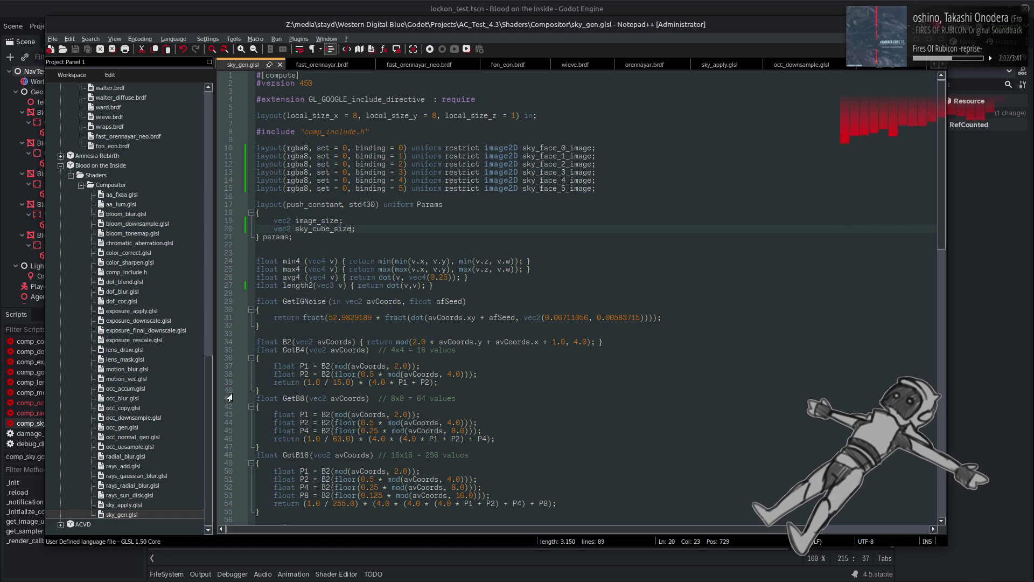
double_click(321, 229)
type("s")
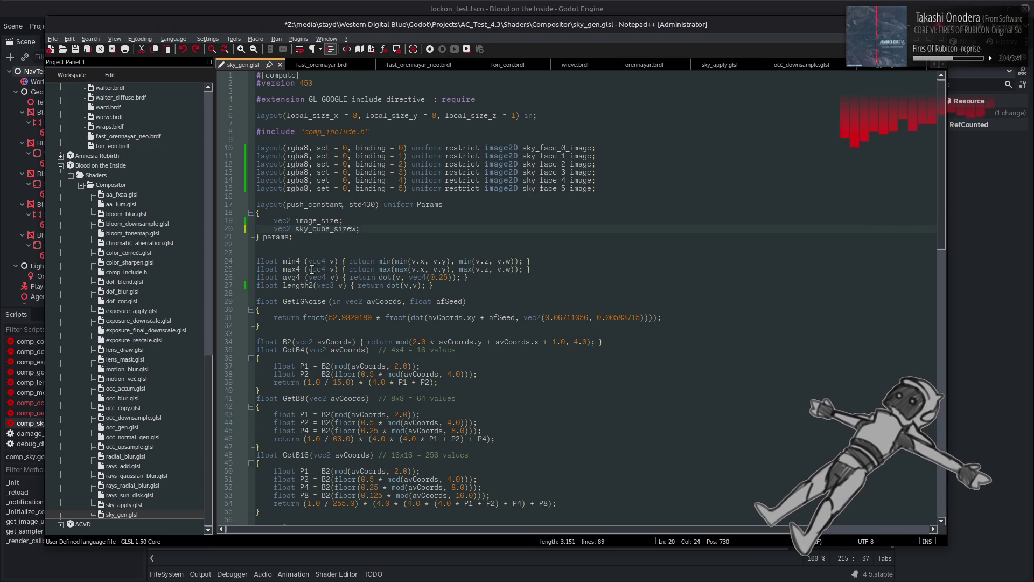
type("rc_size")
key("ctrl+s")
Rename reserved to sky_cube_size in sky_apply.glsl's Params and save.
double_click(163, 505)
double_click(316, 173)
type("sky_cube_size")
key("ctrl+s")
key("alt+Tab")
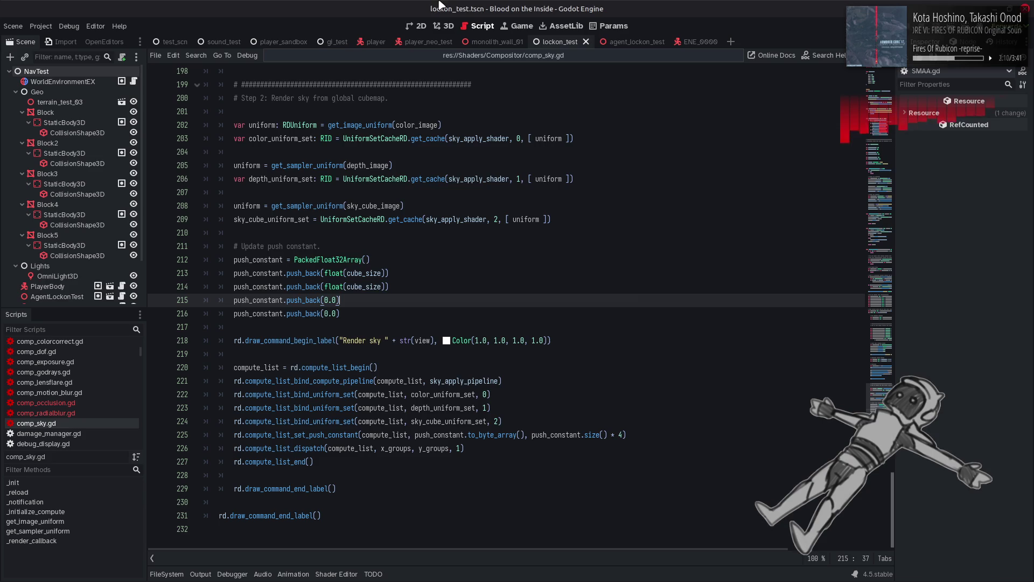
Dismiss Load Errors and open Shaders/Compositor/sky_apply.glsl to read its missing dst_size error.
left_click(519, 425)
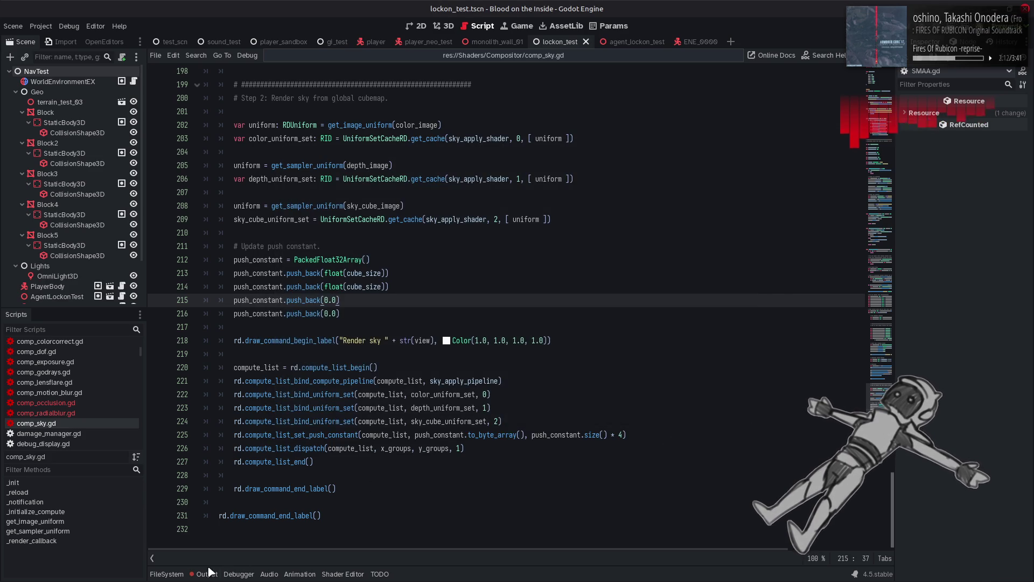
left_click(167, 574)
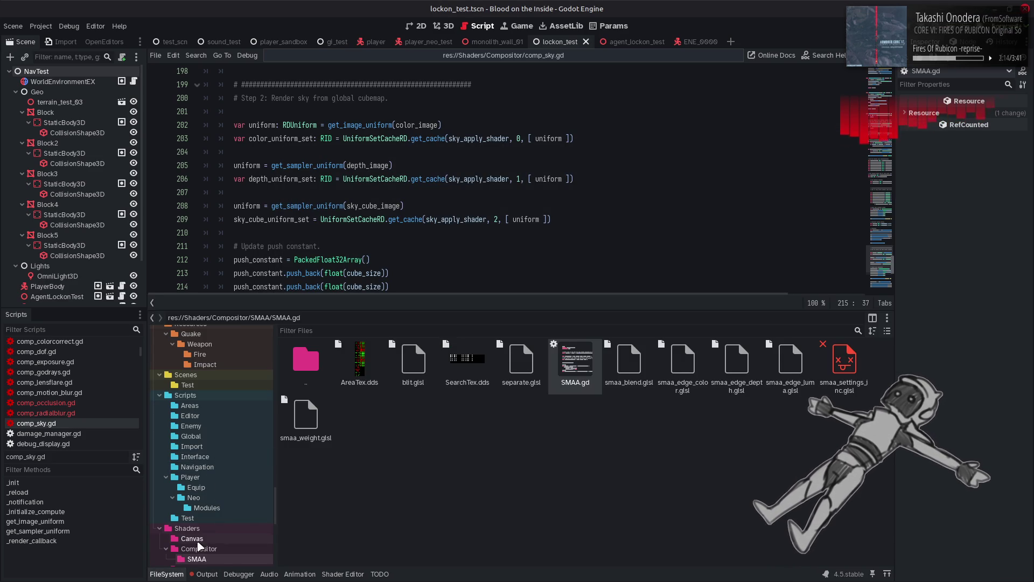
left_click(198, 548)
left_click(575, 530)
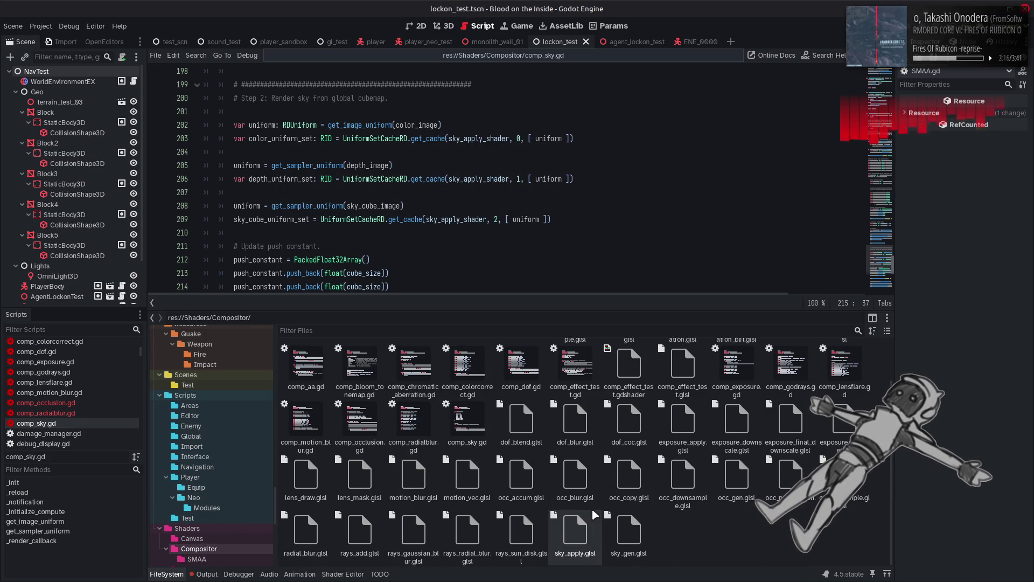
double_click(576, 527)
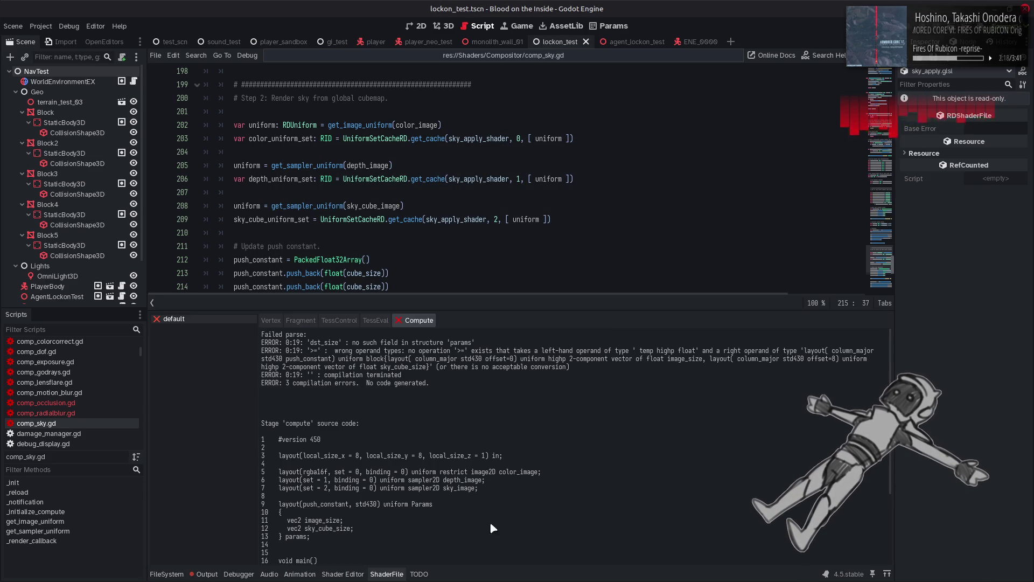
left_click(387, 574)
key("alt+Tab")
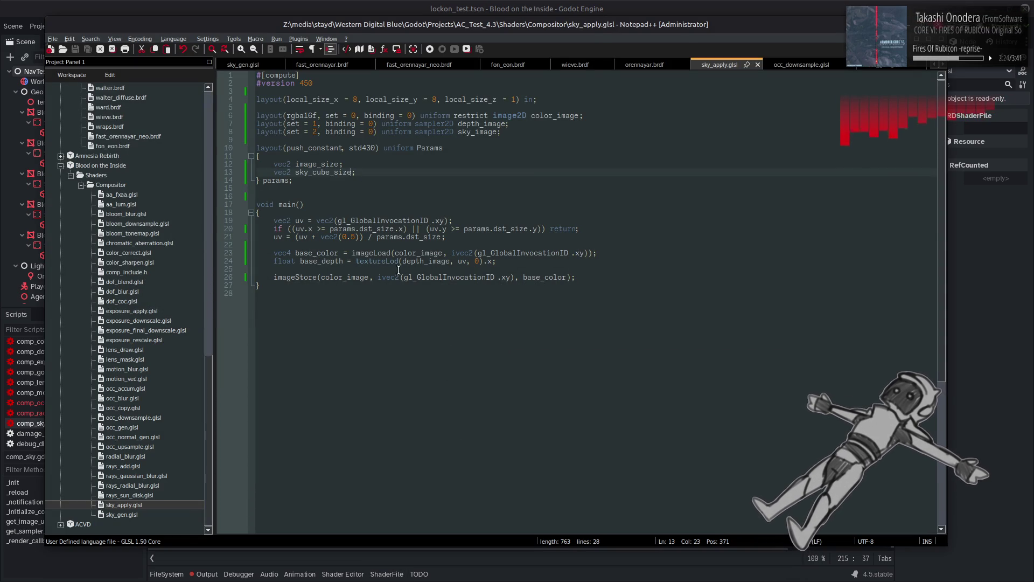
Replace the three params.dst_size uses on lines 20–21 with image_size and save sky_apply.glsl.
left_click(375, 230)
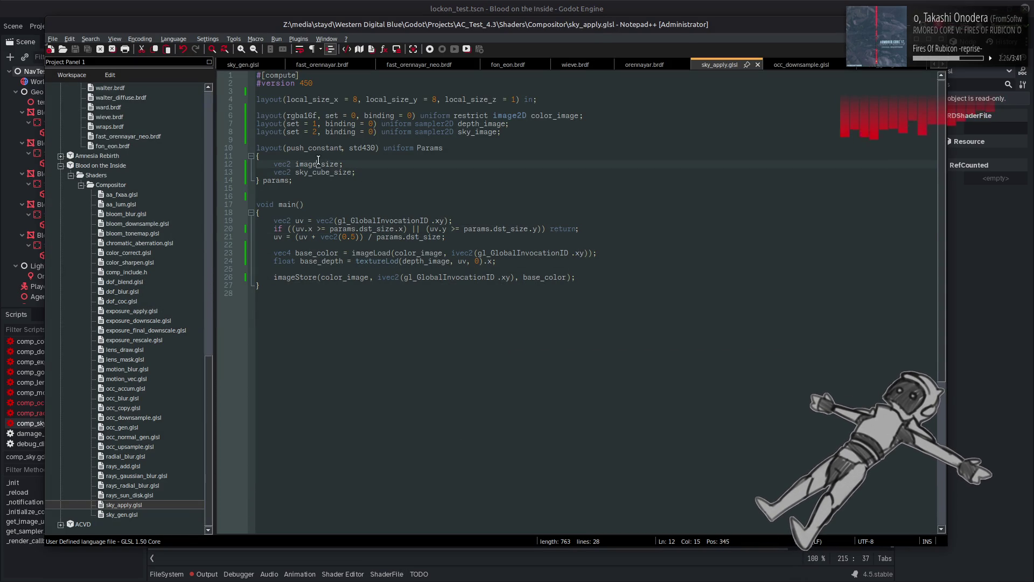
double_click(378, 230)
type("image_size")
double_click(424, 237)
type("image_size")
double_click(521, 228)
type("image_size")
key("ctrl+s")
key("alt+Tab")
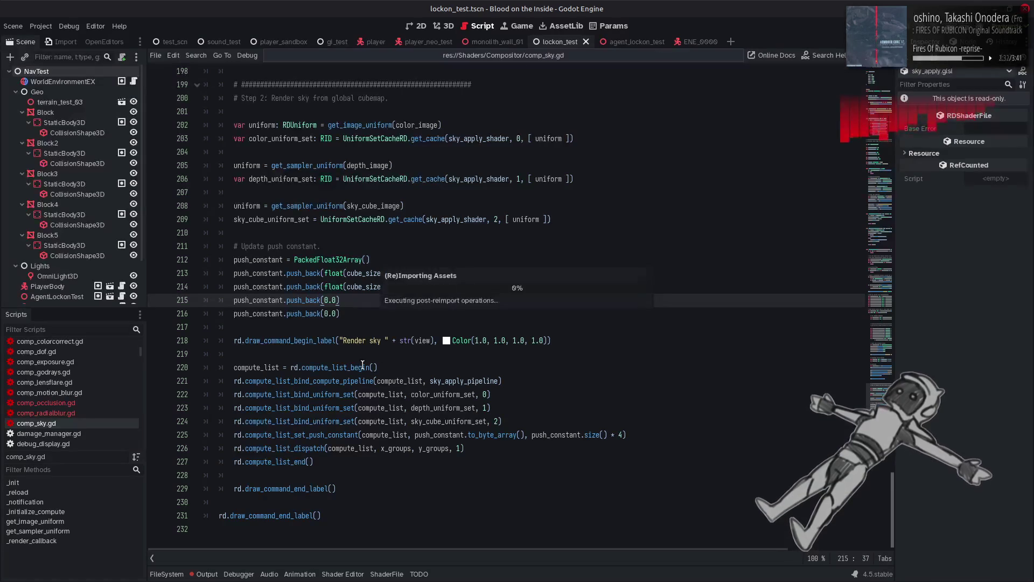
After checking the Output log, paste float(cube_size) from line 213 over the 0.0 push constant.
left_click(205, 574)
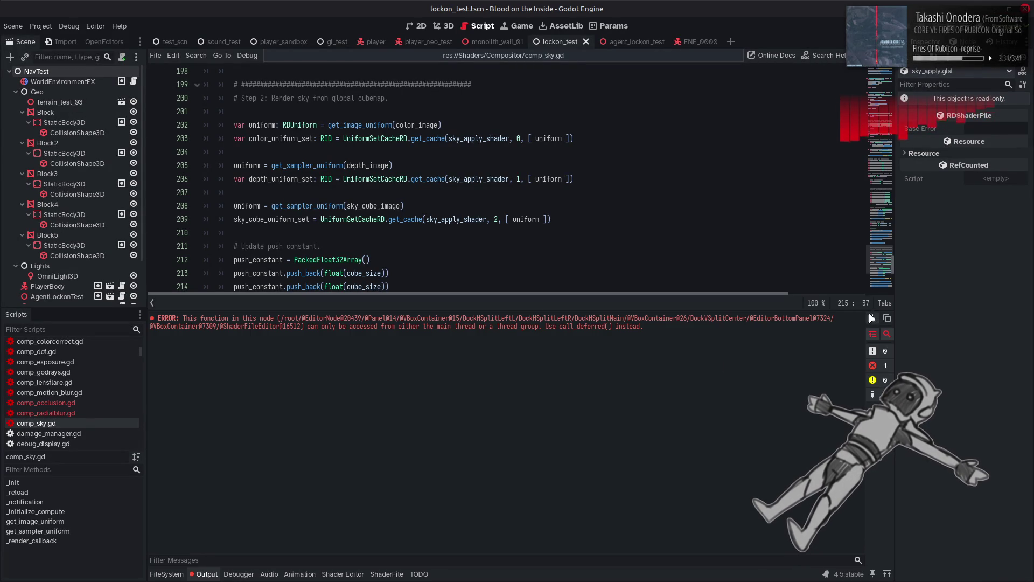
left_click(200, 574)
key("alt+Tab")
key("alt+Tab")
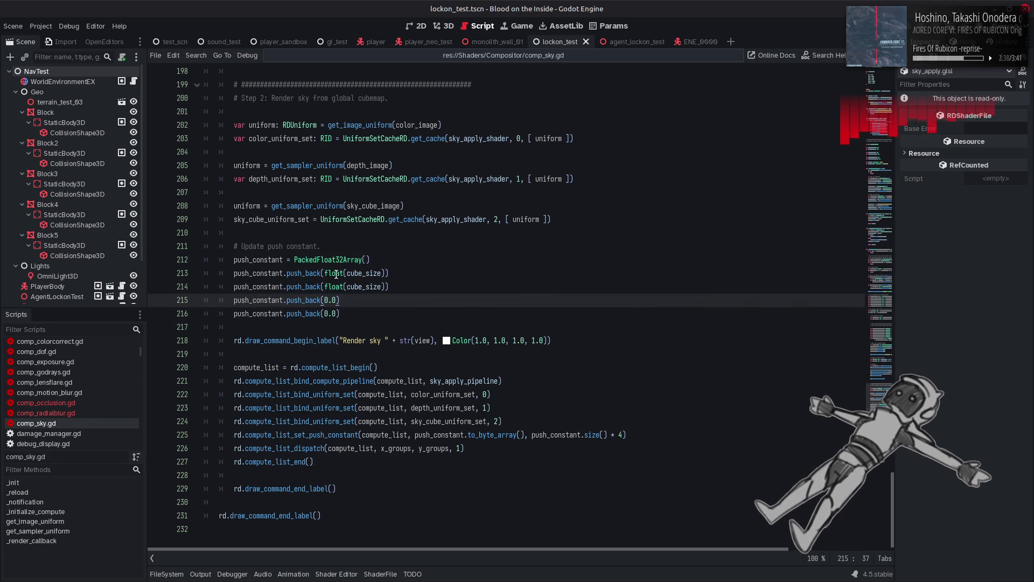
left_click_drag(325, 273, 381, 274)
key("ctrl+c")
mouse_move(324, 300)
left_mouse_down()
mouse_move(338, 302)
mouse_move(338, 314)
left_mouse_up()
key("ctrl+v")
key("ctrl+v")
Replace cube_size with render_size.x and render_size.y in the push constants on lines 213–214.
scroll(370, 333, "up", 20)
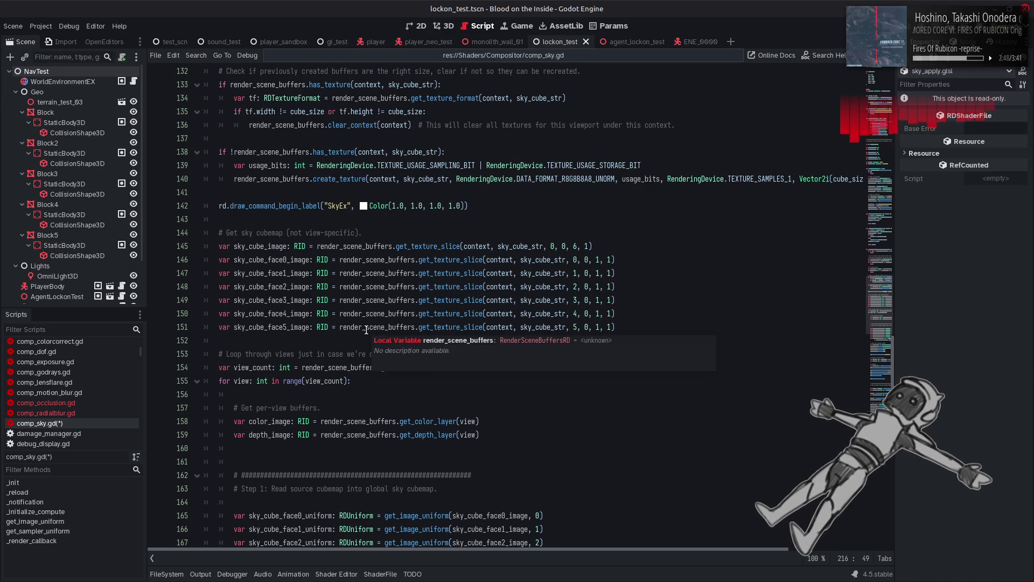
scroll(366, 329, "up", 6)
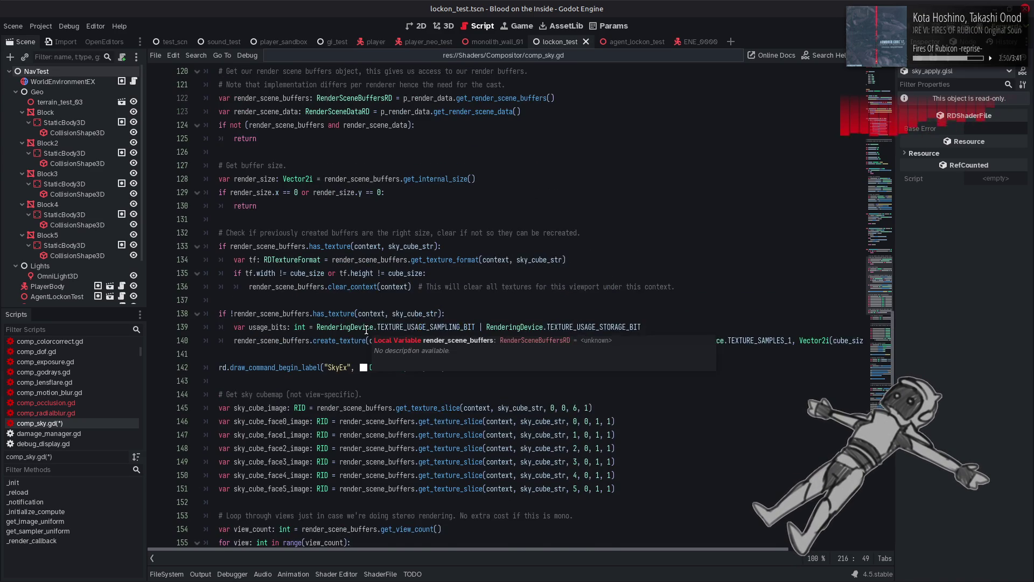
double_click(243, 272)
key("ctrl+c")
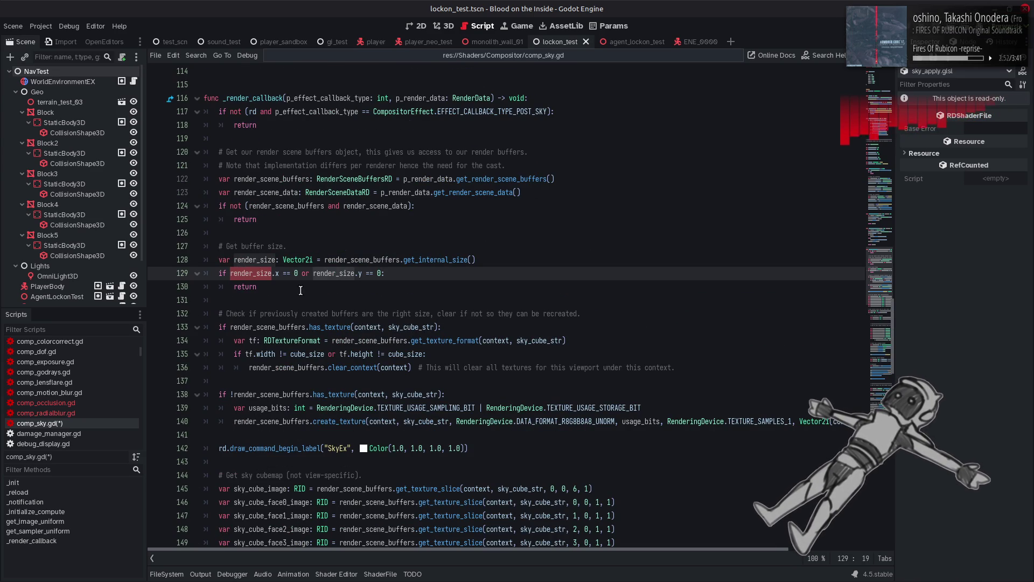
scroll(318, 295, "down", 20)
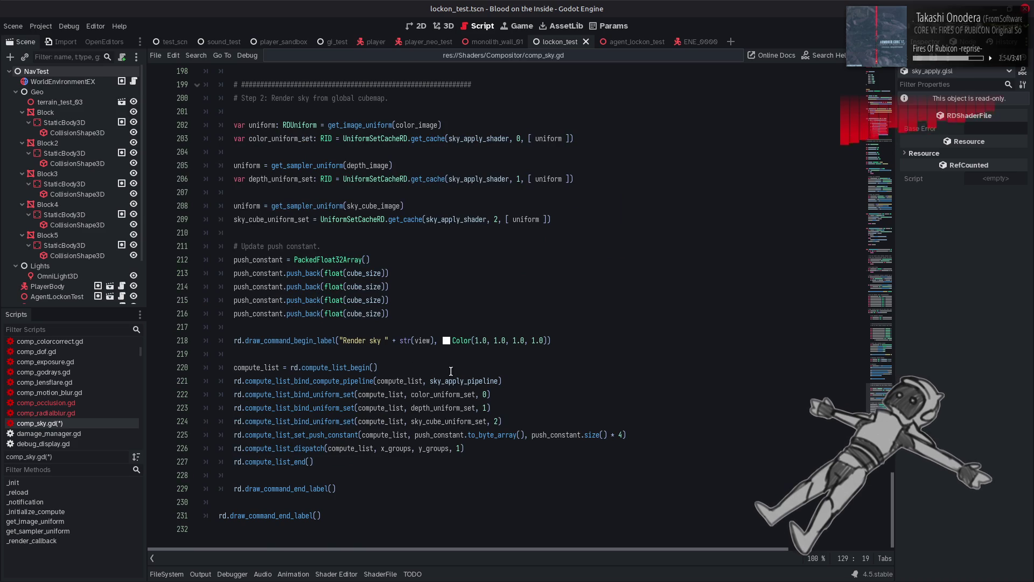
double_click(364, 273)
key("ctrl+v")
type("x")
double_click(363, 287)
key("ctrl+v")
Copy the x_groups/y_groups thread-group calculation lines into the step 2 sky render code.
scroll(356, 294, "up", 9)
left_click_drag(408, 259, 230, 249)
left_click_drag(415, 264, 233, 236)
key("ctrl+c")
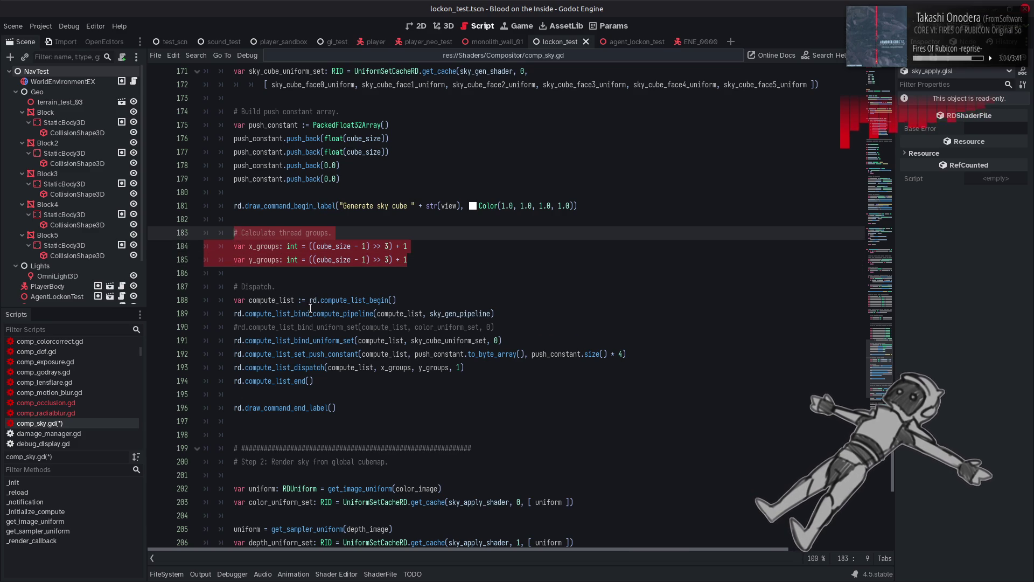
scroll(310, 311, "down", 9)
left_click(565, 341)
key("Return")
key("Return")
key("ctrl+v")
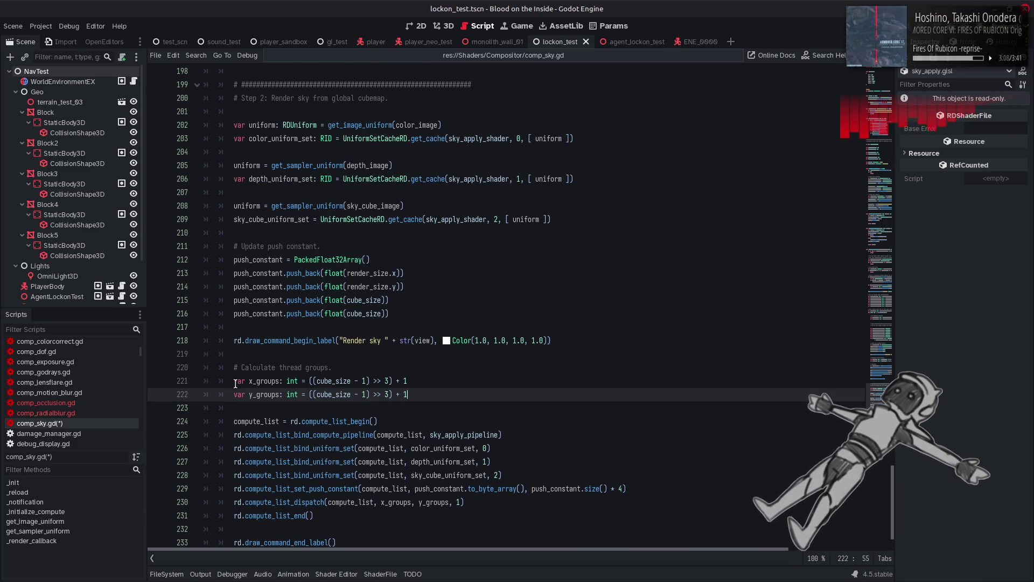
Drop 'var' and the ': int' annotations from the copied x_groups and y_groups lines.
left_click(235, 381)
key("Delete")
key("Delete")
key("Delete")
key("Down")
key("Delete")
key("Delete")
key("Delete")
left_click(273, 380)
key("Delete")
key("Delete")
key("Delete")
key("Down")
key("Delete")
key("Delete")
key("Delete")
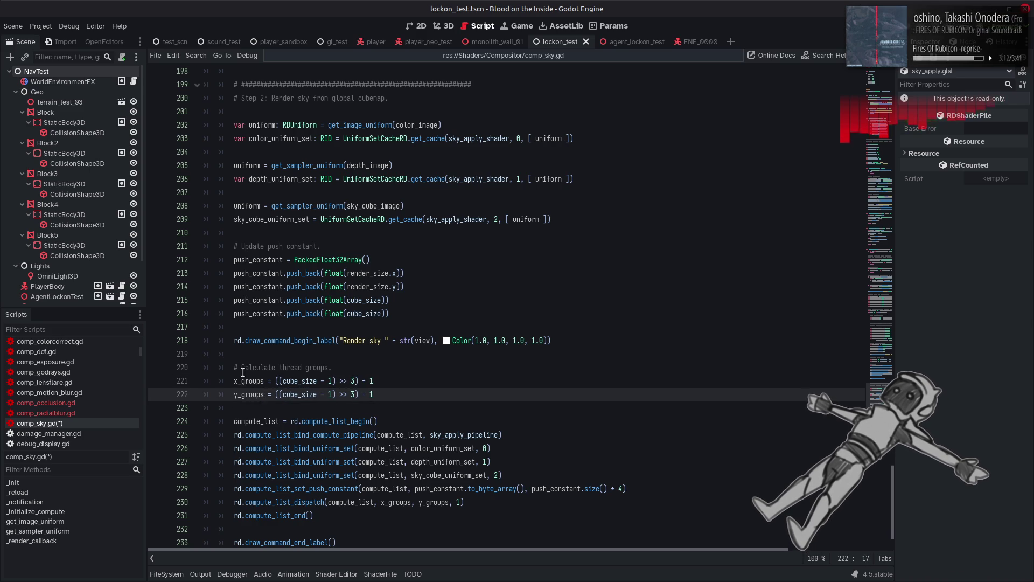
Change 'Calculate' to 'Update' in the thread-groups comment on line 220.
left_click(249, 367)
double_click(252, 368)
type("Updatw")
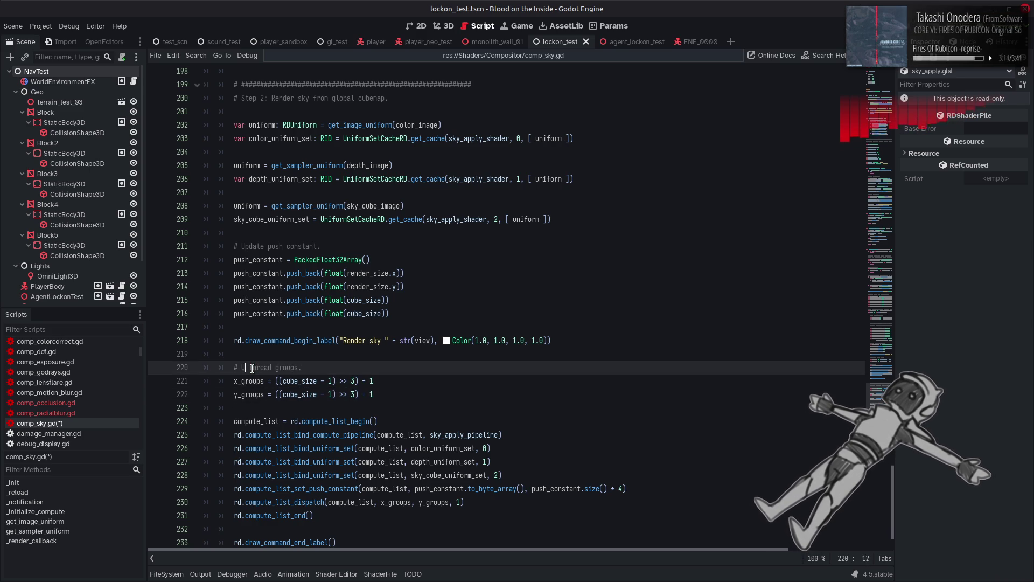
key("BackSpace")
type("e")
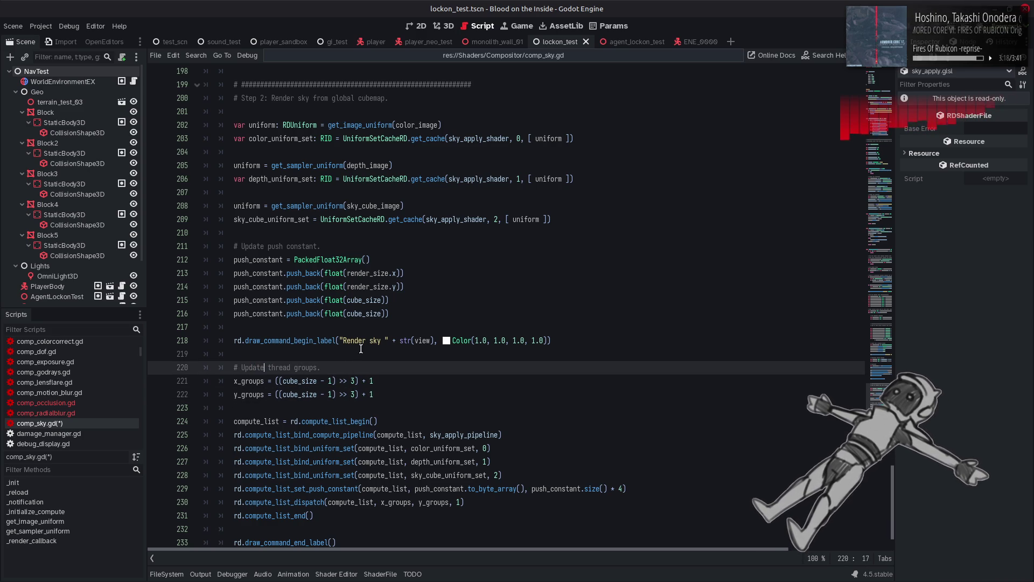
Compute x_groups and y_groups from render_size.x and render_size.y, then save comp_sky.gd.
double_click(368, 273)
key("ctrl+c")
double_click(297, 382)
key("ctrl+v")
type(".x")
double_click(301, 394)
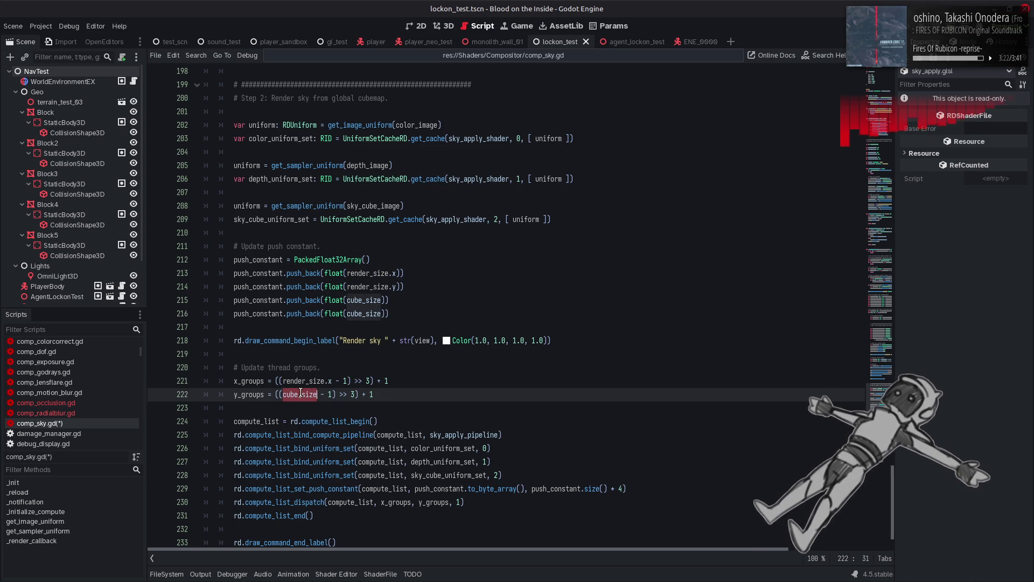
key("ctrl+v")
type(".y")
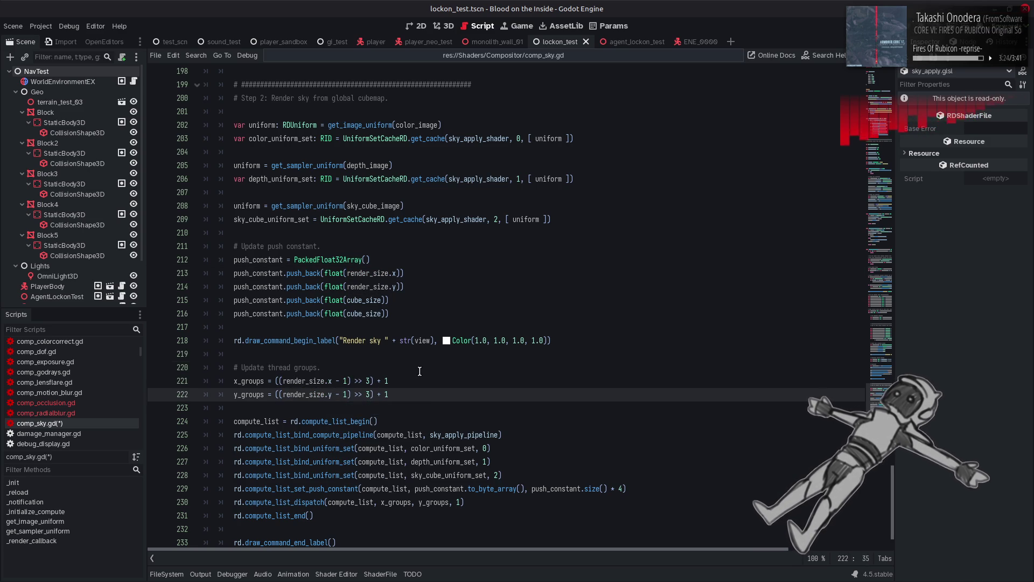
left_click(419, 371)
key("ctrl+s")
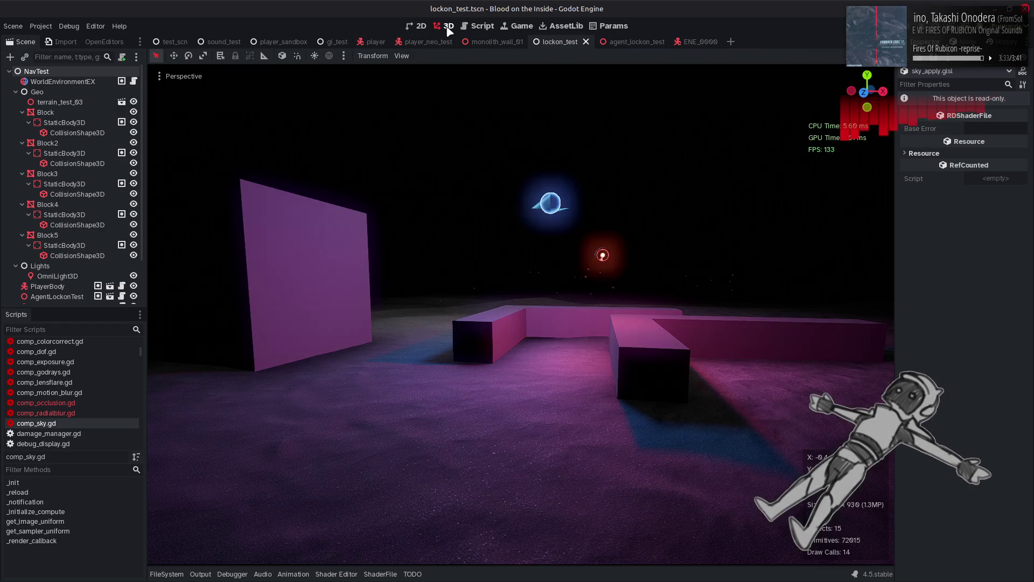
Add a compositor effect slot on WorldEnvironmentEX and assign PostProcessCompSky to slot 5.
left_click(449, 30)
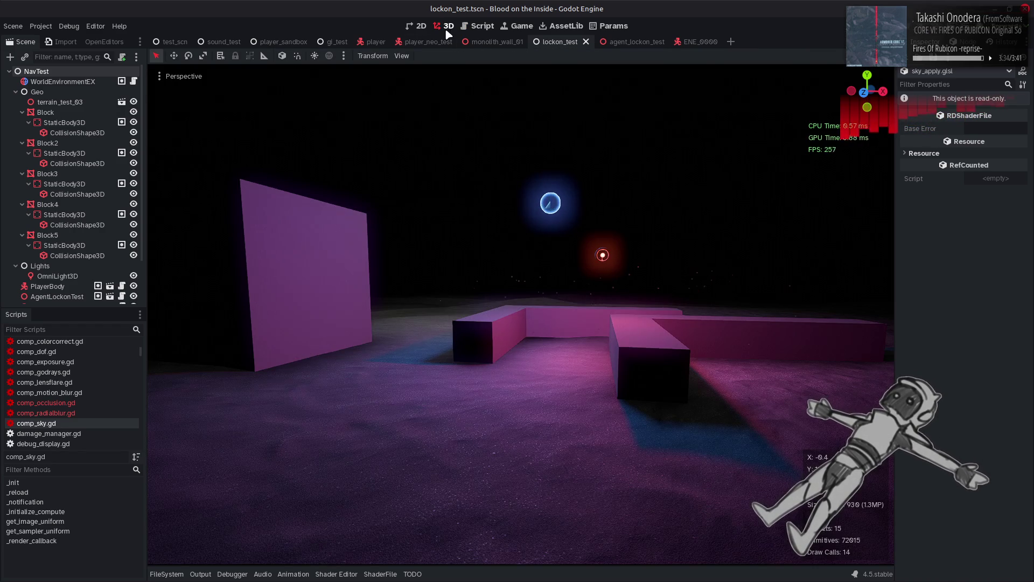
left_click_drag(427, 172, 427, 173)
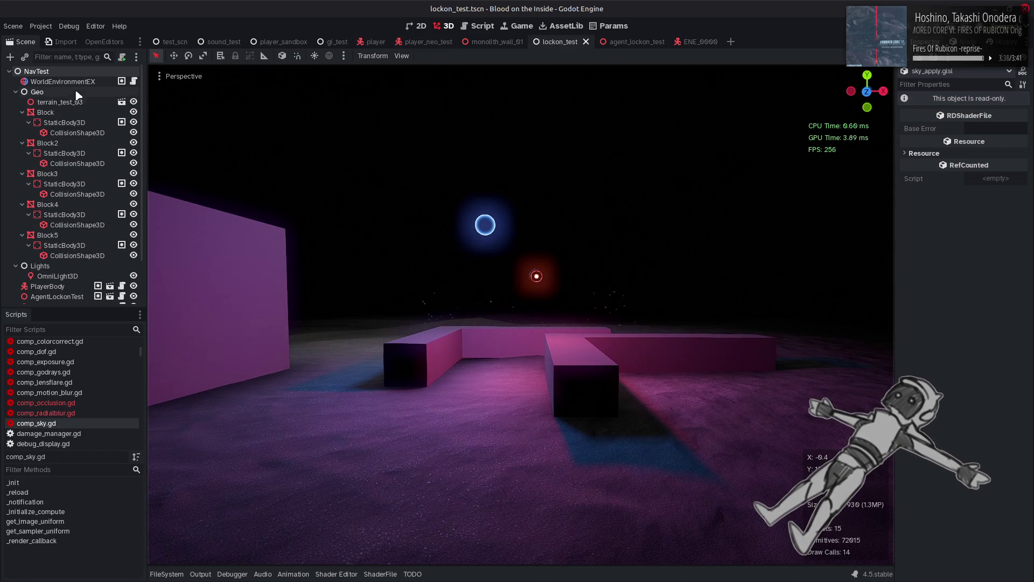
left_click(62, 81)
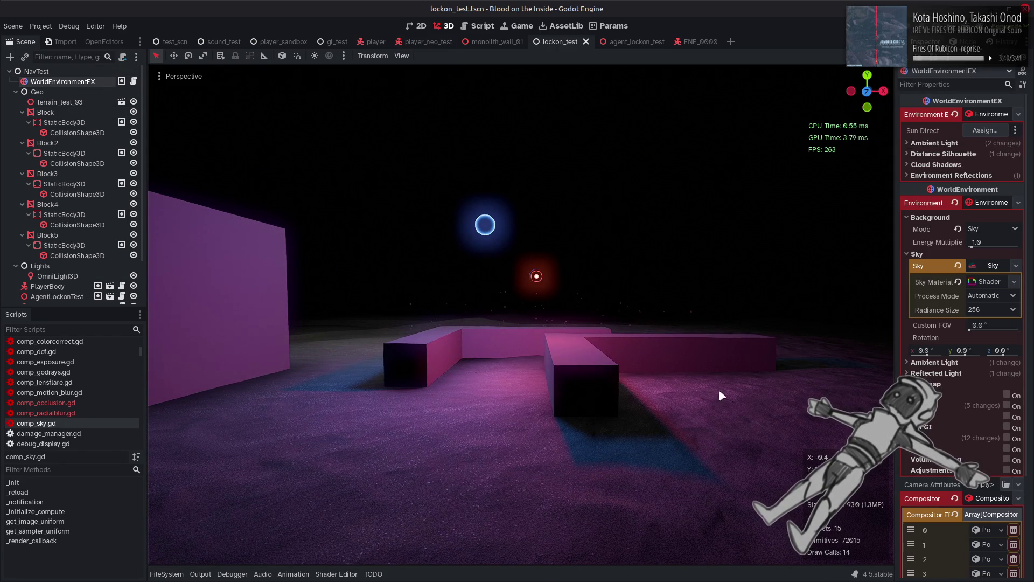
scroll(932, 476, "down", 3)
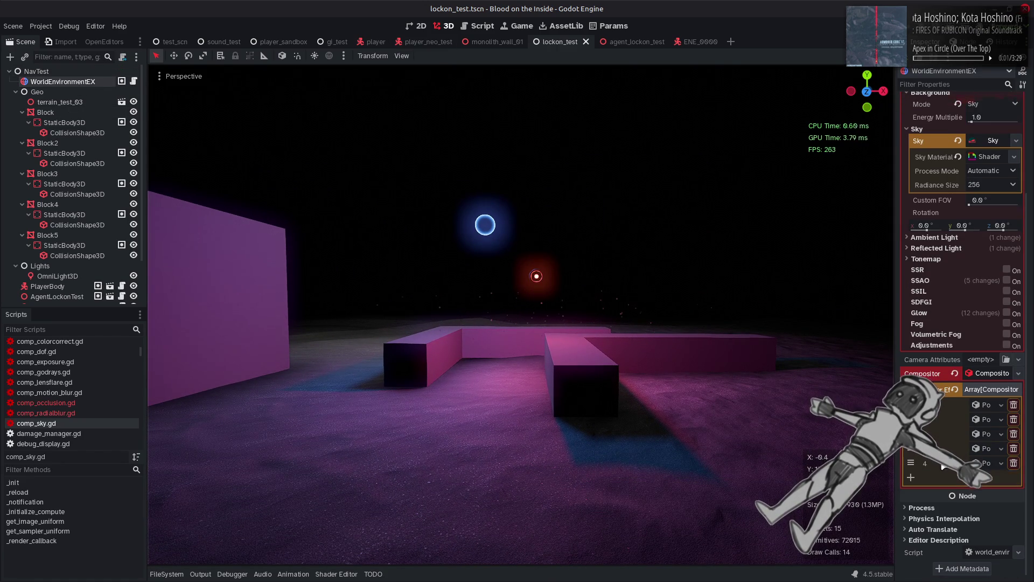
left_click(933, 476)
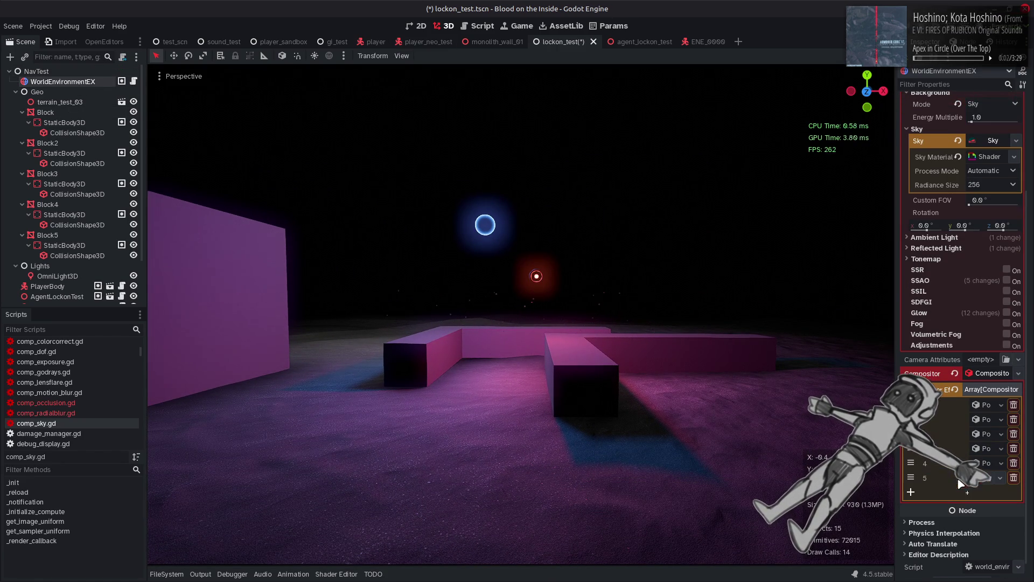
left_click(1000, 477)
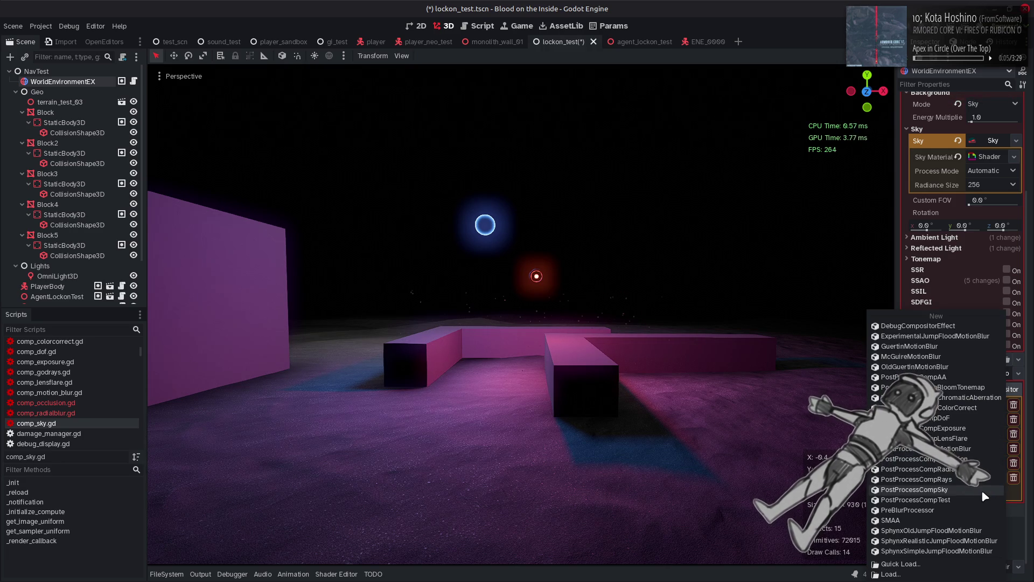
left_click(981, 489)
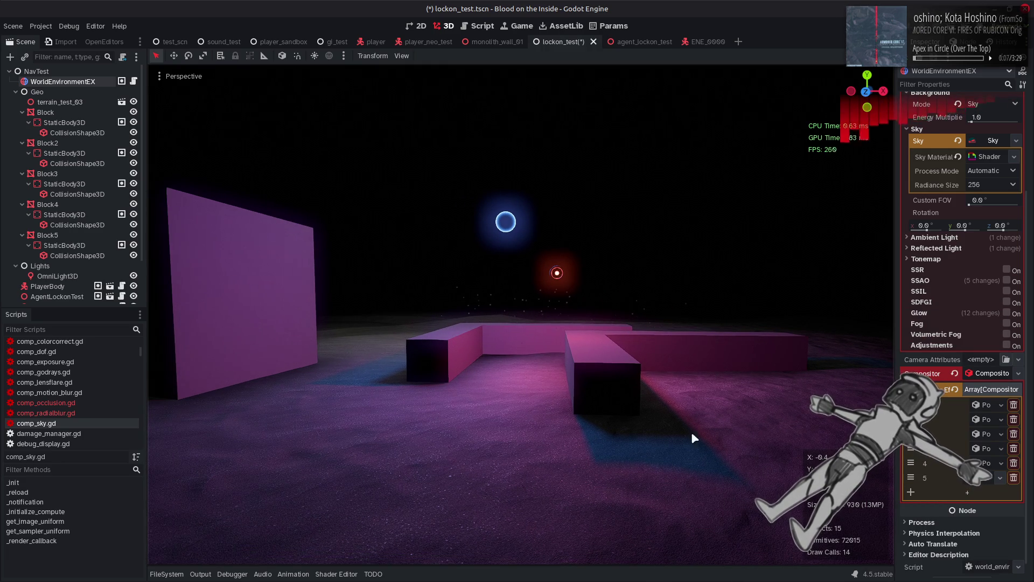
Review the sky effect's properties in the Inspector, then save lockon_test.tscn.
left_click(200, 574)
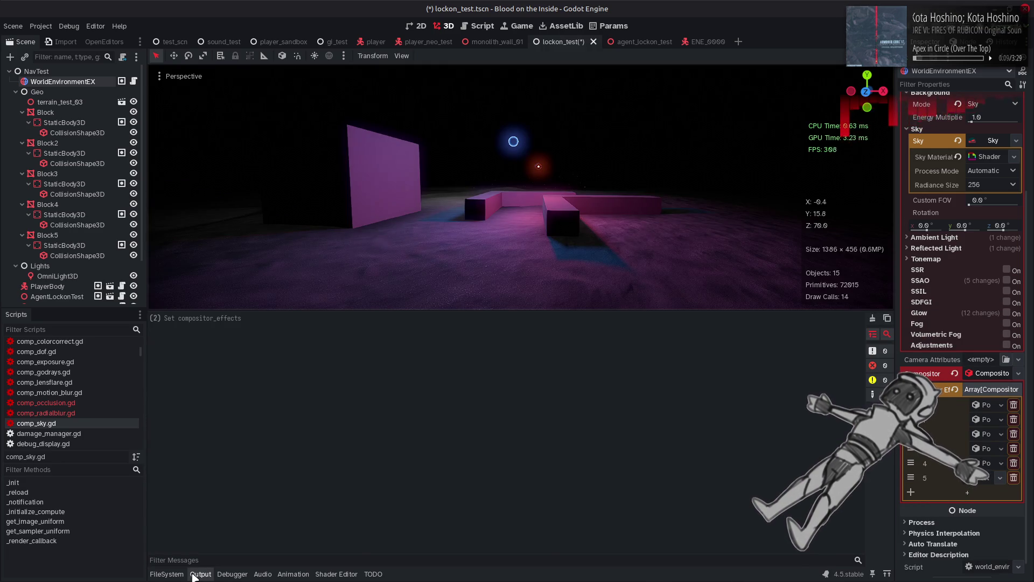
left_click(199, 573)
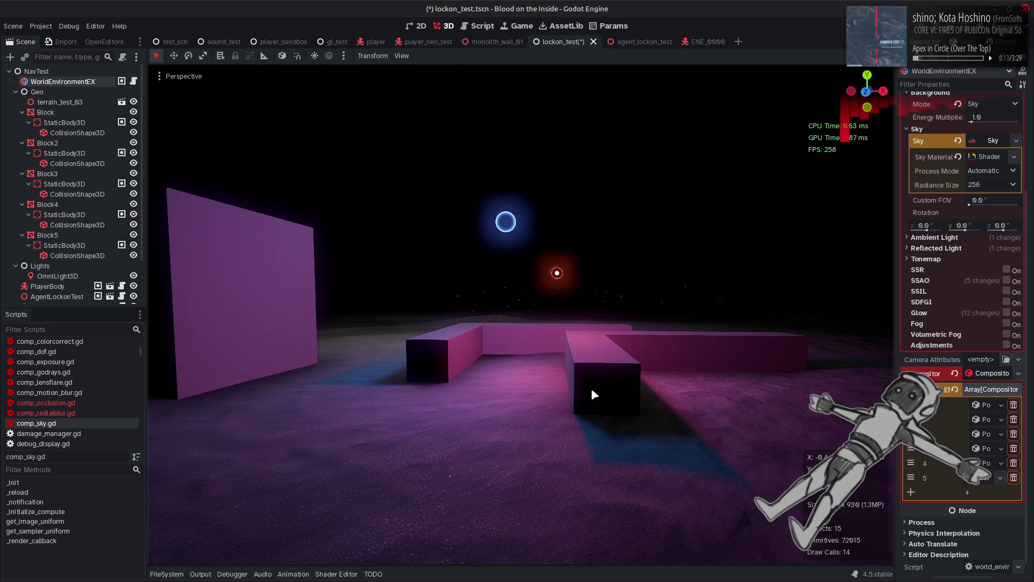
left_click(983, 478)
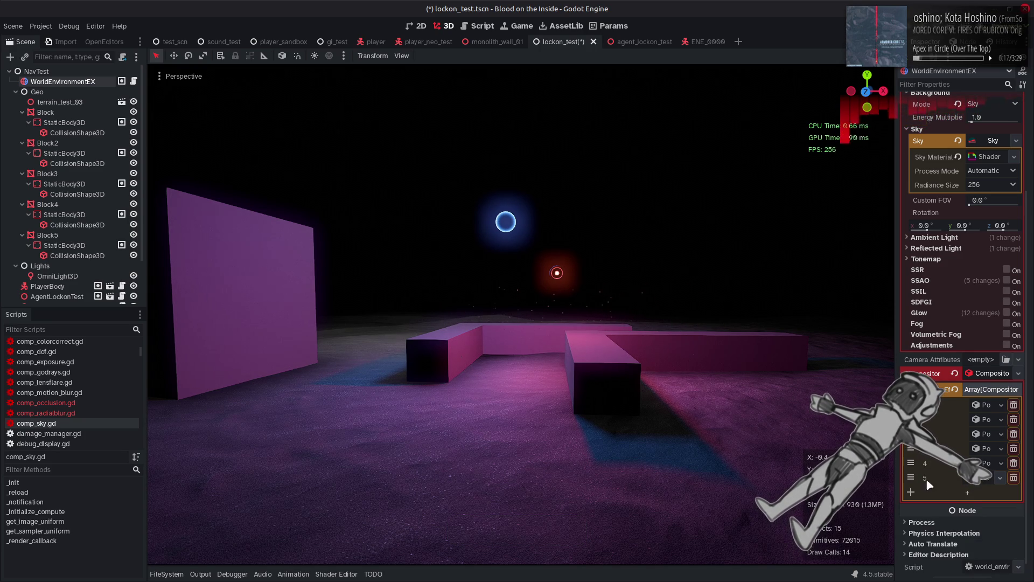
left_click(982, 478)
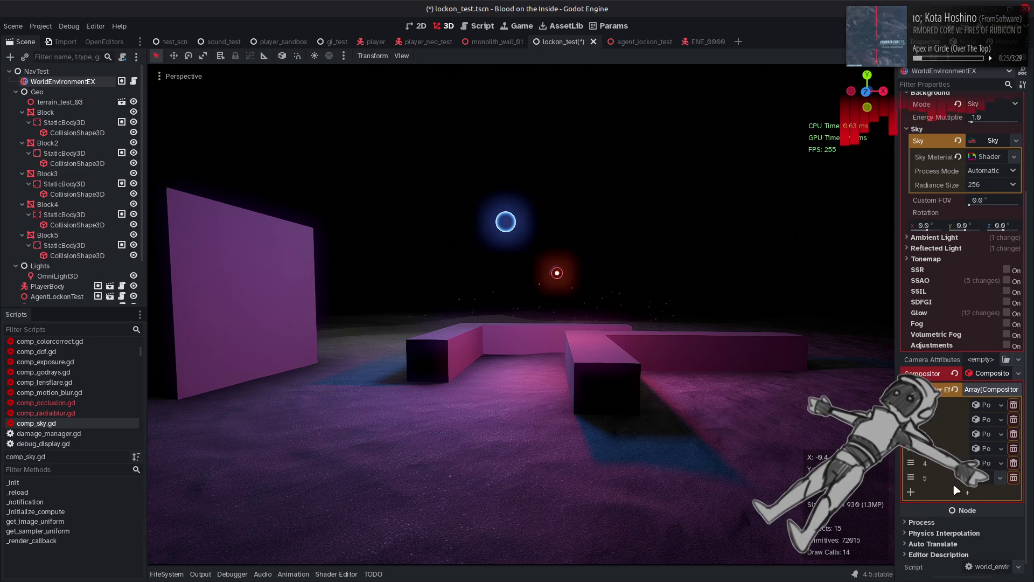
left_click(981, 478)
scroll(942, 474, "down", 3)
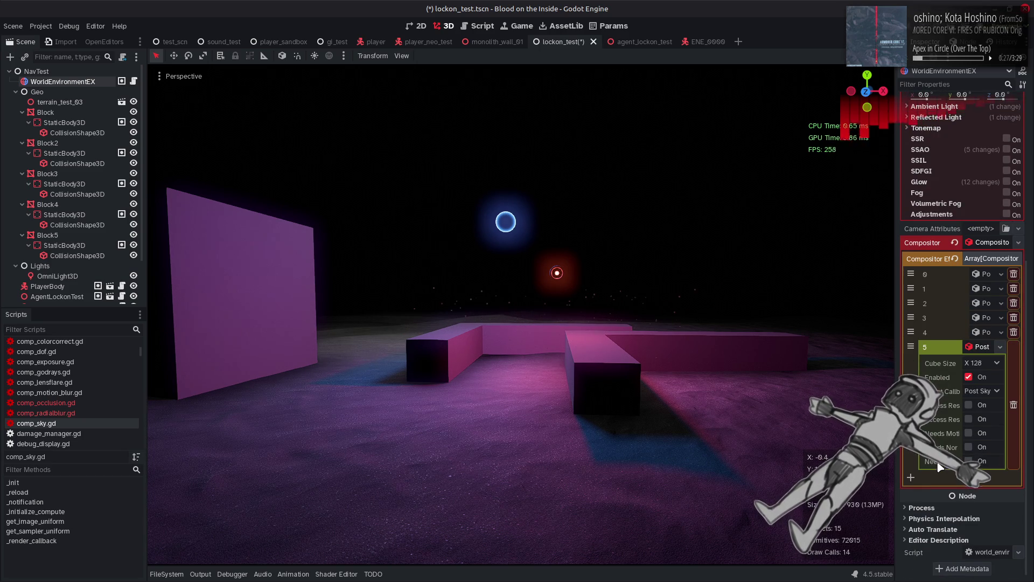
mouse_move(943, 409)
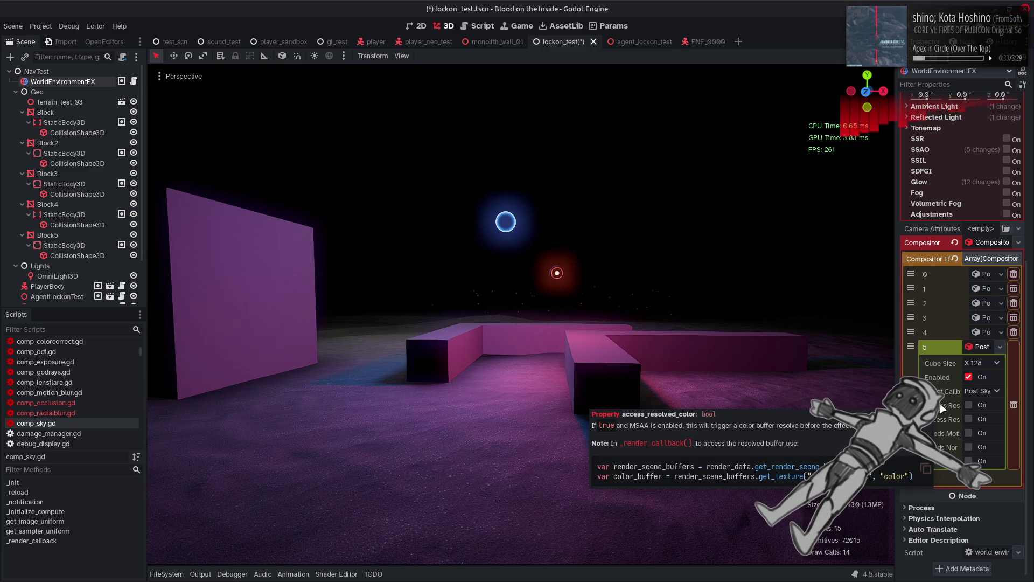
left_click(982, 349)
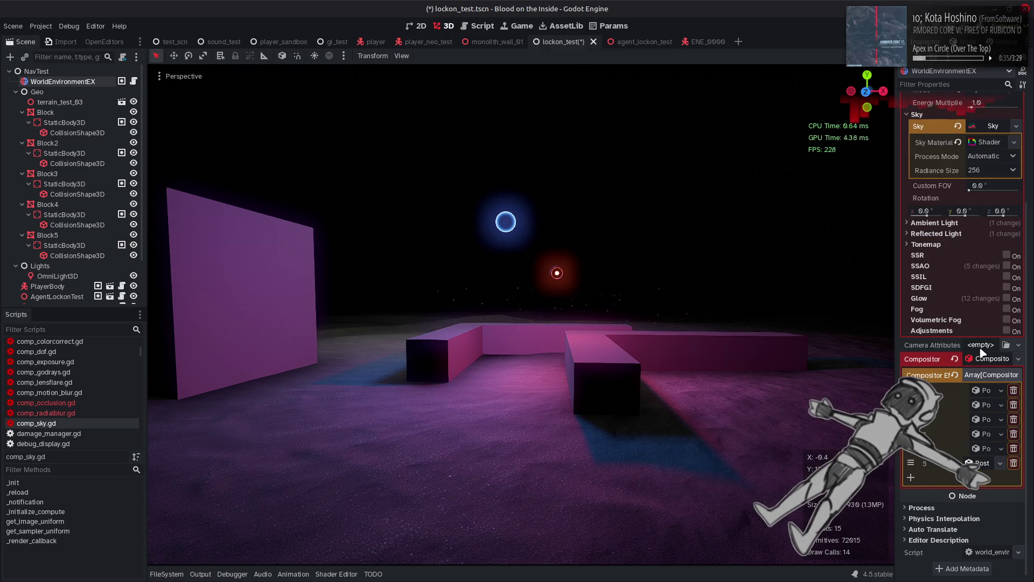
left_click(984, 463)
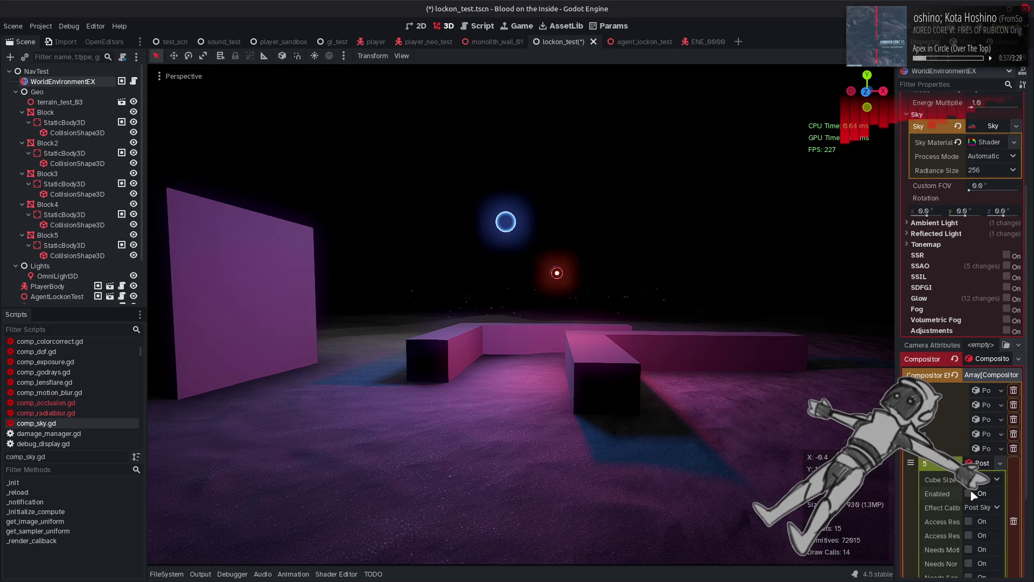
left_click(980, 464)
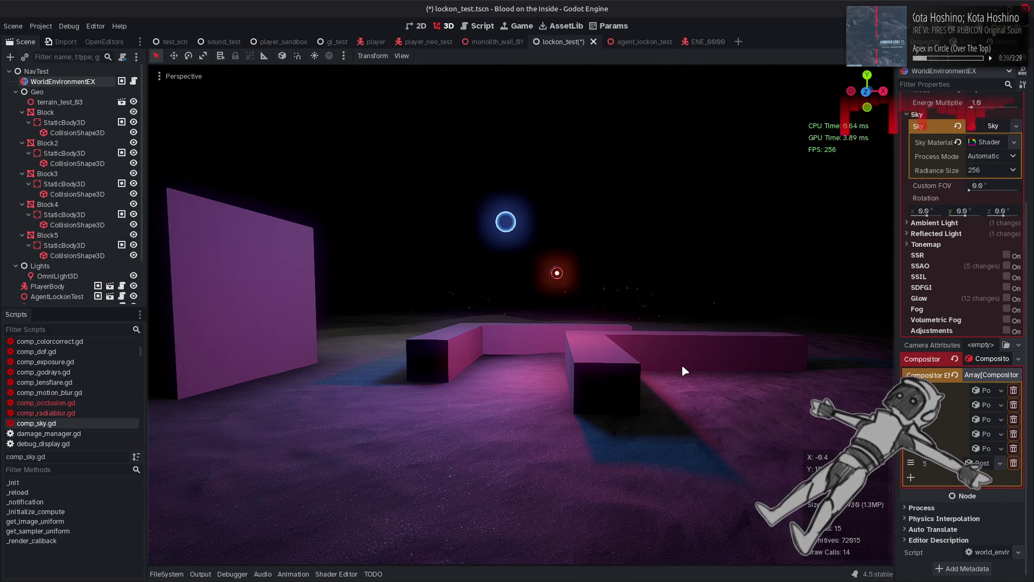
key("ctrl+s")
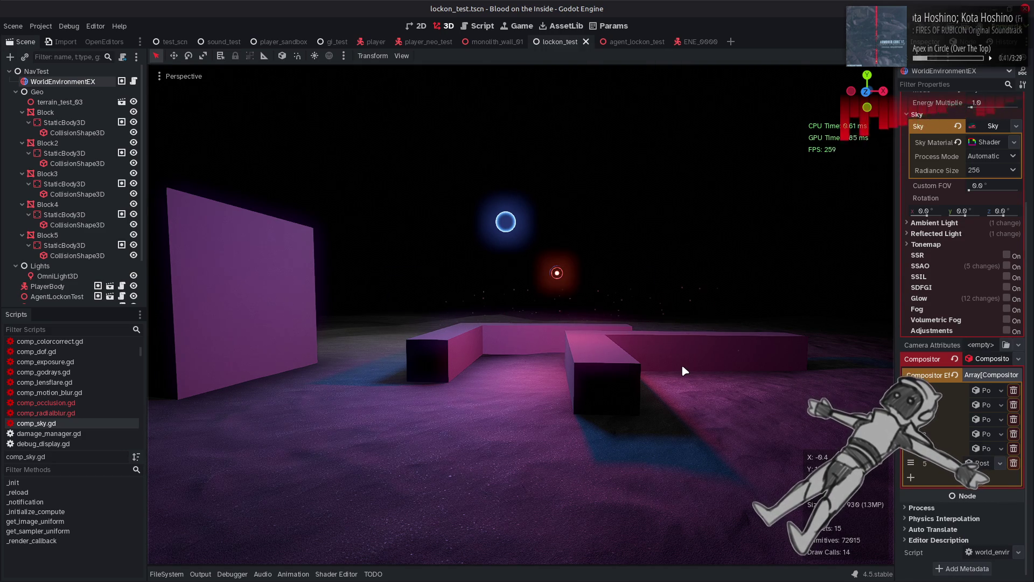
key("alt+Tab")
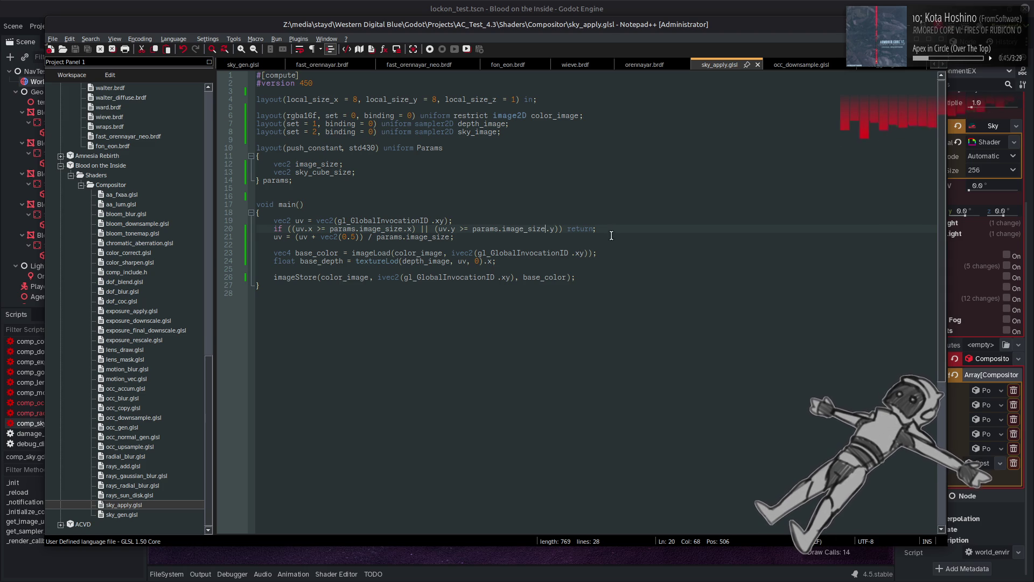
Add an 'if (base_depth == 0.0)' line below the base_depth read.
left_click(329, 262)
double_click(329, 262)
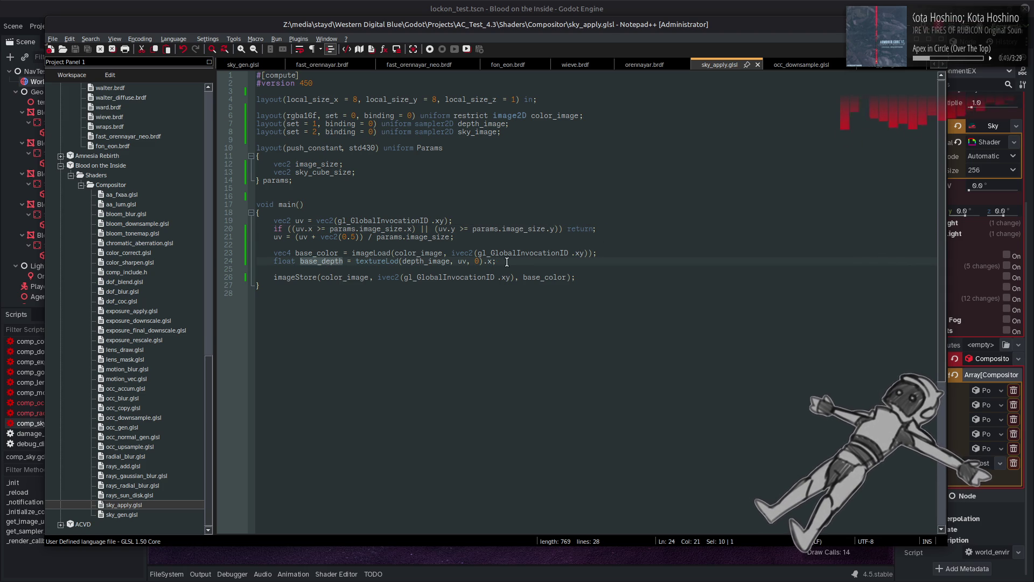
double_click(533, 277)
left_click(511, 261)
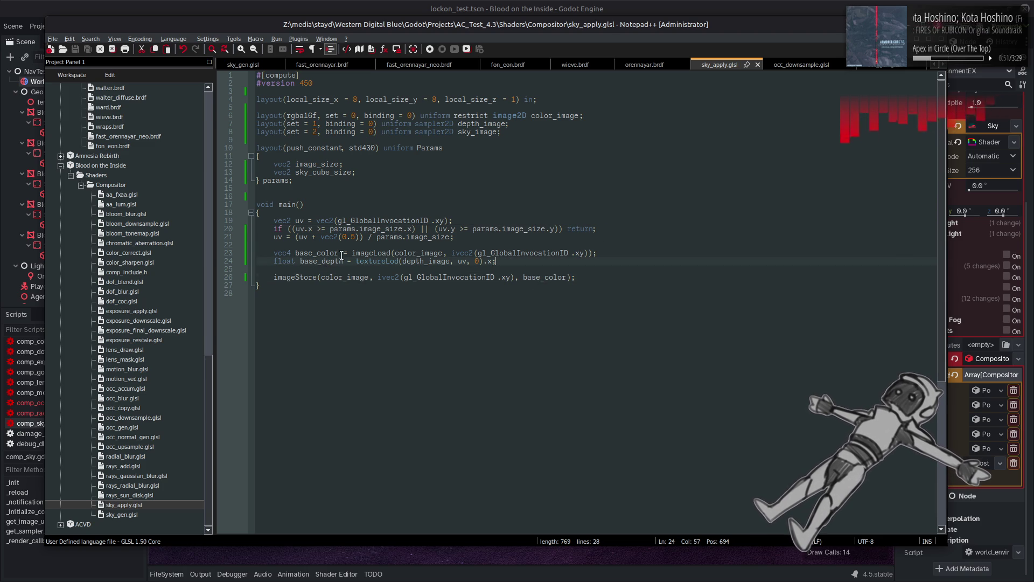
double_click(321, 263)
left_click(508, 261)
key("Return")
key("Return")
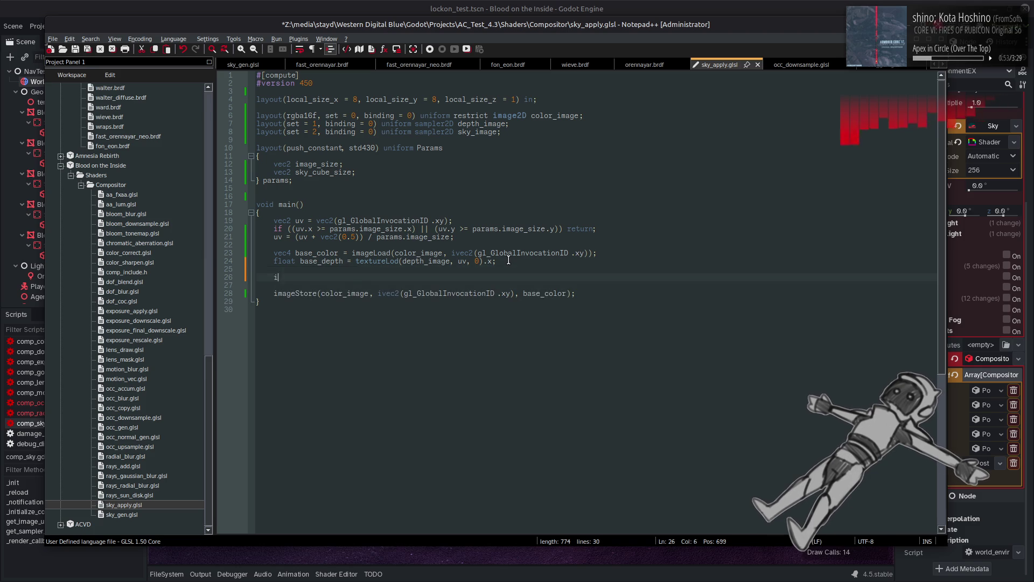
type("if base_depth == ")
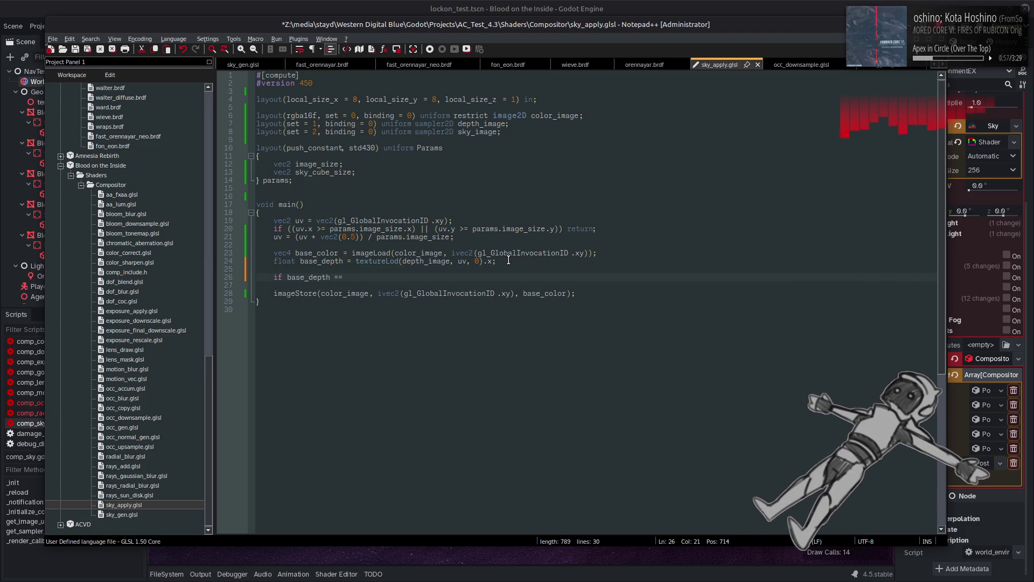
type("0.0")
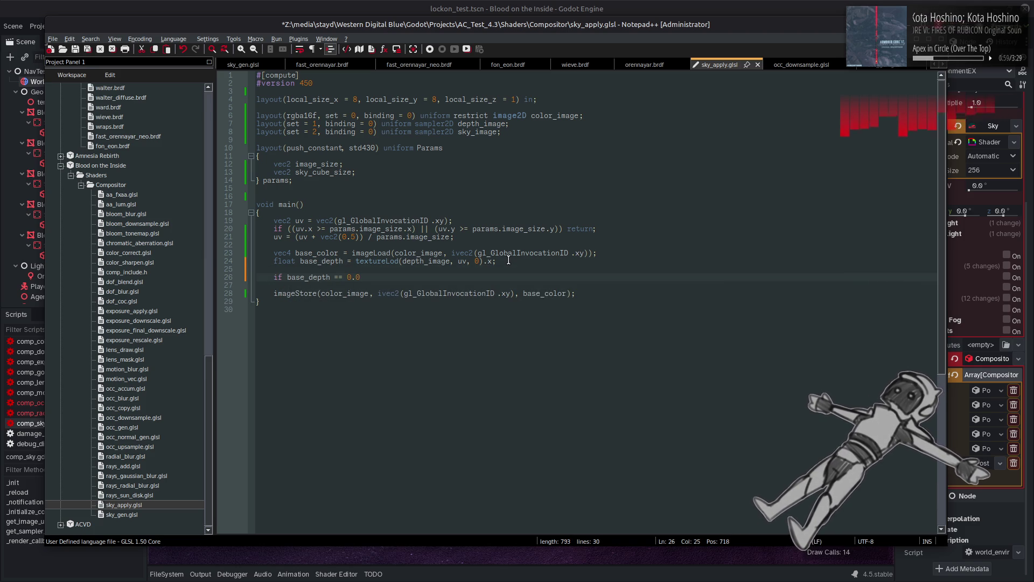
type(")")
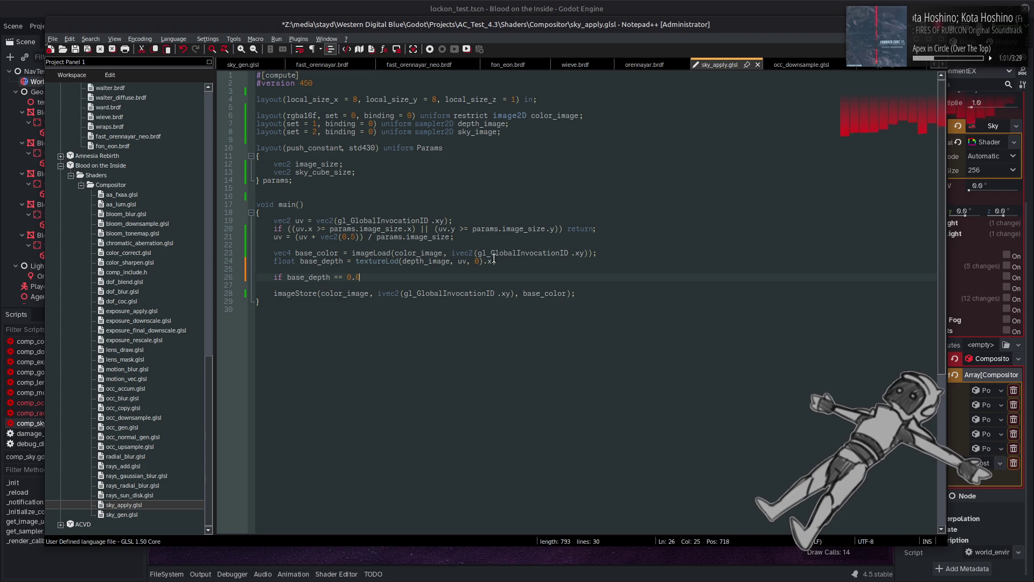
left_click(287, 277)
type("(")
Write an indented base_color.rgb = vec3(); assignment under the if.
key("Up")
key("Up")
key("Up")
key("ctrl+shift+Right")
key("ctrl+c")
left_click(389, 275)
key("Return")
key("ctrl+v")
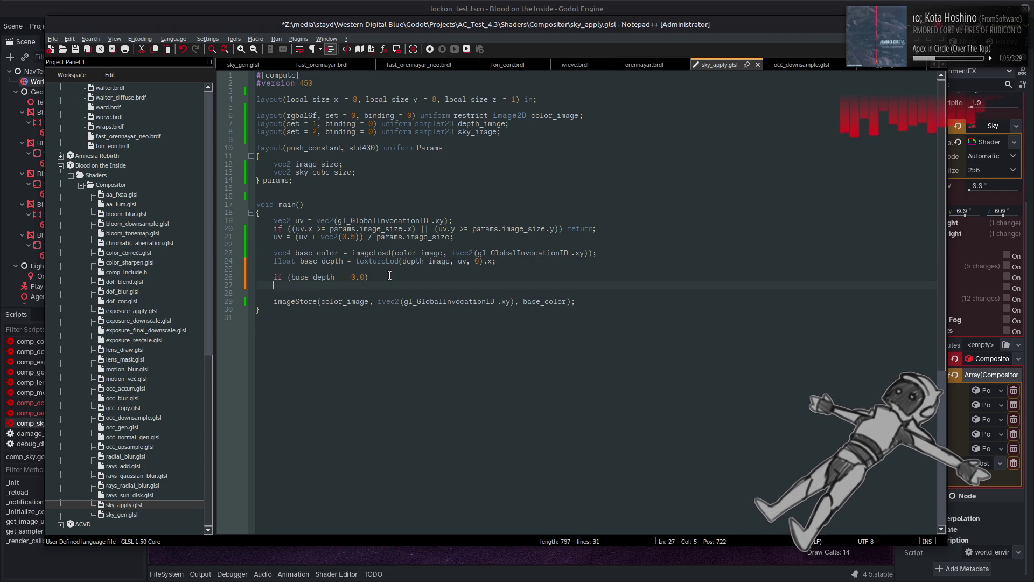
key("Home")
key("Tab")
key("Down")
key("Left")
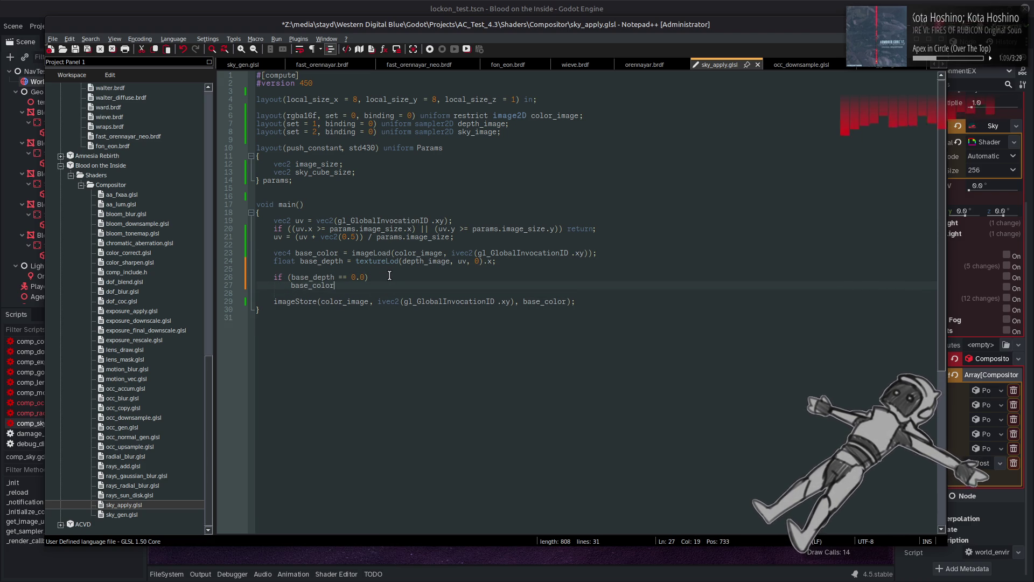
type("=r")
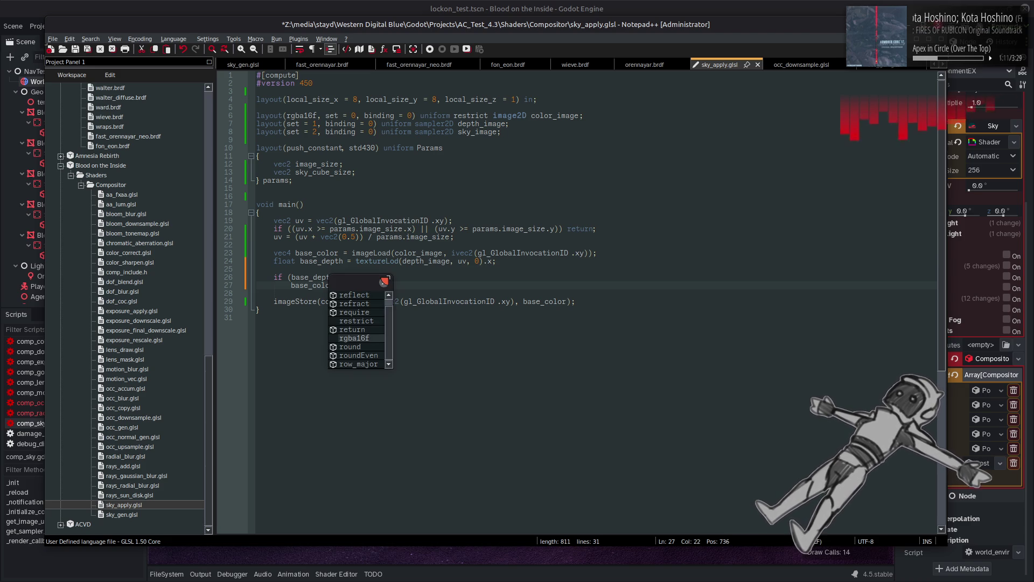
type(" =")
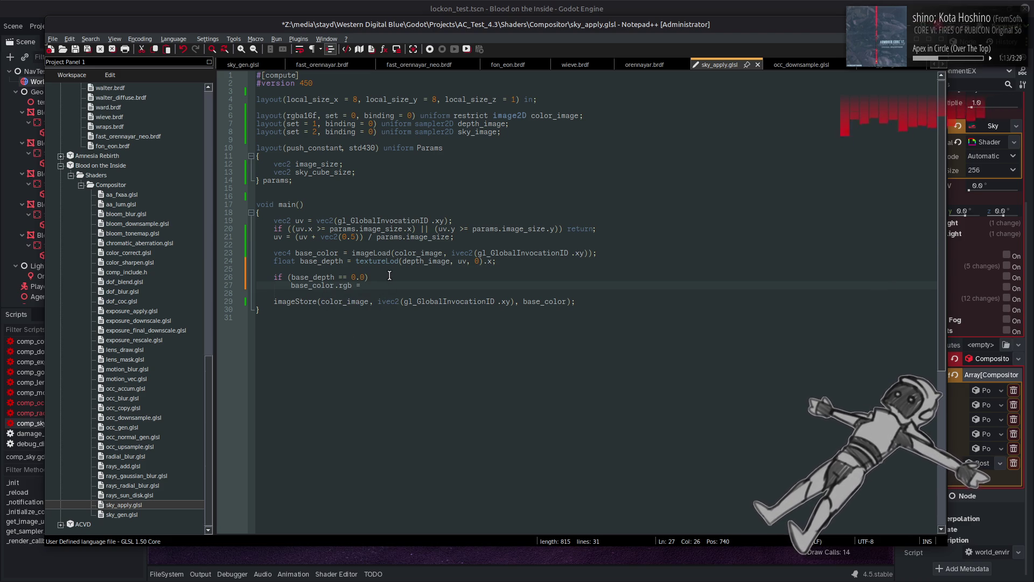
type("vec3();")
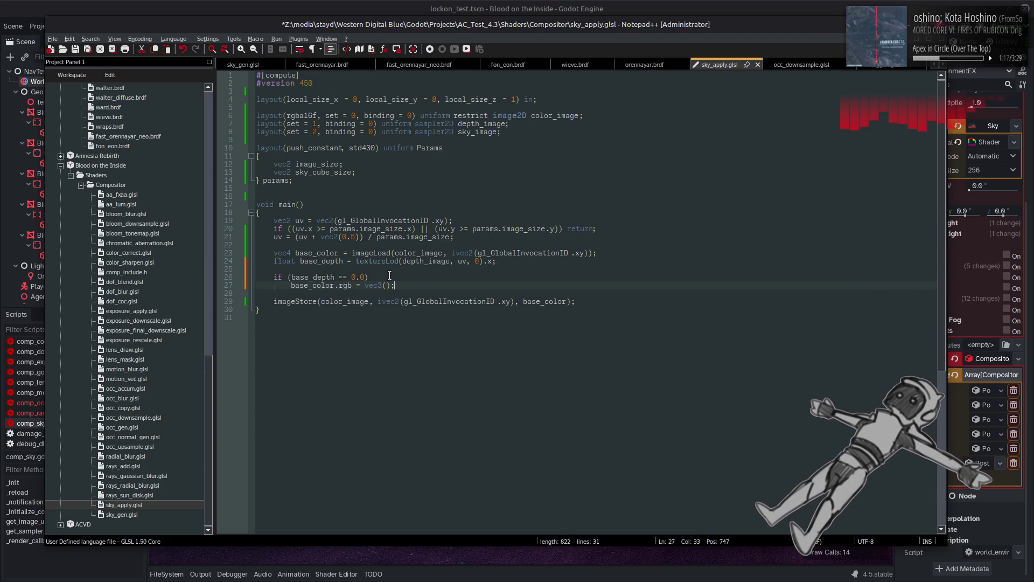
Fill the vec3 with 4.0, 0.1, 0.1 and save sky_apply.glsl.
key("XF86AudioRaiseVolume")
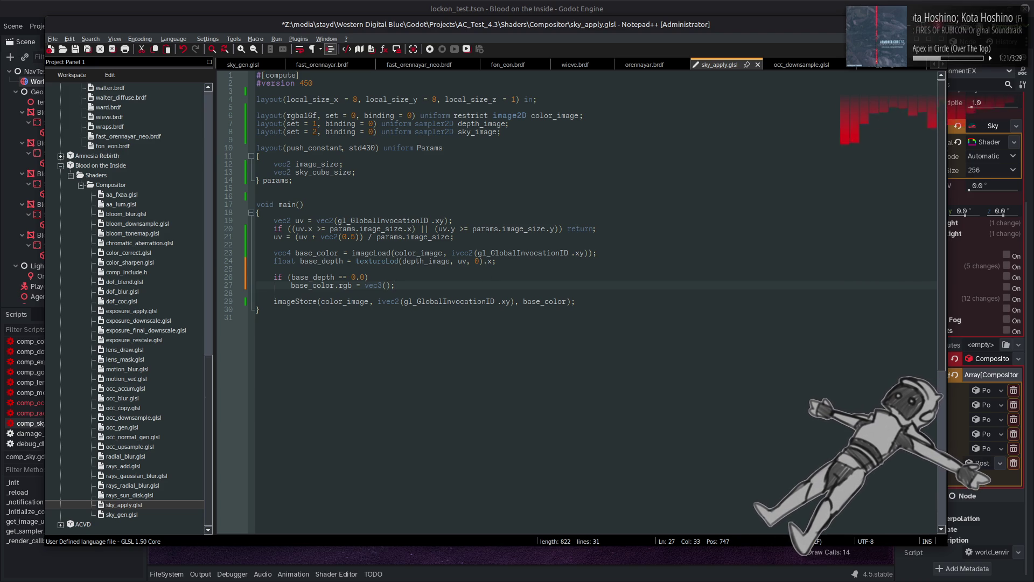
left_click(387, 286)
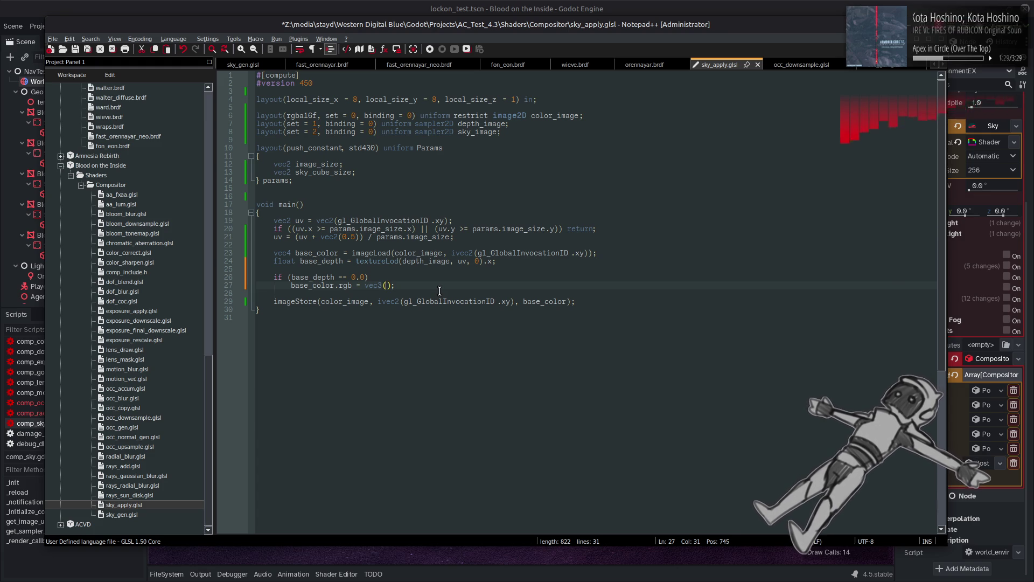
type("4.0, 0.1,")
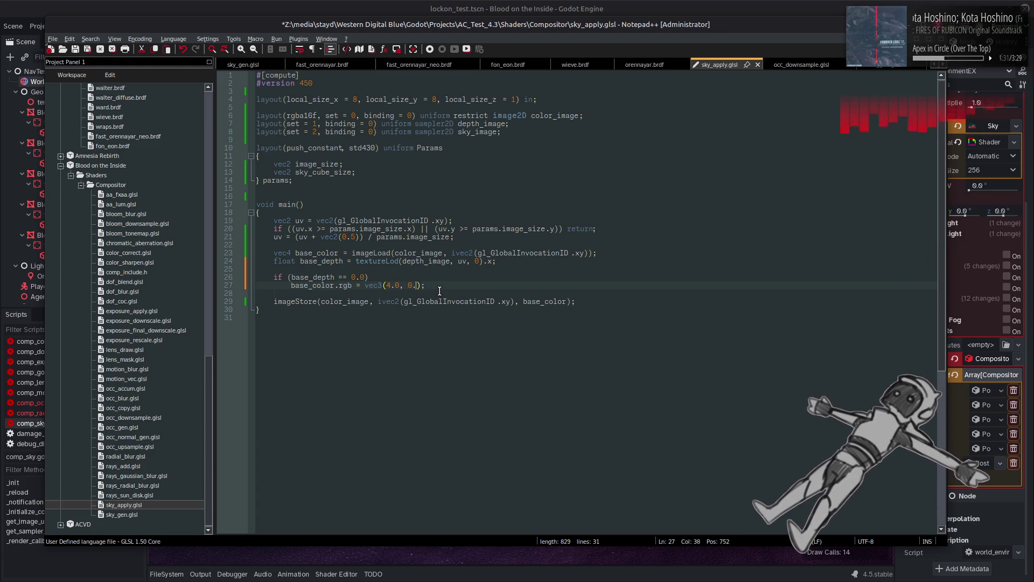
type(" 0.1")
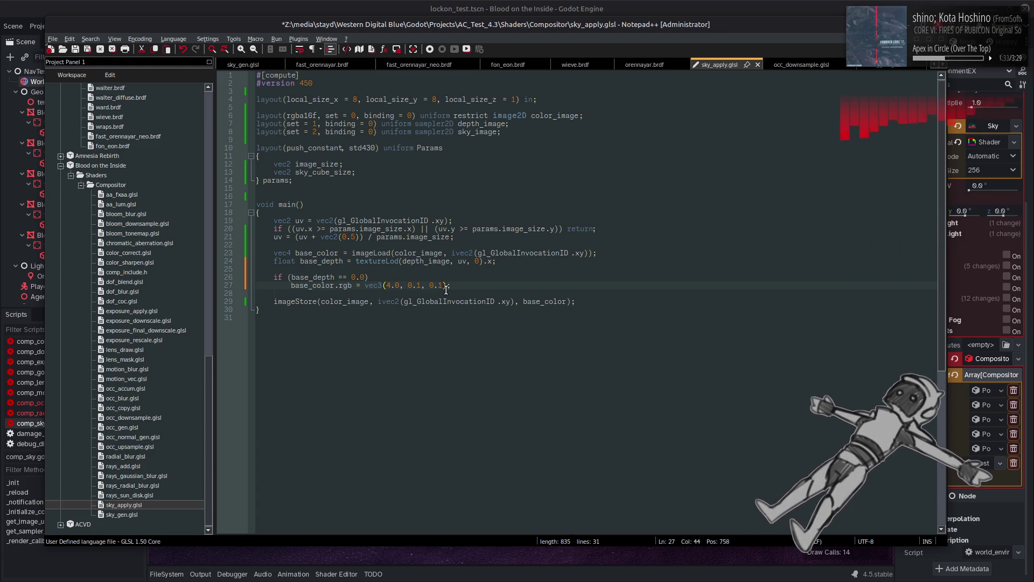
key("ctrl+s")
left_click(490, 4)
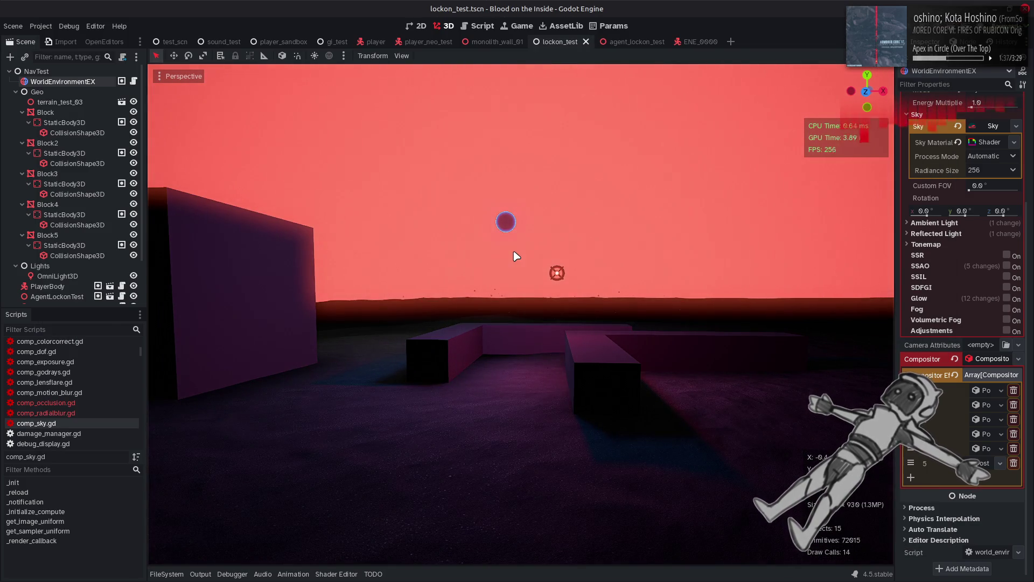
Orbit the viewport to check the red sky behind the blocks, then open comp_dof.gd.
scroll(512, 257, "up", 5)
mouse_move(425, 346)
left_mouse_down()
mouse_move(350, 264)
mouse_move(301, 280)
mouse_move(291, 312)
left_mouse_up()
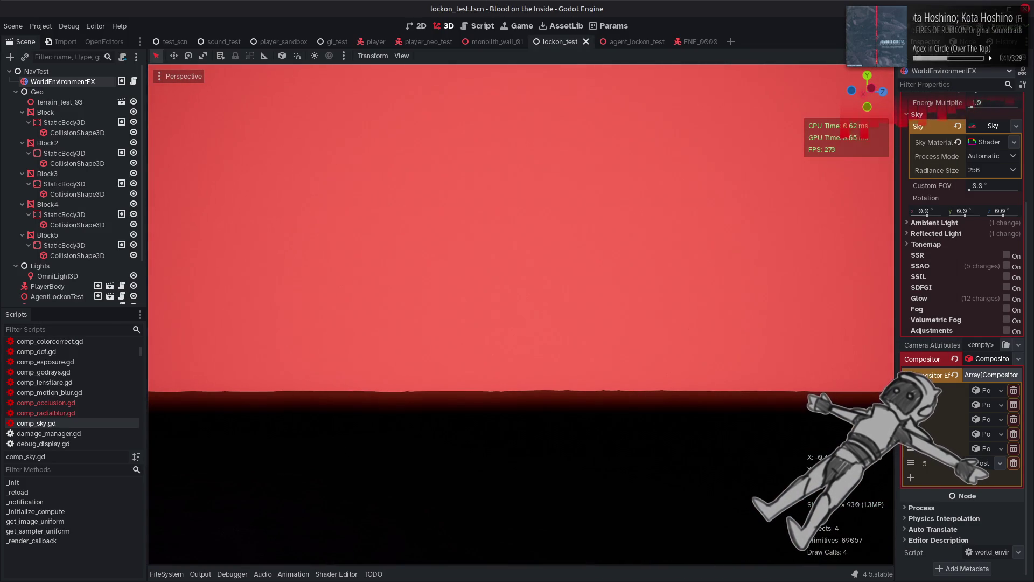
left_click_drag(515, 256, 515, 256)
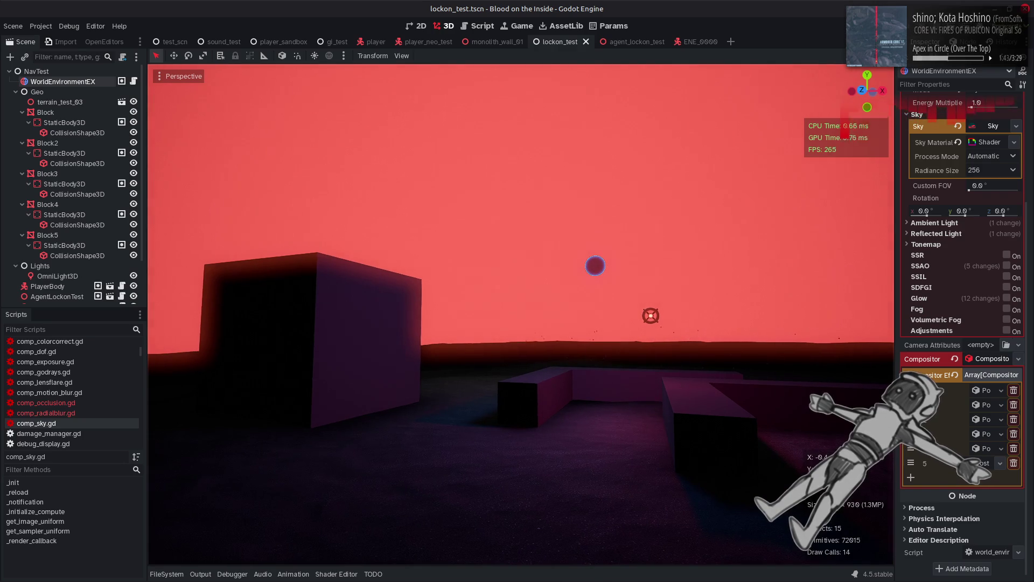
key("alt+Tab")
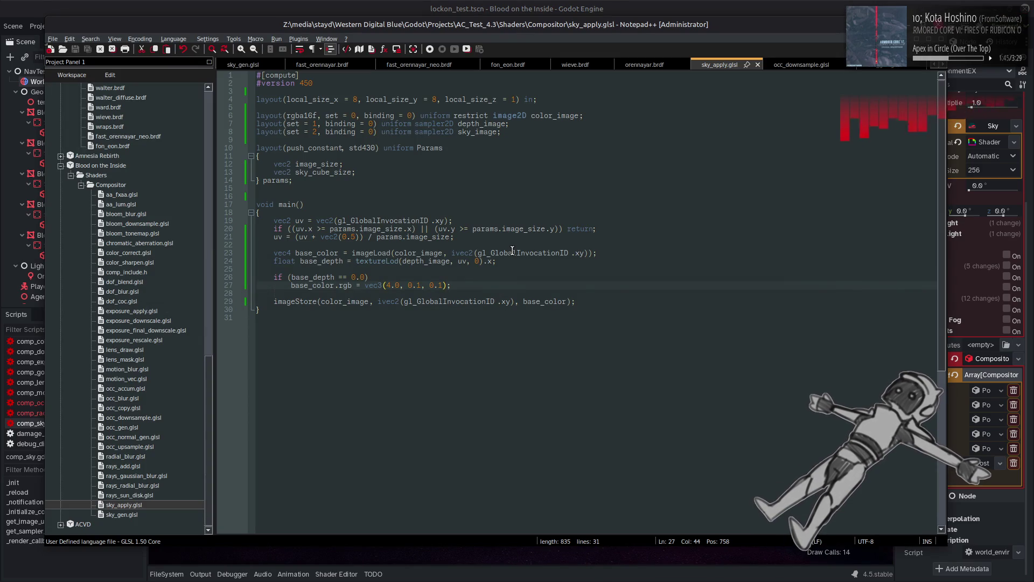
key("alt+Tab")
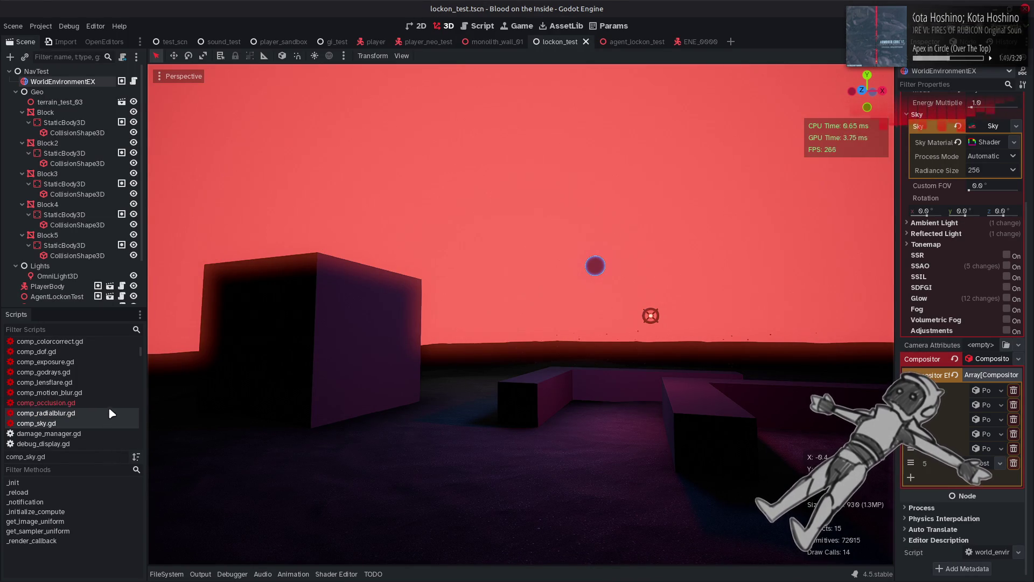
left_click(89, 350)
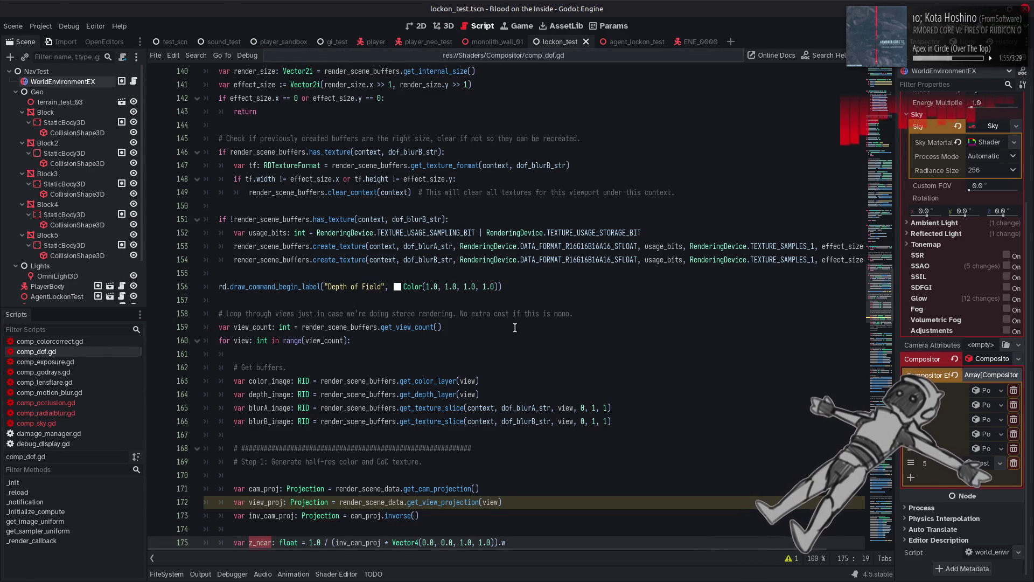
scroll(514, 326, "down", 11)
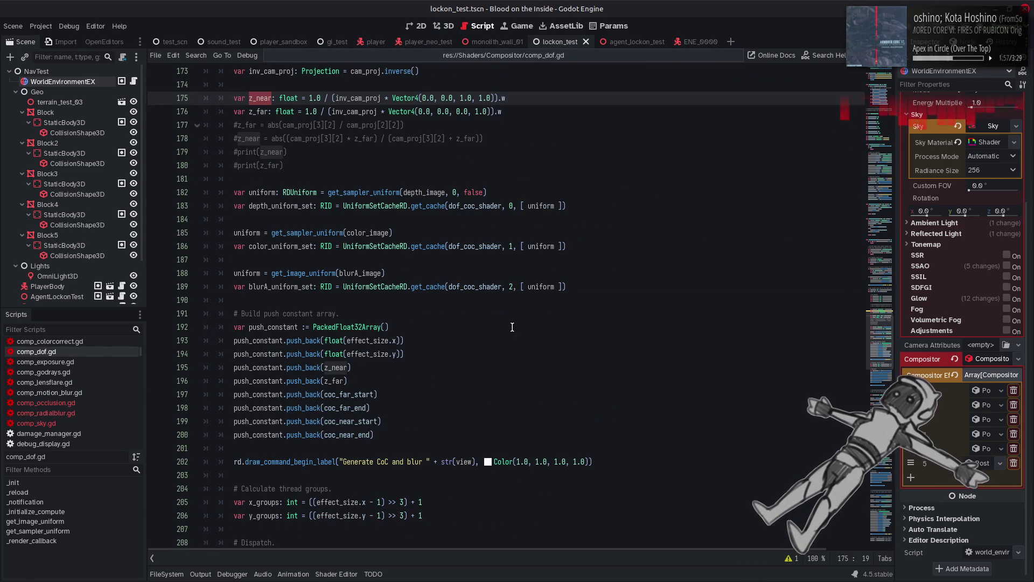
double_click(370, 395)
double_click(332, 369)
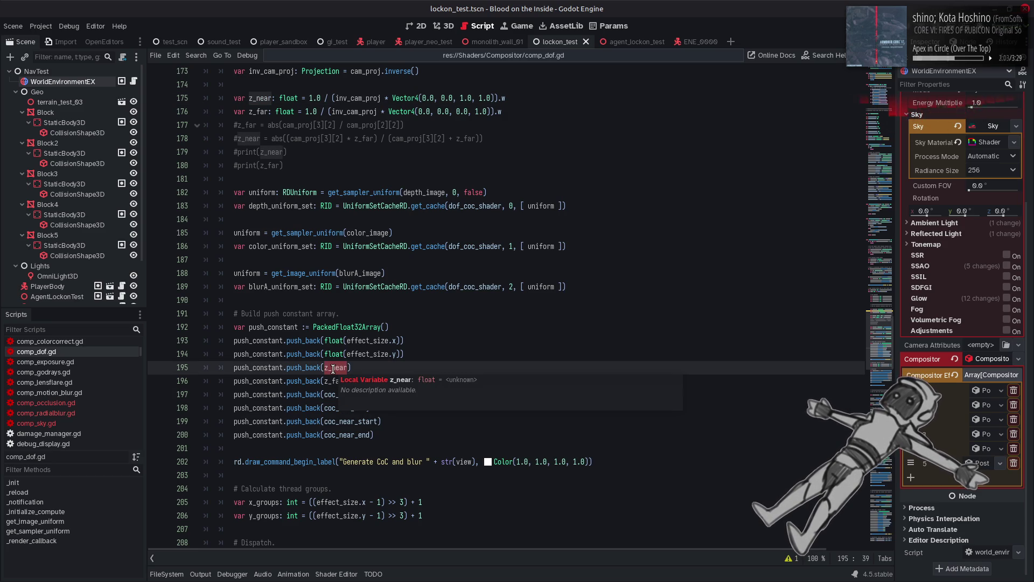
scroll(332, 368, "up", 5)
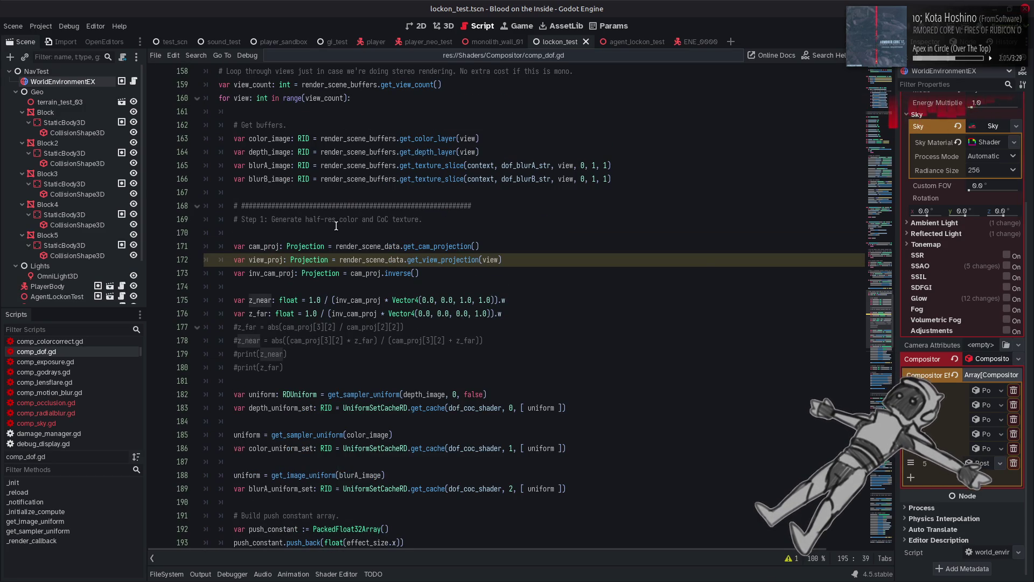
left_click(516, 218)
scroll(516, 216, "down", 15)
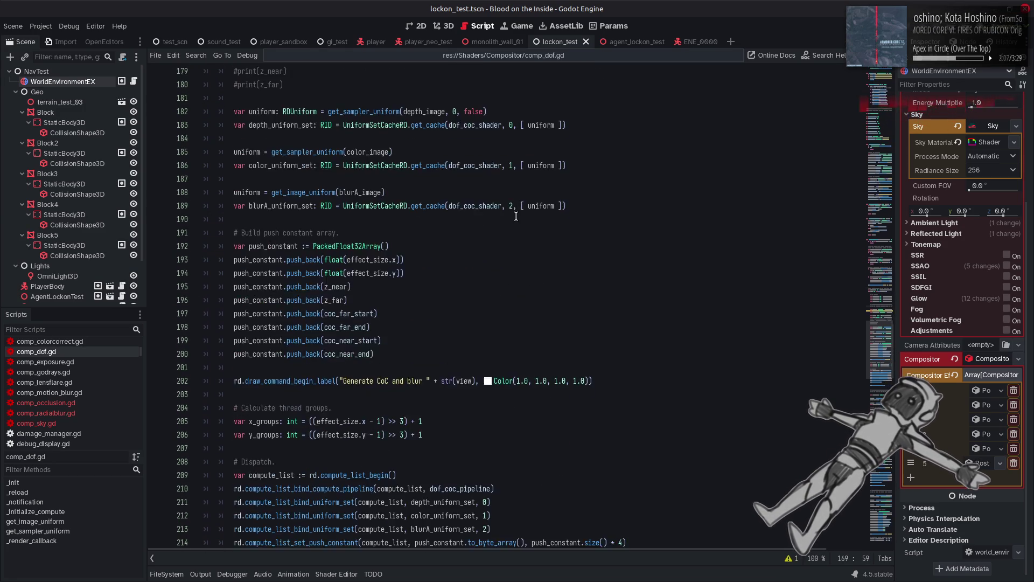
scroll(516, 216, "down", 5)
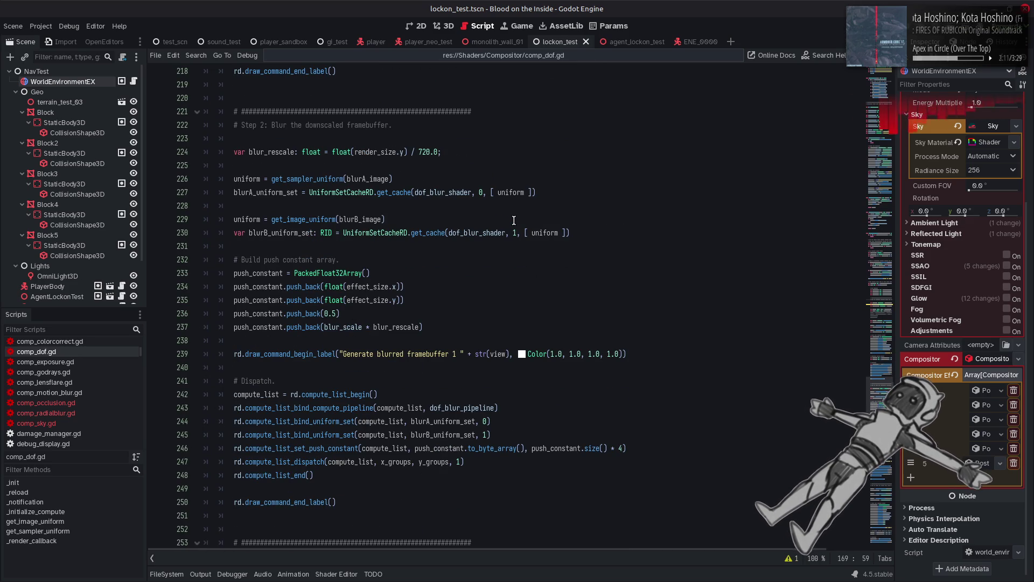
scroll(101, 390, "up", 2)
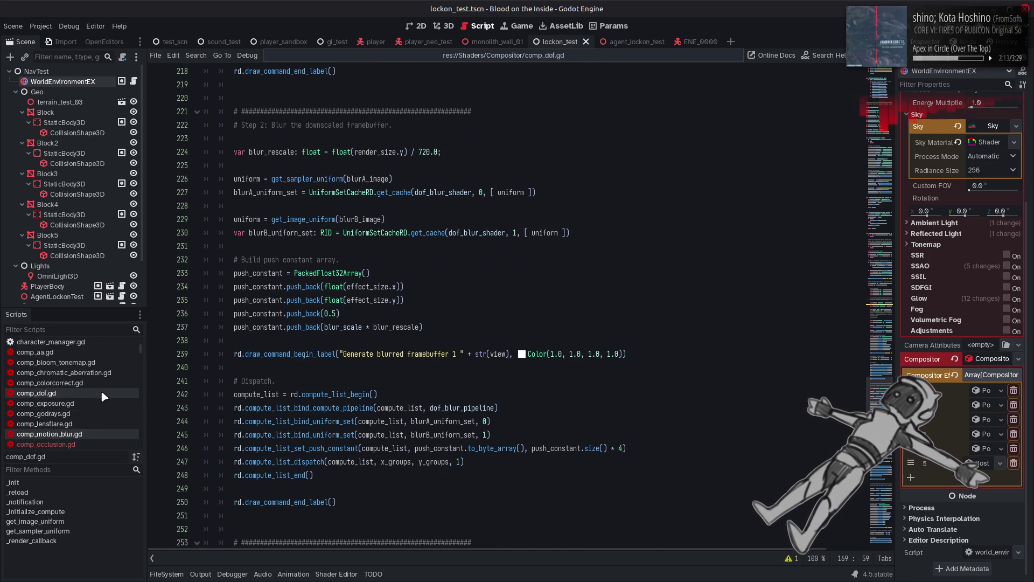
scroll(101, 392, "down", 4)
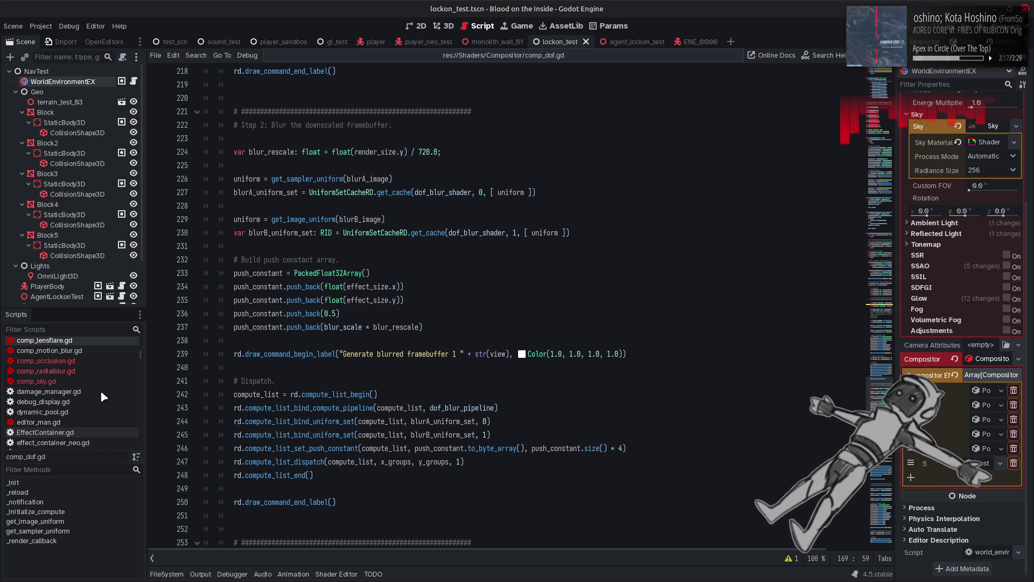
scroll(101, 392, "up", 2)
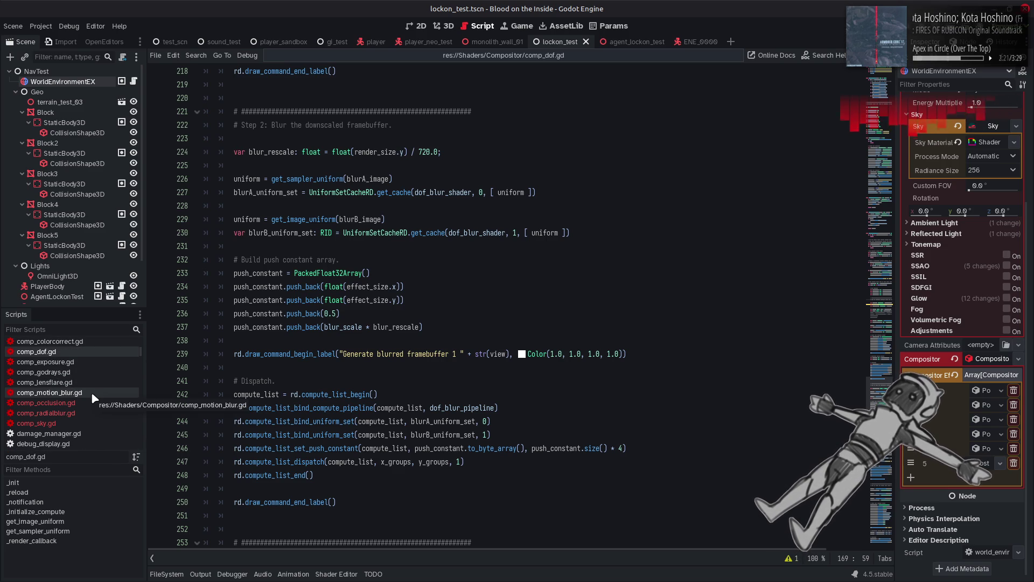
left_click(91, 392)
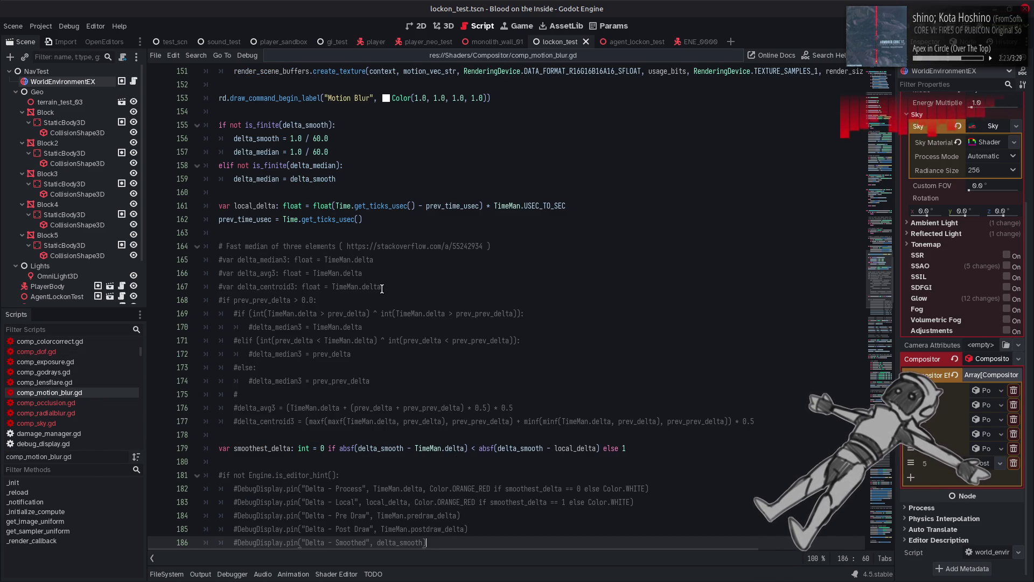
Scroll through comp_motion_blur.gd, highlighting every push_constant use.
scroll(382, 290, "down", 20)
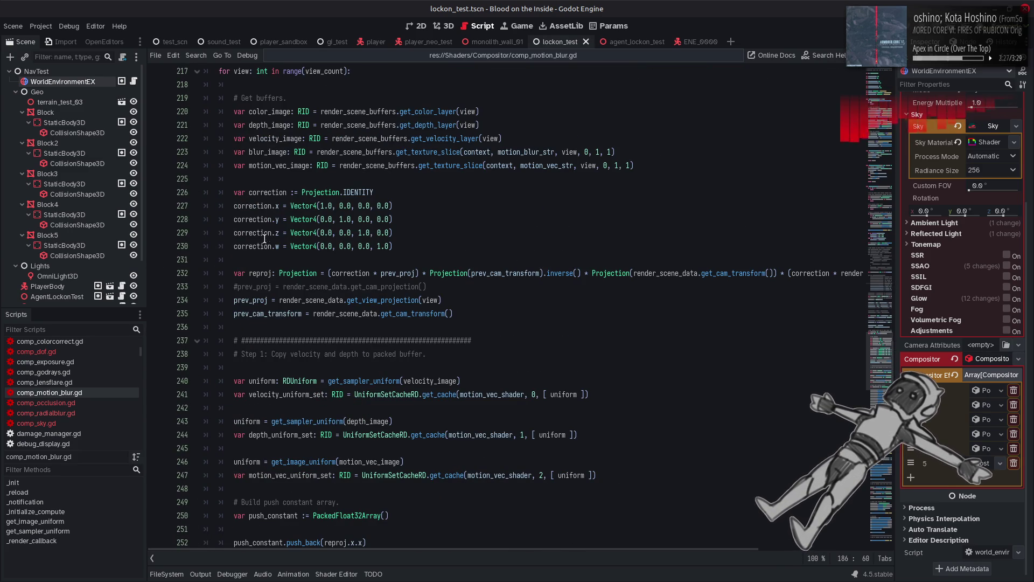
scroll(269, 286, "down", 12)
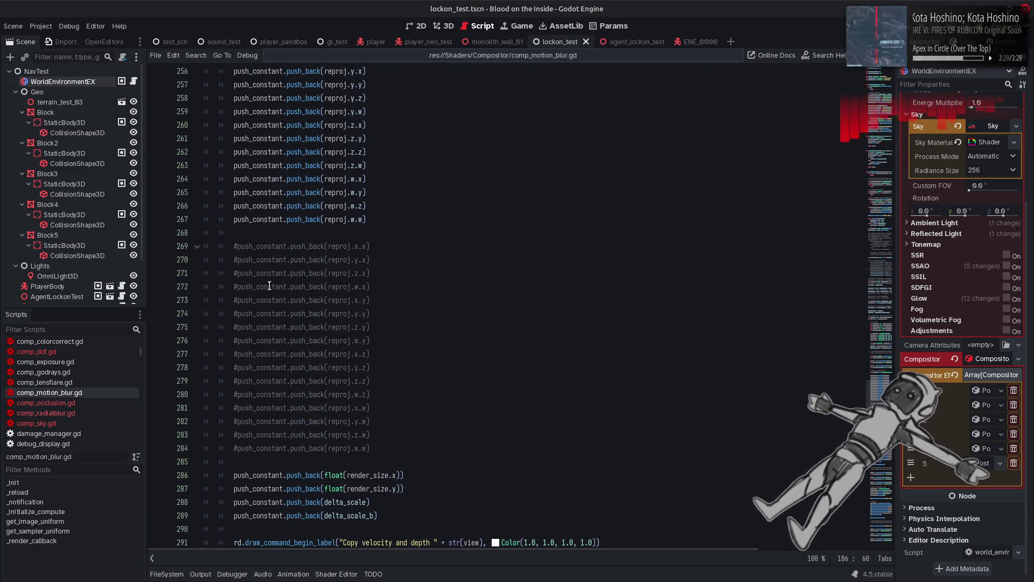
scroll(269, 286, "down", 5)
scroll(270, 286, "up", 11)
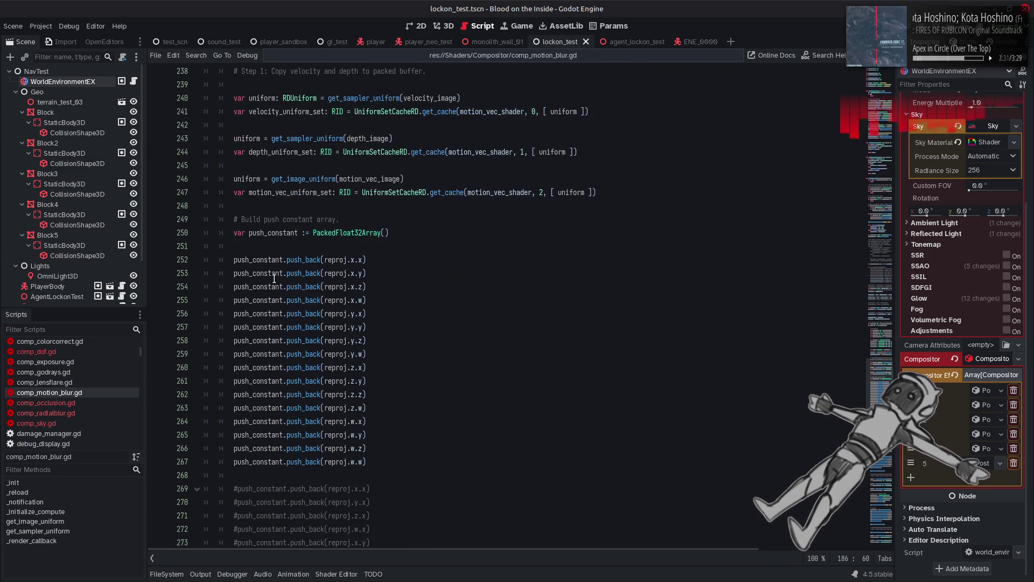
double_click(284, 261)
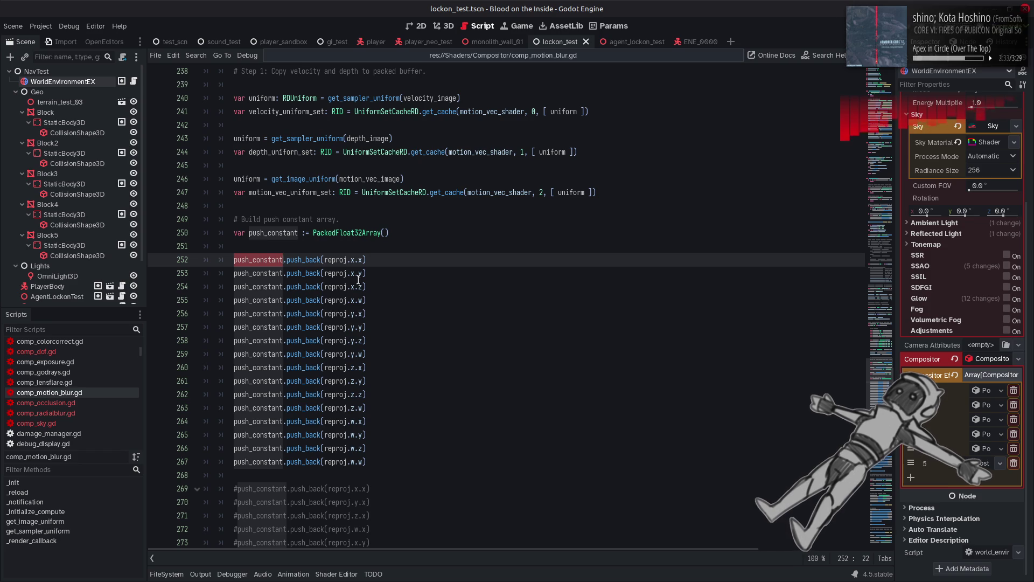
scroll(358, 279, "down", 10)
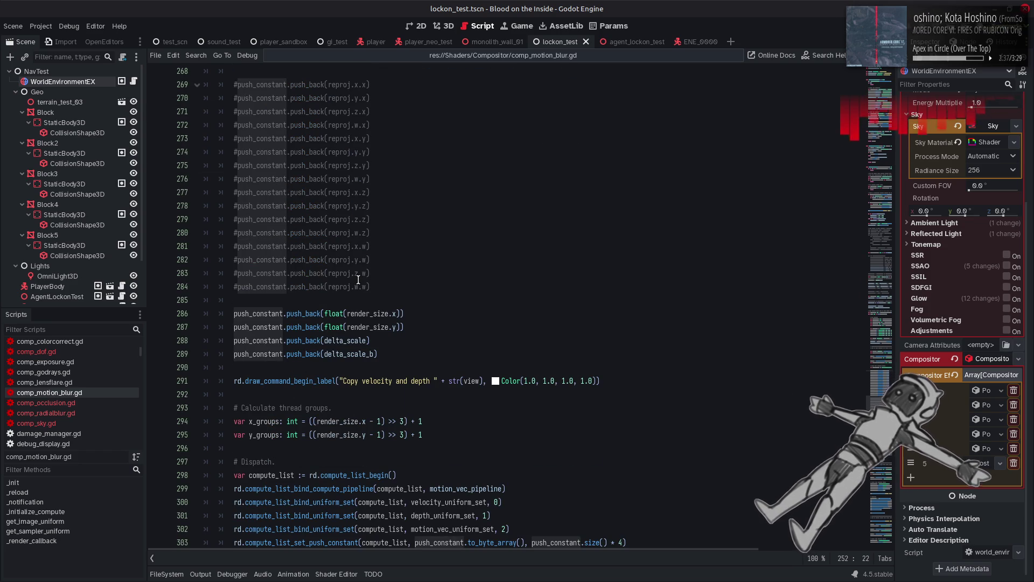
scroll(358, 279, "up", 10)
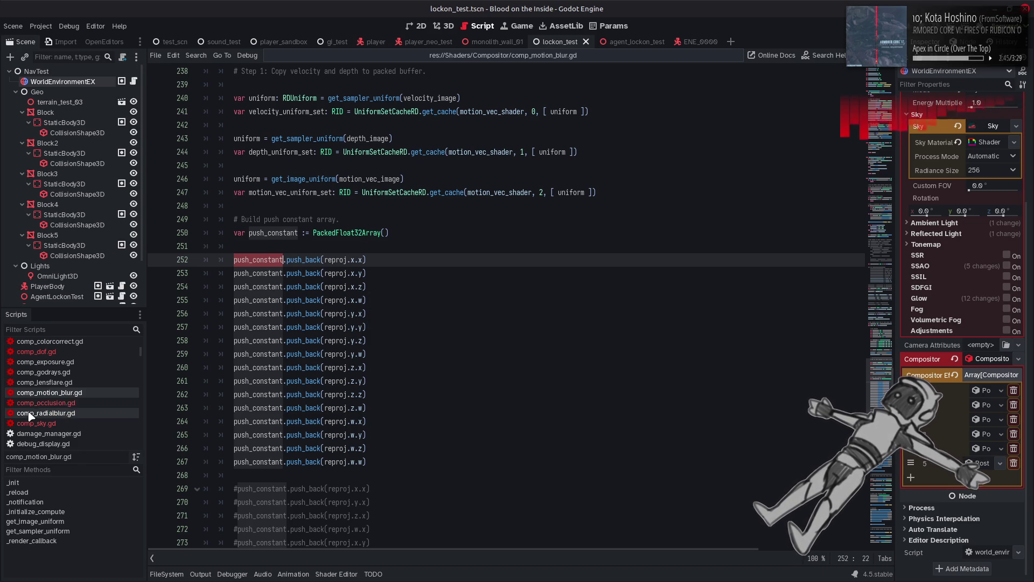
Review comp_occlusion.gd's uniform setup, then bring sky_apply.glsl in Notepad++ forward.
left_click(48, 403)
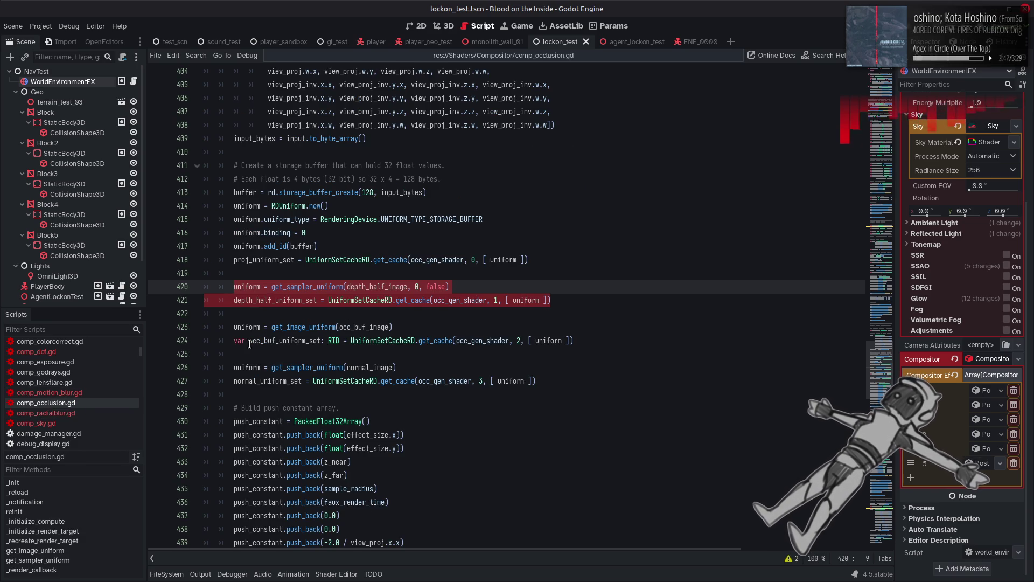
scroll(250, 343, "up", 2)
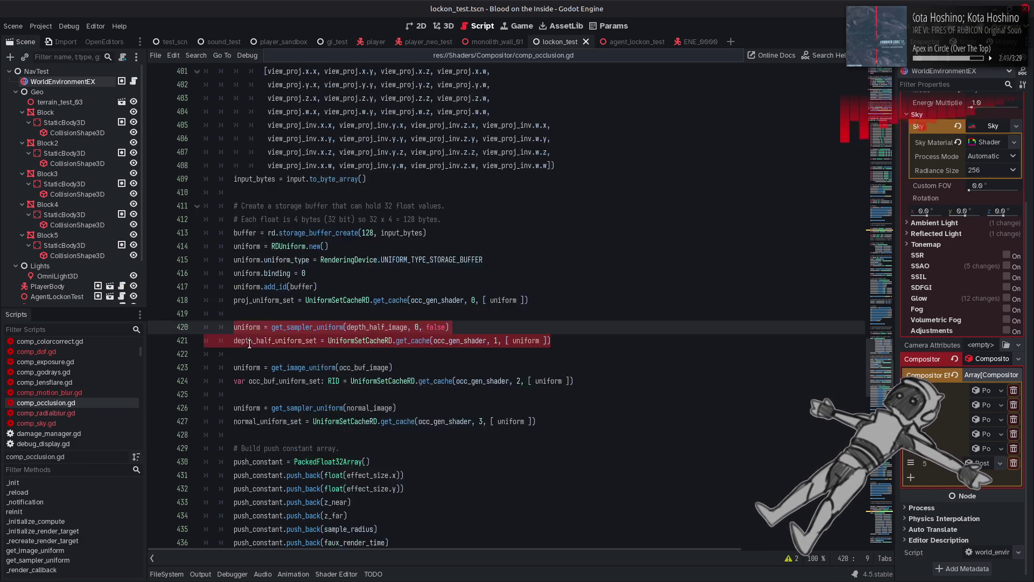
scroll(363, 319, "down", 6)
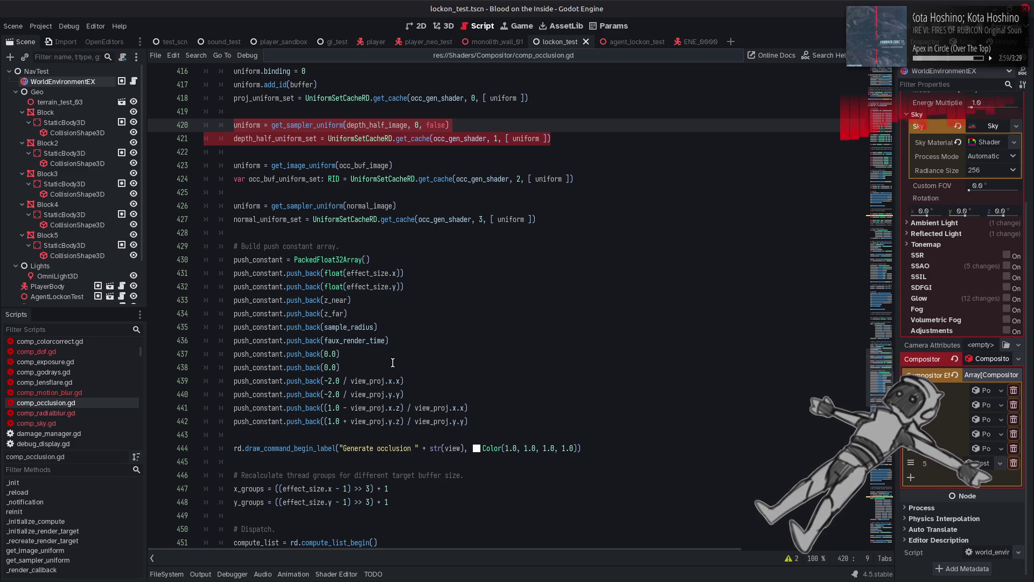
left_click(248, 566)
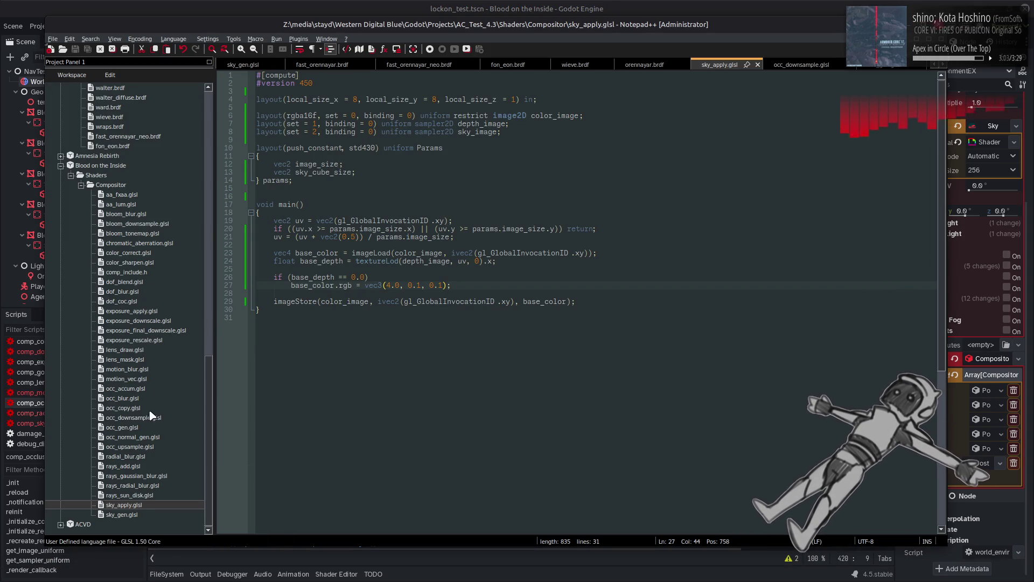
Open occ_gen.glsl and search through the uses of proj_info.
double_click(143, 427)
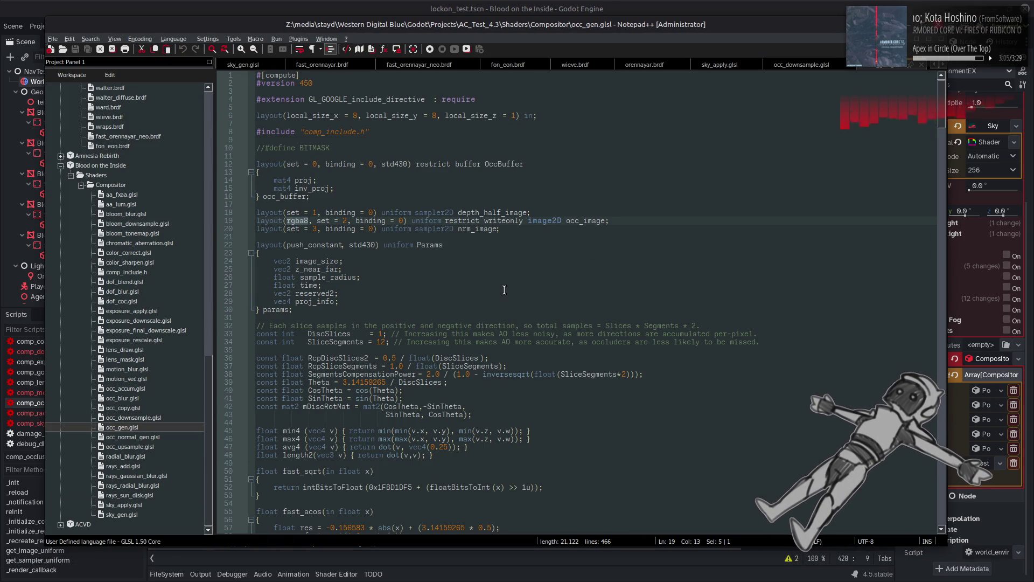
double_click(316, 301)
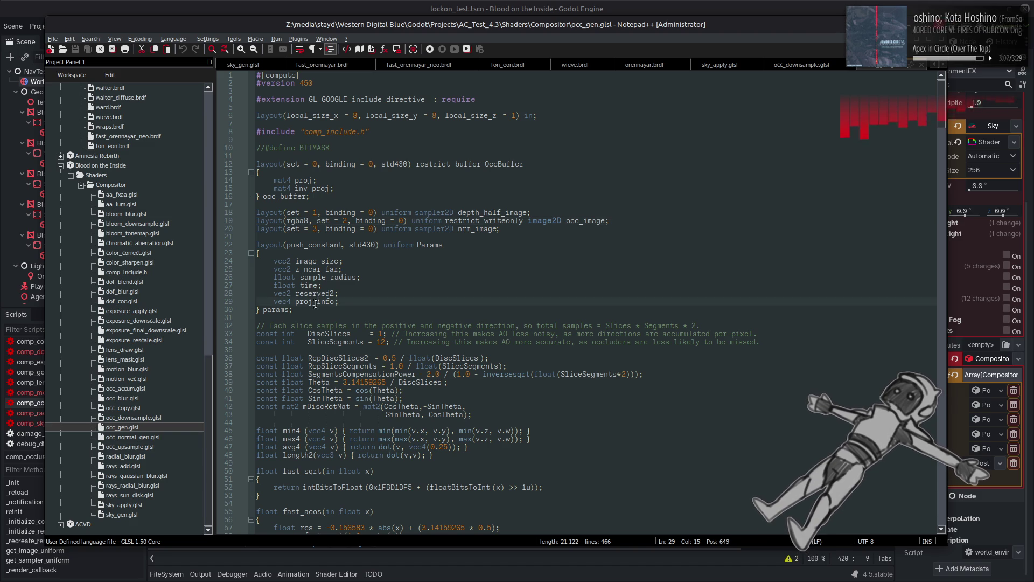
key("ctrl+f")
left_click(835, 400)
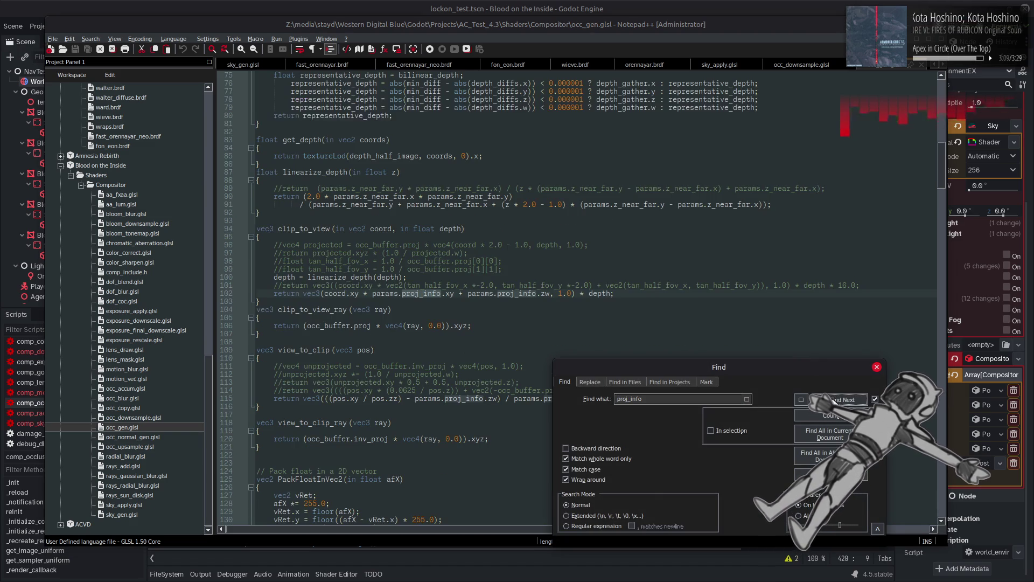
left_click(833, 399)
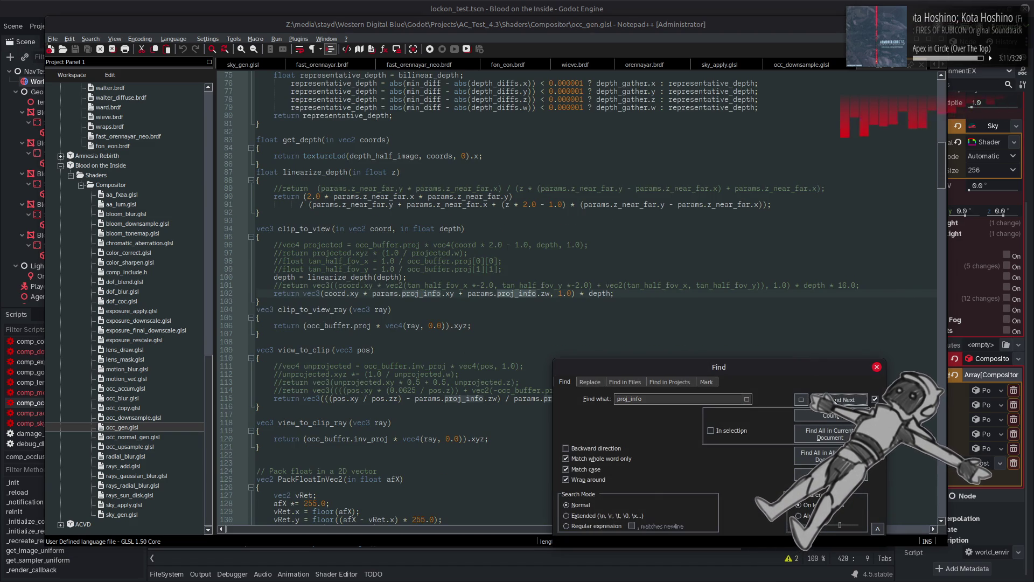
left_click(831, 400)
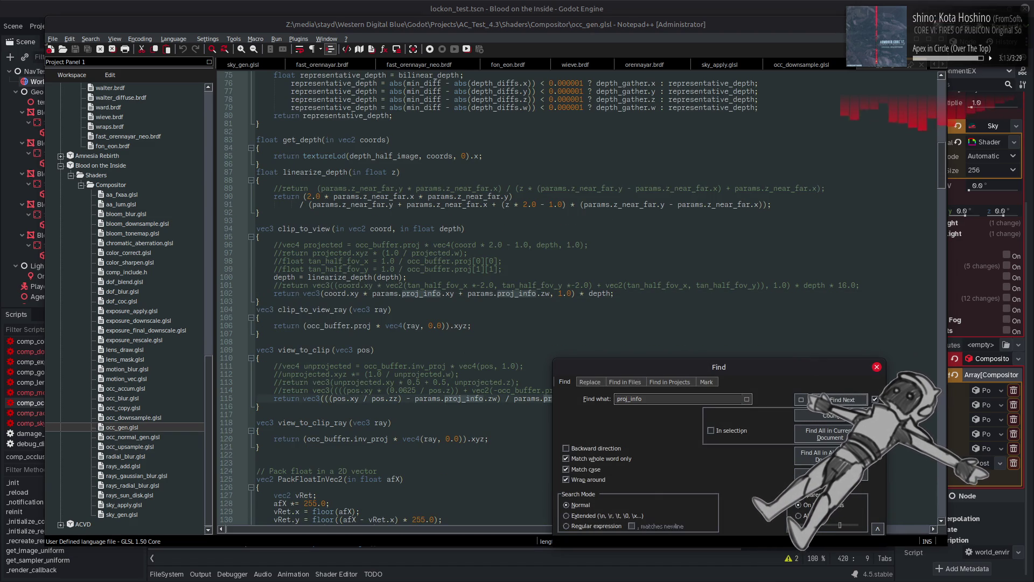
left_click(827, 400)
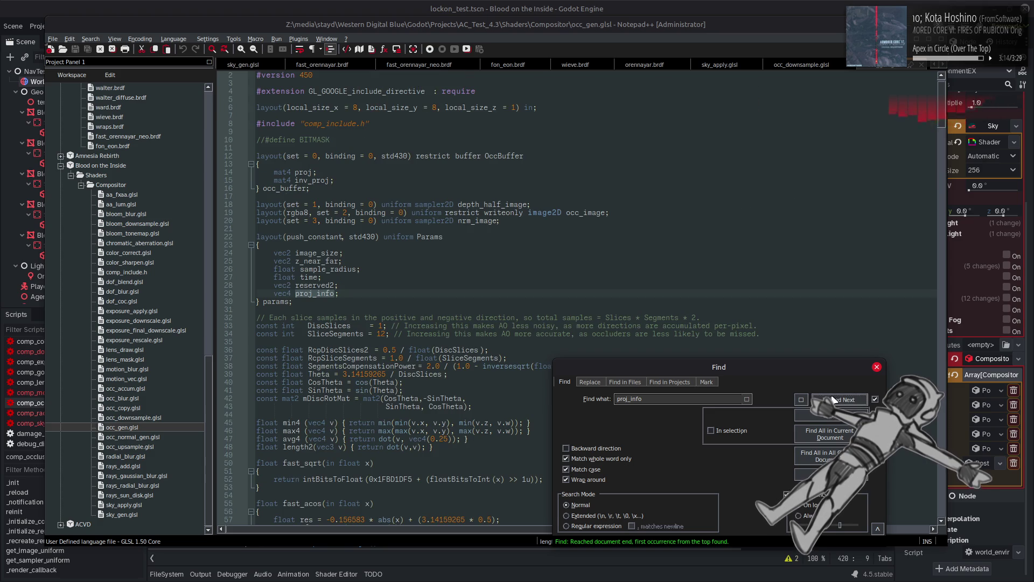
left_click(802, 401)
Search occ_gen.glsl for the view_to_clip calls.
double_click(304, 245)
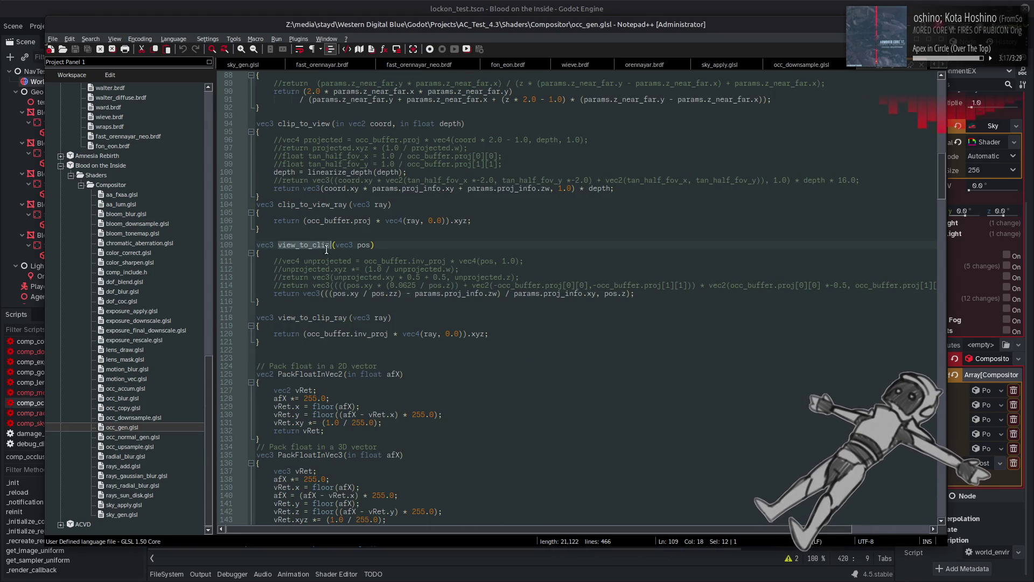
key("ctrl+f")
left_click(831, 399)
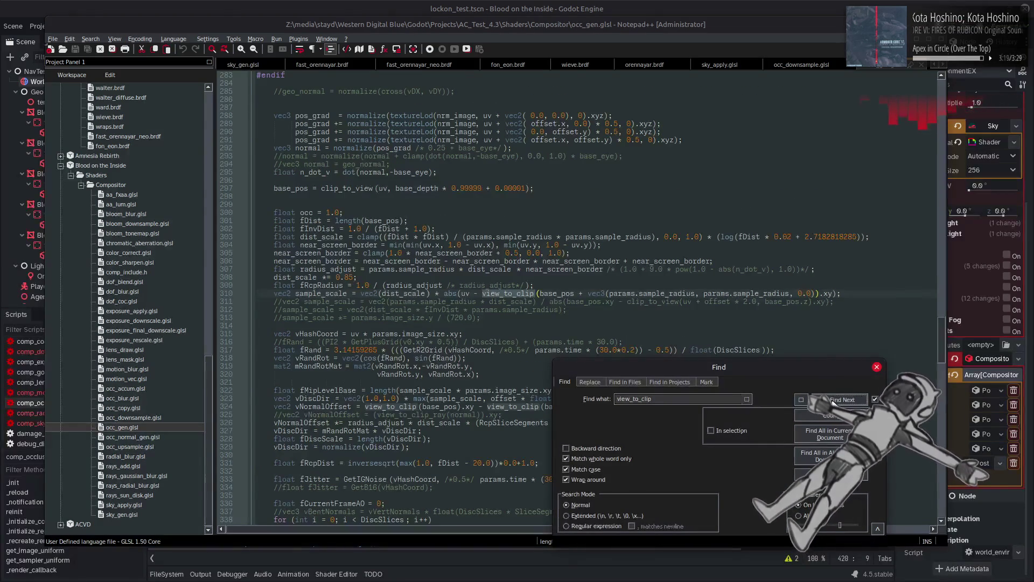
left_click(832, 400)
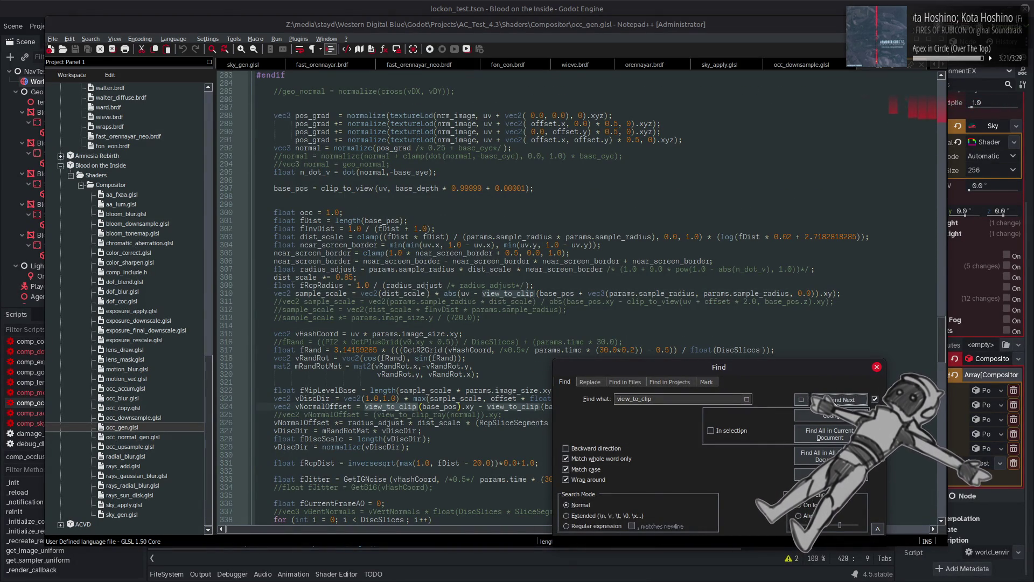
key("Return")
key("Return")
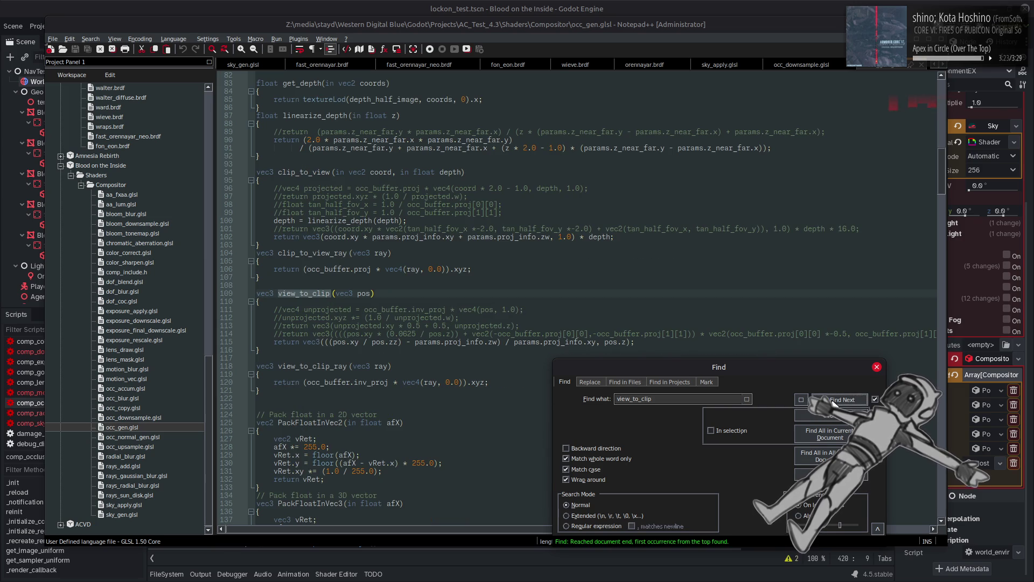
left_click(314, 253)
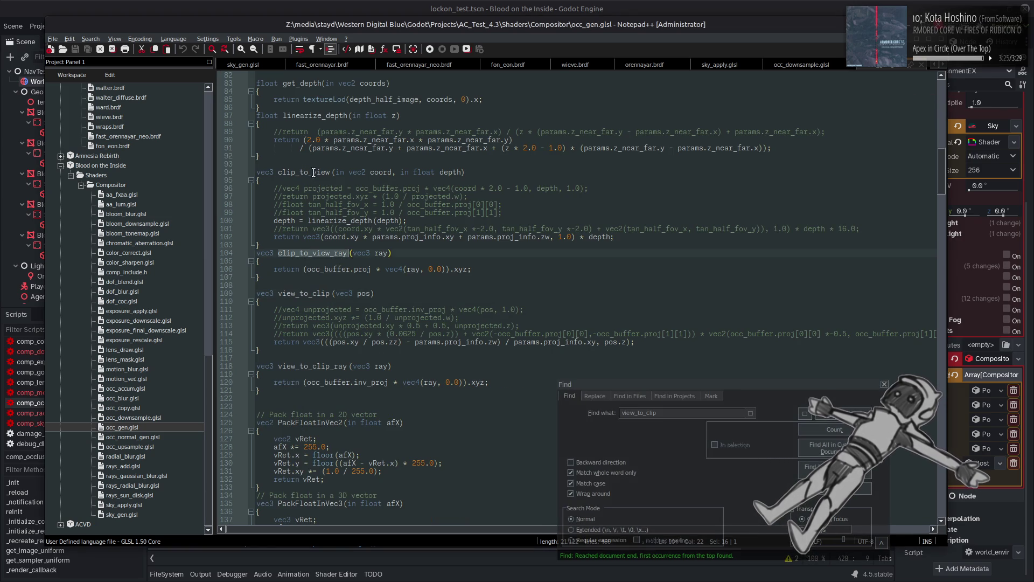
Search for clip_to_view calls, ending at its definition on line 94.
double_click(307, 172)
key("ctrl+f")
left_click(844, 417)
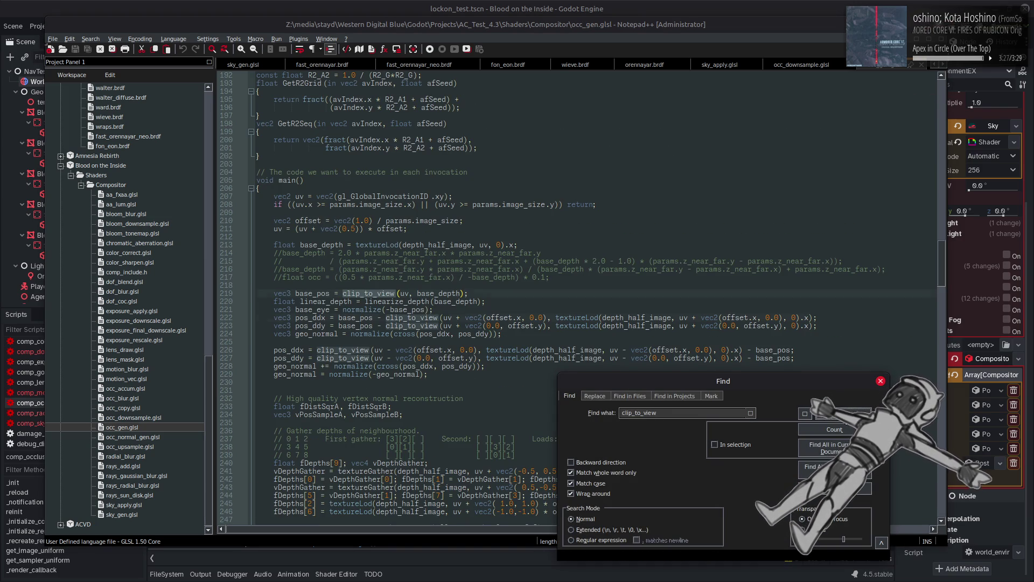
left_click(844, 418)
scroll(541, 361, "down", 7)
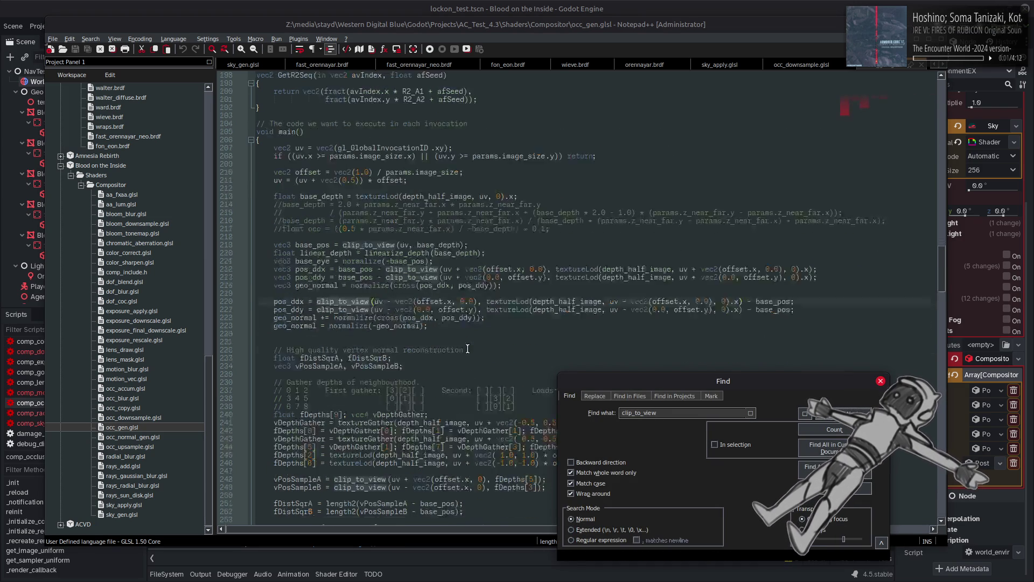
left_click(805, 413)
left_click(804, 413)
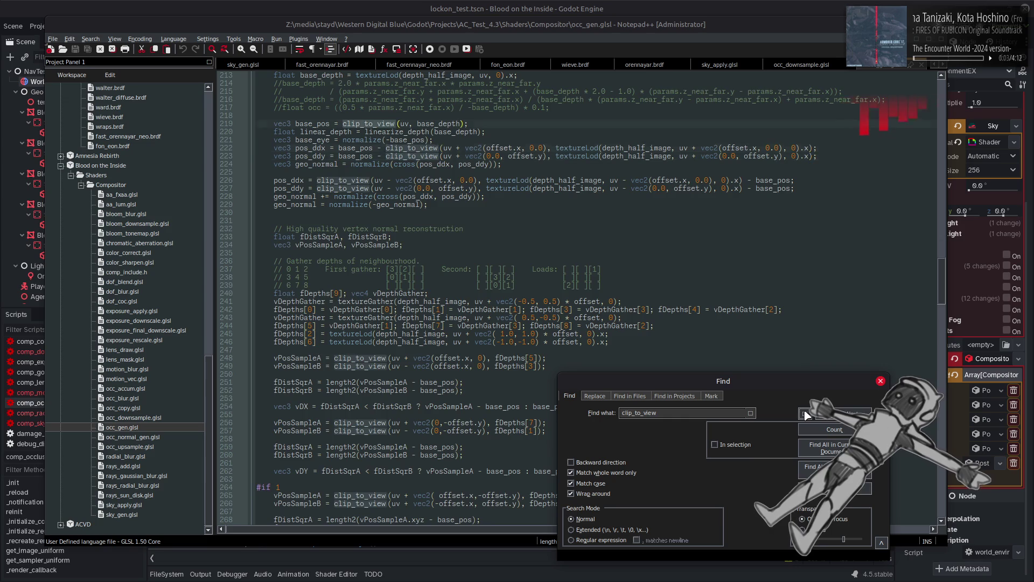
left_click(804, 413)
left_click(805, 413)
left_click(805, 413)
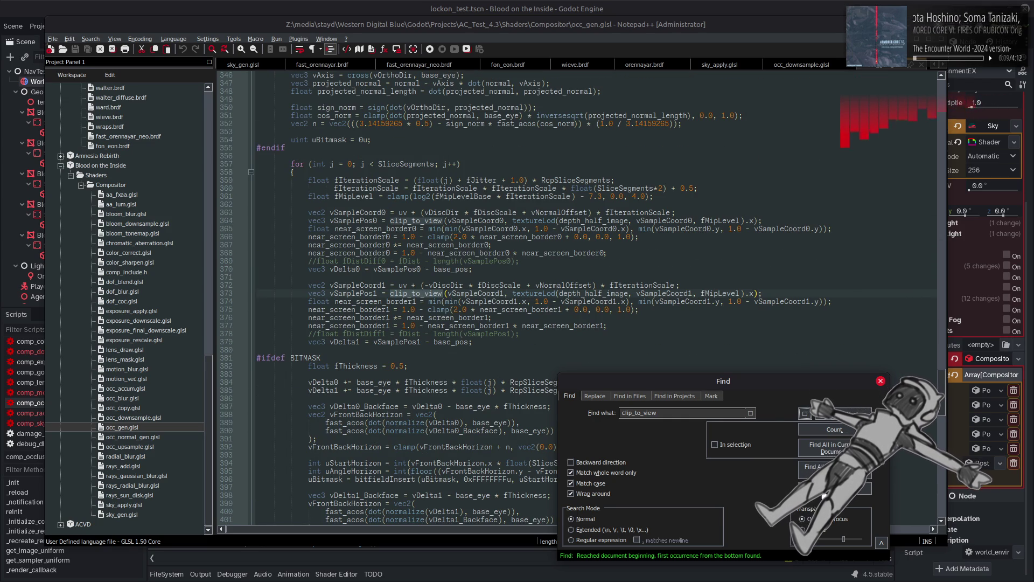
left_click(832, 414)
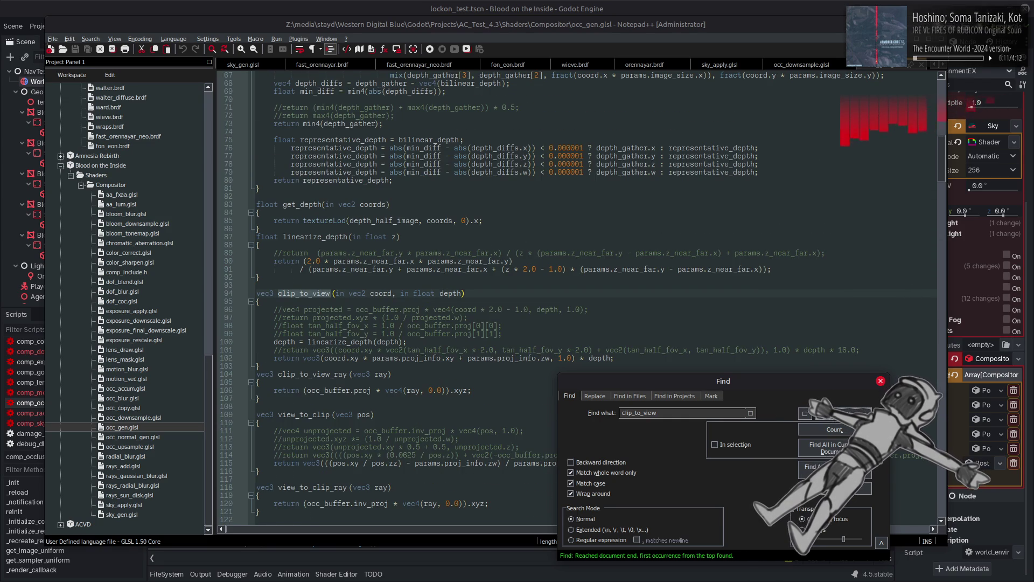
key("Escape")
Select the vec4 proj_info declaration on line 29 and open sky_apply.glsl after sky_cube_size.
scroll(389, 343, "up", 19)
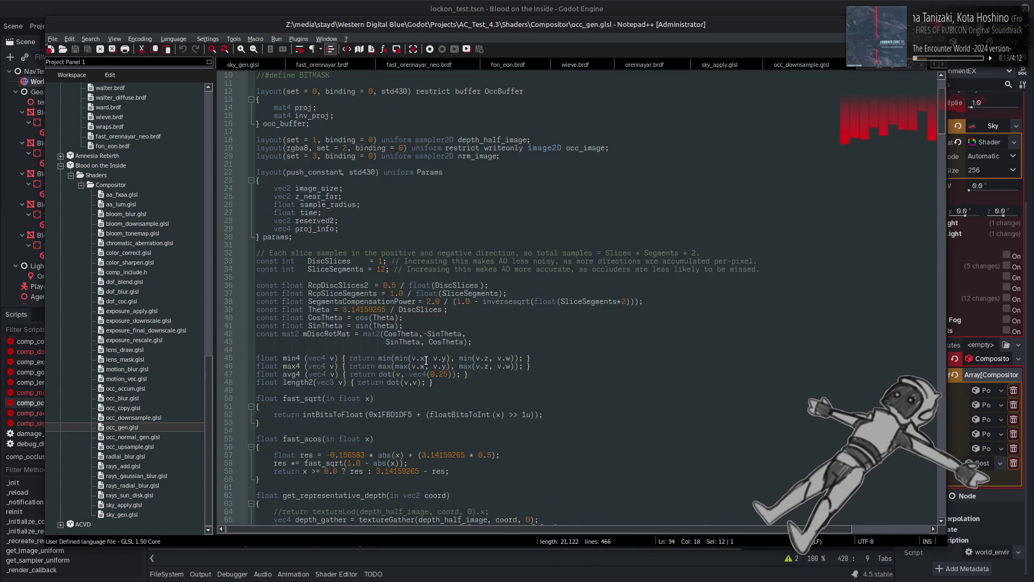
scroll(390, 343, "up", 3)
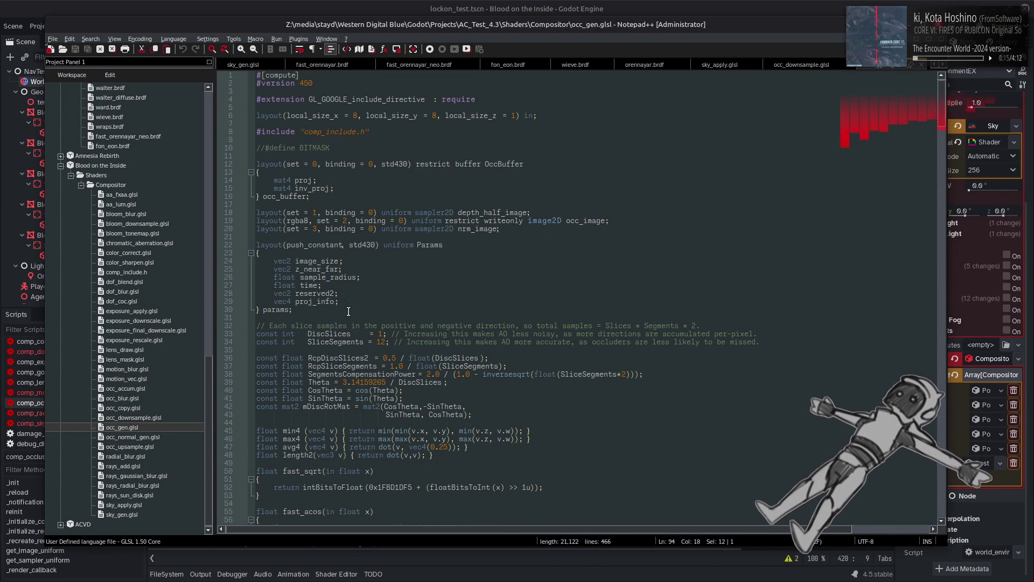
left_click_drag(346, 299, 274, 302)
key("ctrl+c")
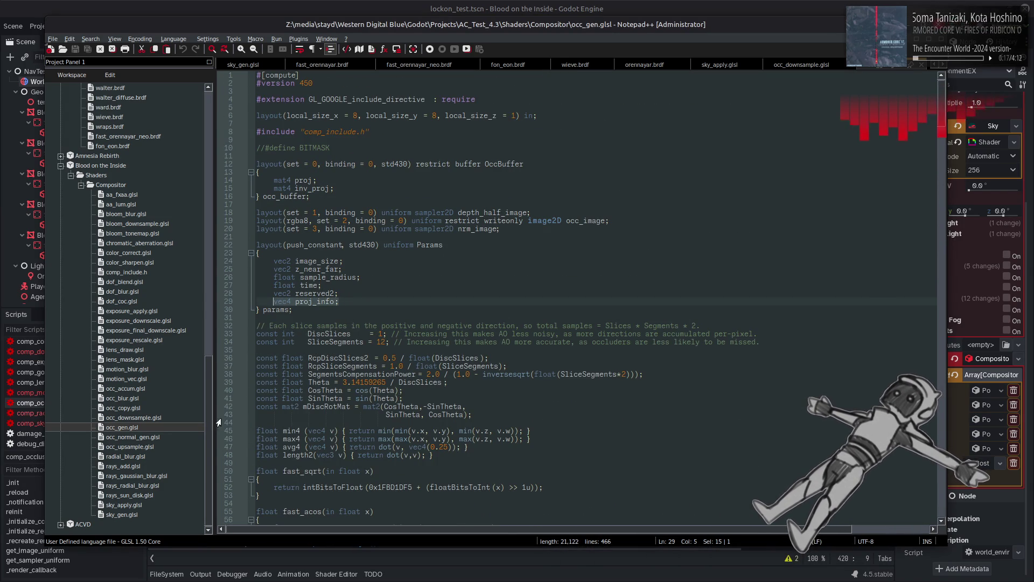
double_click(134, 516)
double_click(124, 504)
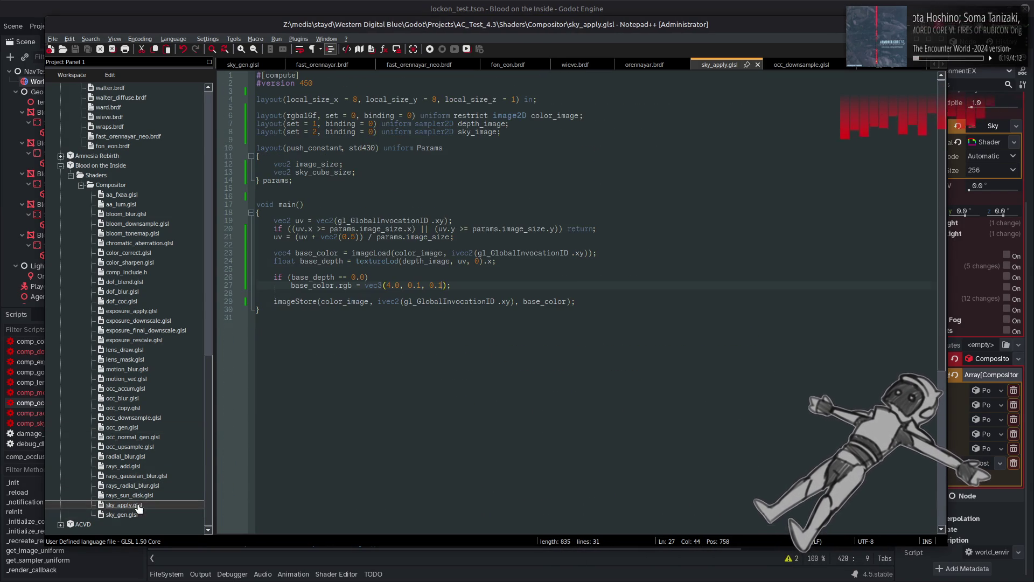
left_click(378, 172)
Paste the proj_info declaration into the Params block on a new line.
key("Return")
key("ctrl+v")
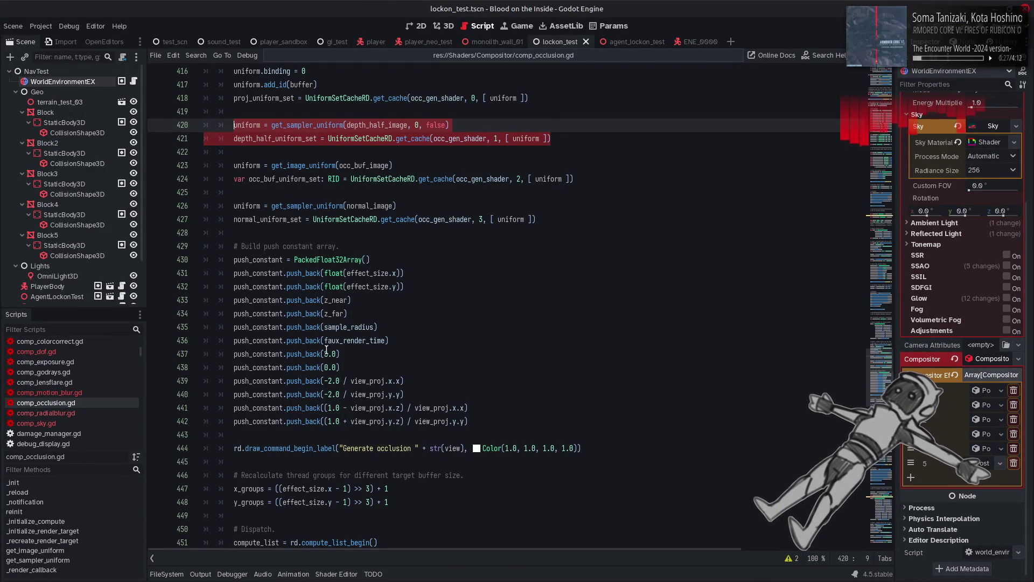
scroll(354, 313, "up", 5)
scroll(365, 379, "down", 5)
Copy the four view_proj push-constant lines into comp_sky.gd below the cube_size pushes.
left_click_drag(492, 424, 234, 384)
left_click(36, 422)
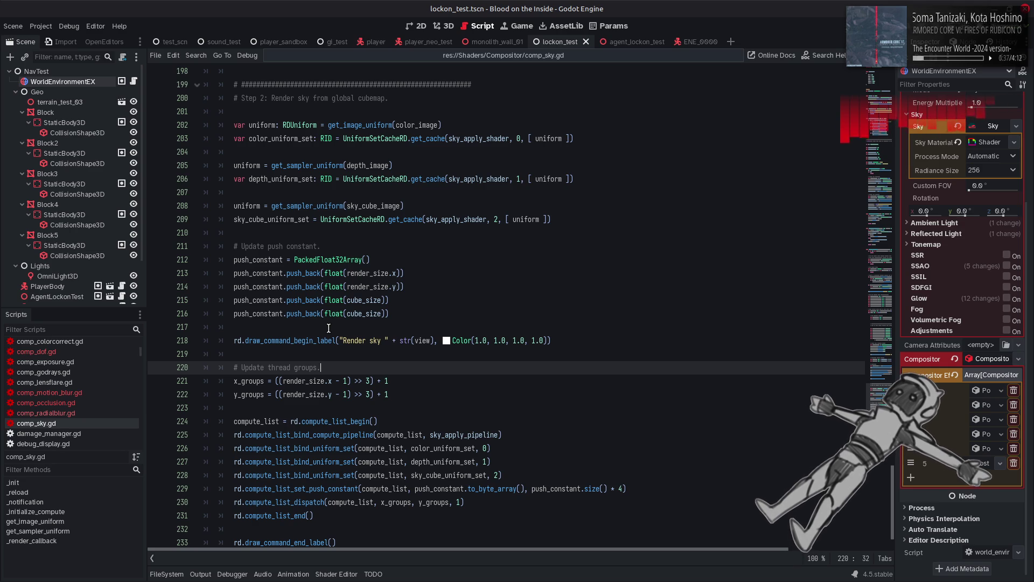
scroll(372, 293, "up", 3)
left_click(407, 221)
key("Return")
key("Return")
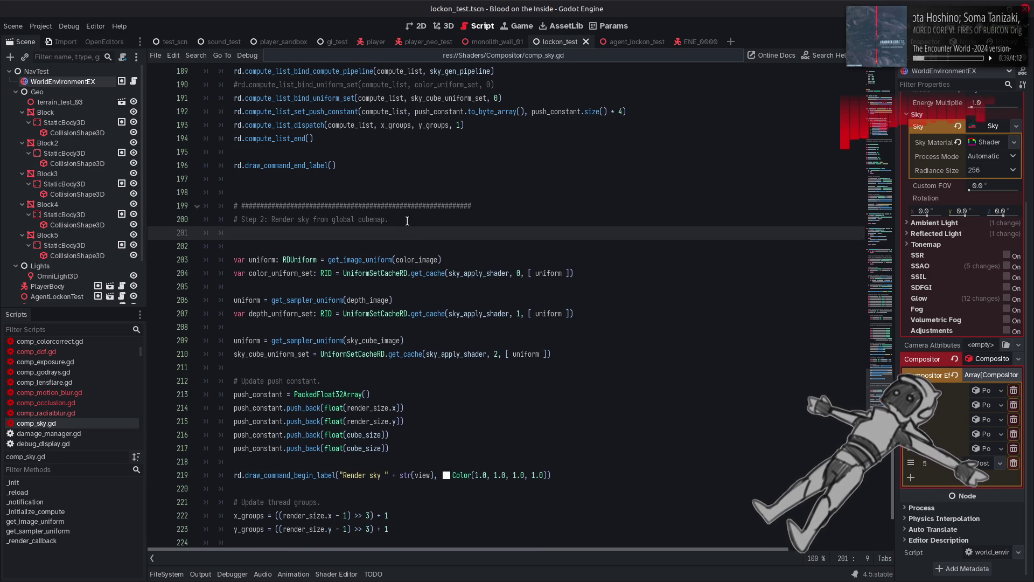
key("ctrl+z")
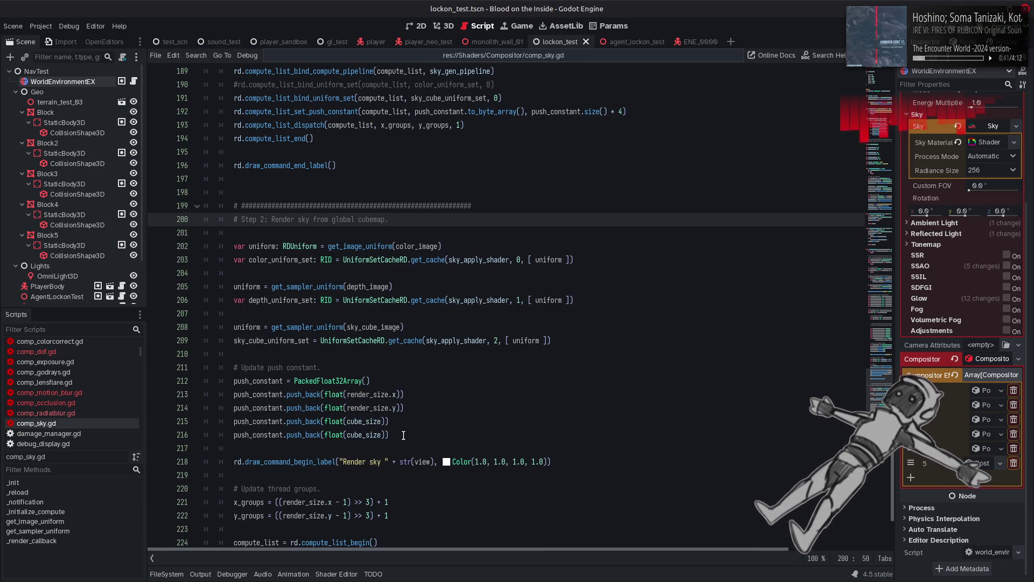
left_click(402, 435)
key("Down")
type("push_constant.push_back(-2.0 / view_proj.x.x) push_constant.push_back(-2.0 / view_proj.y.y) push_constant.push_back((1.0 - view_proj.x.z) / view_proj.x.x) push_constant.push_back((1.0 + view_proj.y.z) / view_proj.y.y)")
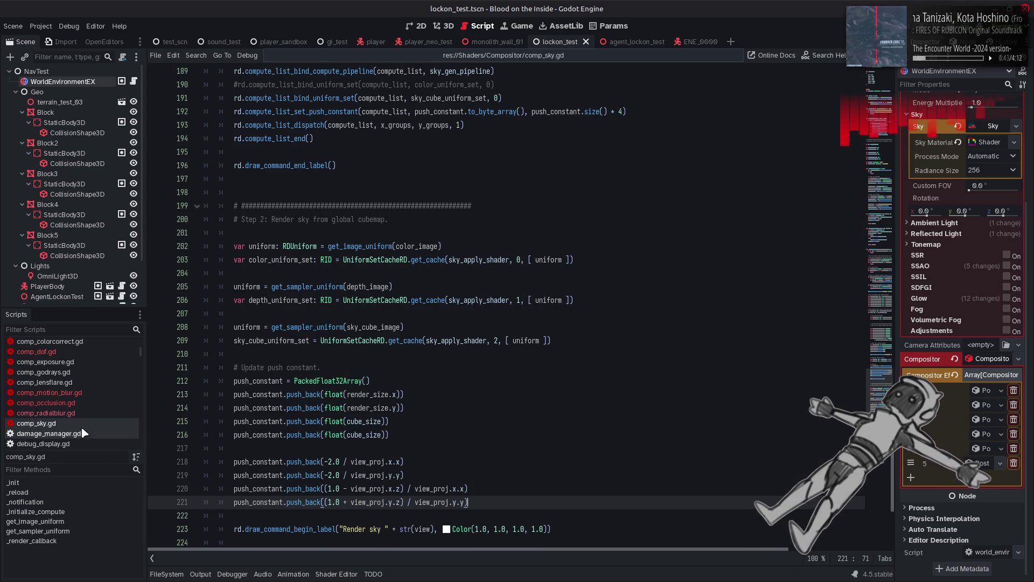
left_click(80, 402)
double_click(369, 381)
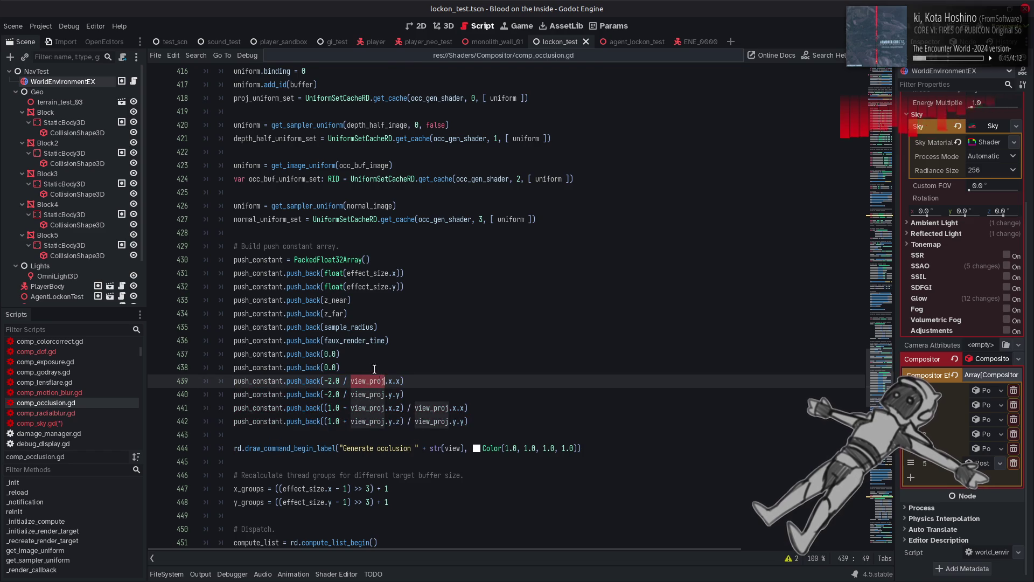
Search comp_occlusion.gd backward for view_proj until reaching its declaration on line 332.
scroll(632, 426, "up", 5)
key("ctrl+f")
left_click(744, 559)
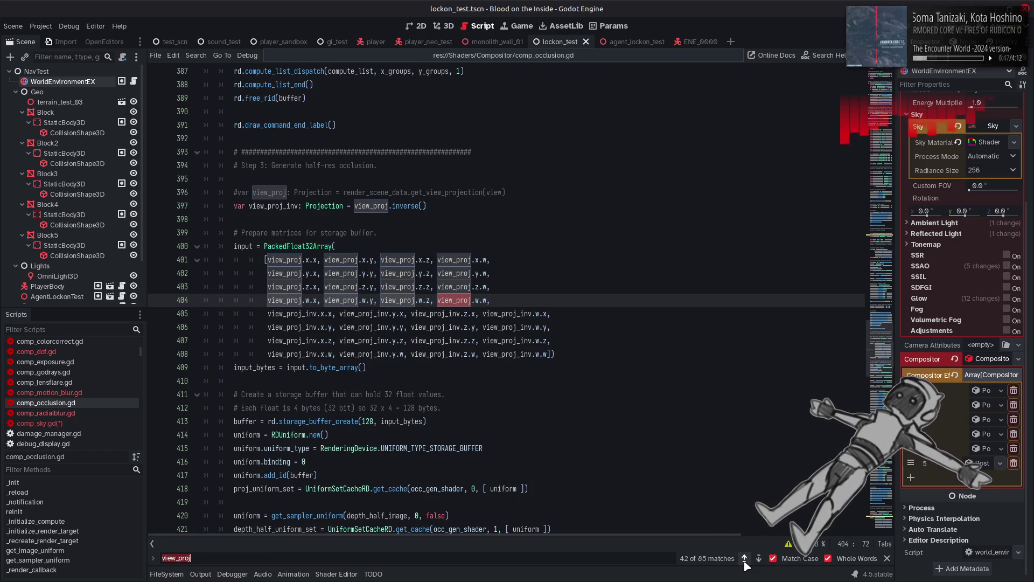
left_click(744, 558)
left_click(744, 558)
left_click(745, 558)
left_click(745, 558)
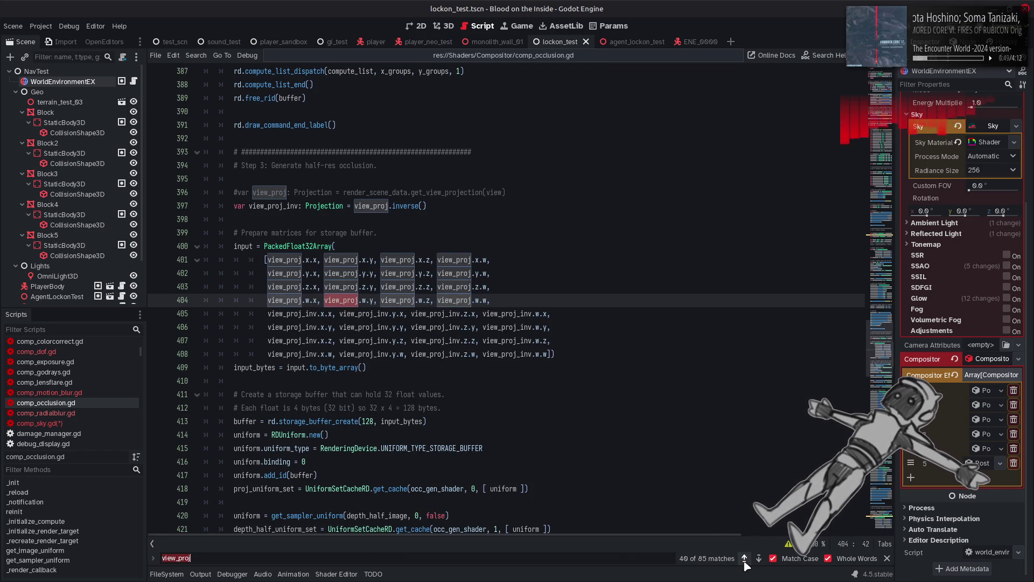
left_click(745, 558)
left_click(745, 559)
left_click(744, 558)
left_click(744, 558)
left_click(744, 558)
left_click(744, 558)
left_click(744, 558)
left_click(744, 558)
left_click(744, 559)
left_click(744, 559)
left_click(744, 559)
left_click(745, 559)
left_click(744, 558)
left_click(744, 558)
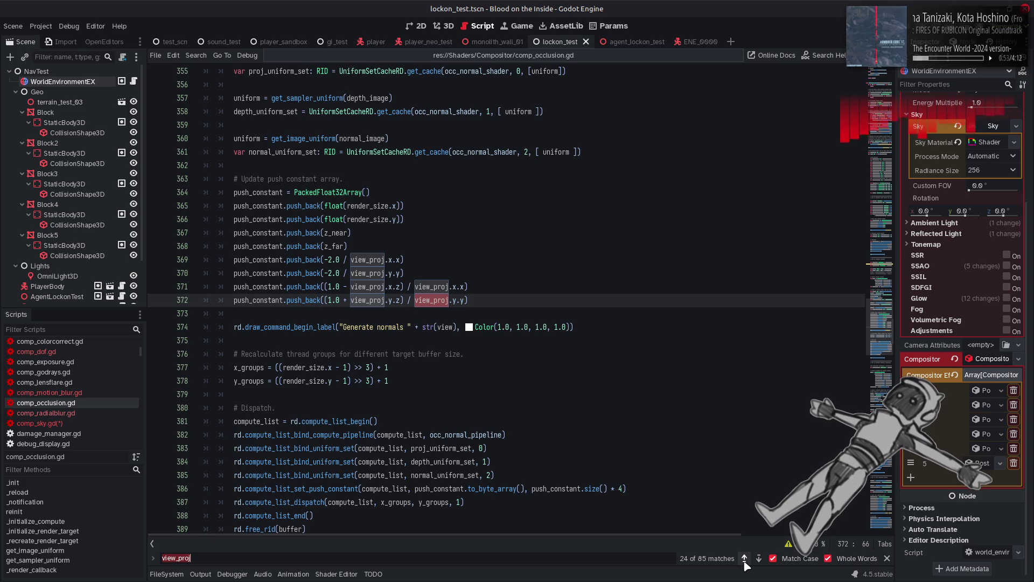
left_click(744, 558)
left_click(744, 559)
left_click(745, 559)
left_click(744, 558)
left_click(744, 558)
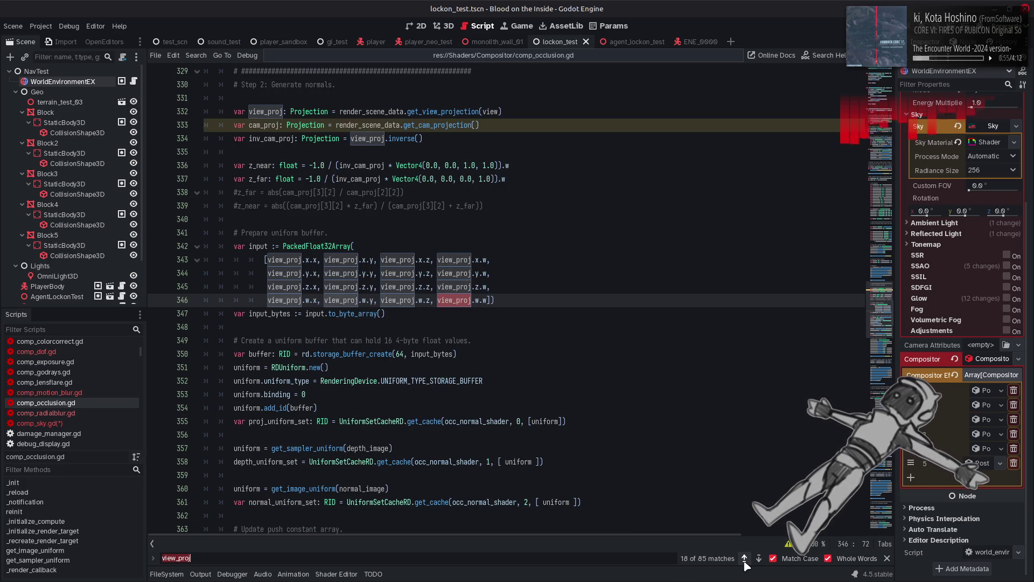
left_click(745, 558)
left_click(744, 559)
left_click(885, 558)
Copy the view_proj declaration into comp_sky.gd under the Step 2 comment and save.
left_click_drag(501, 111, 235, 112)
key("ctrl+c")
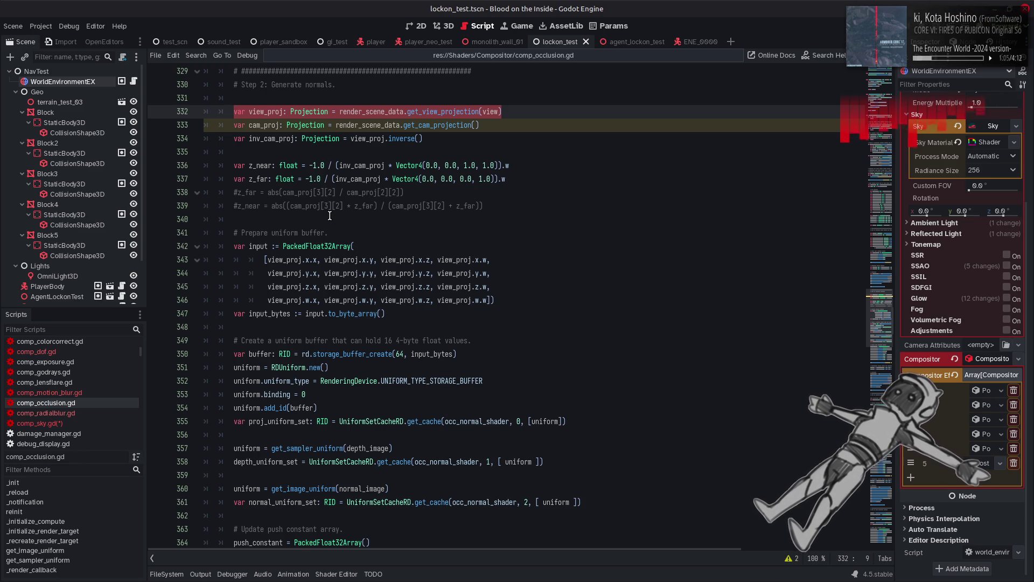
left_click(38, 423)
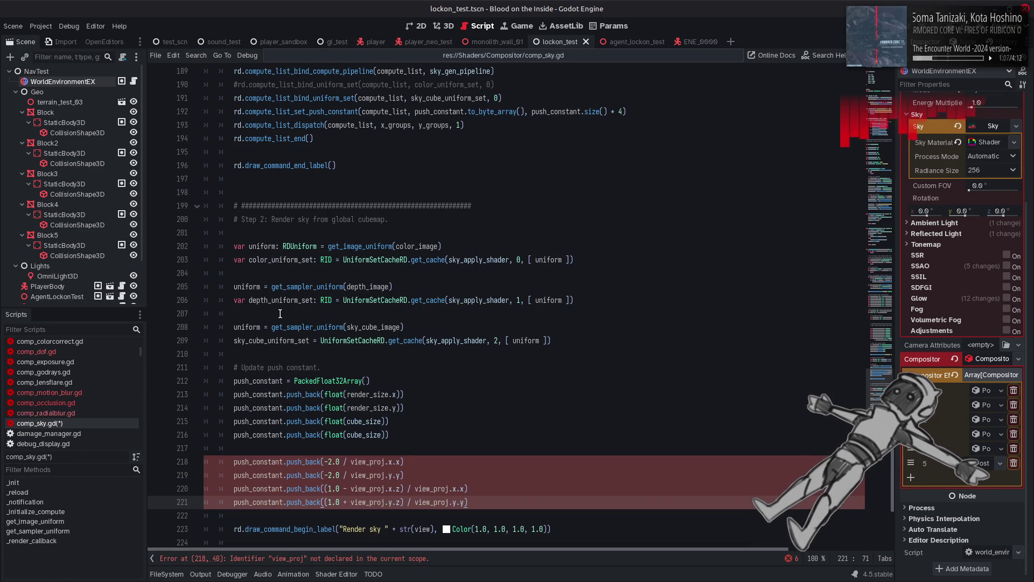
left_click(399, 219)
key("Return")
key("Return")
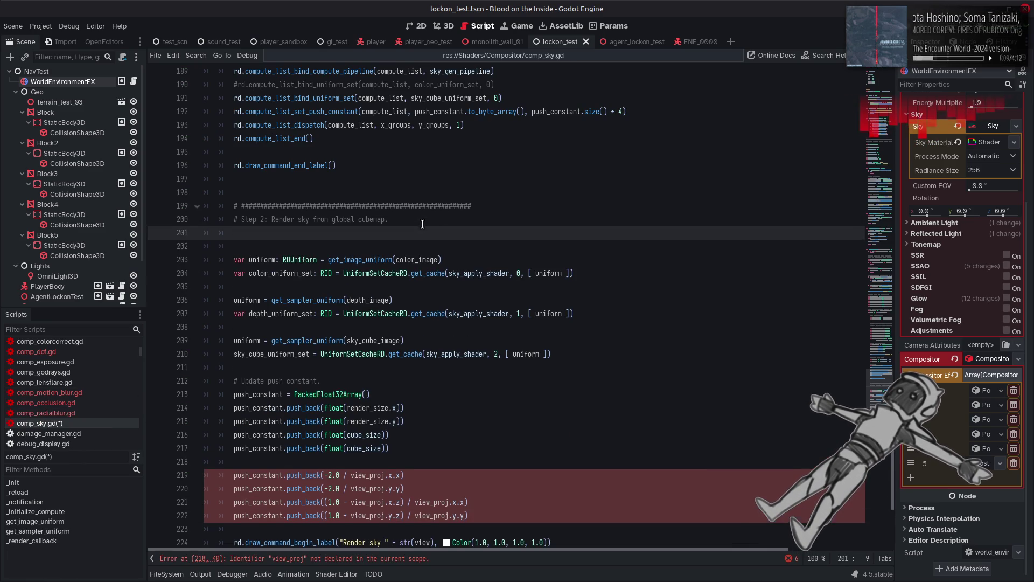
key("ctrl+v")
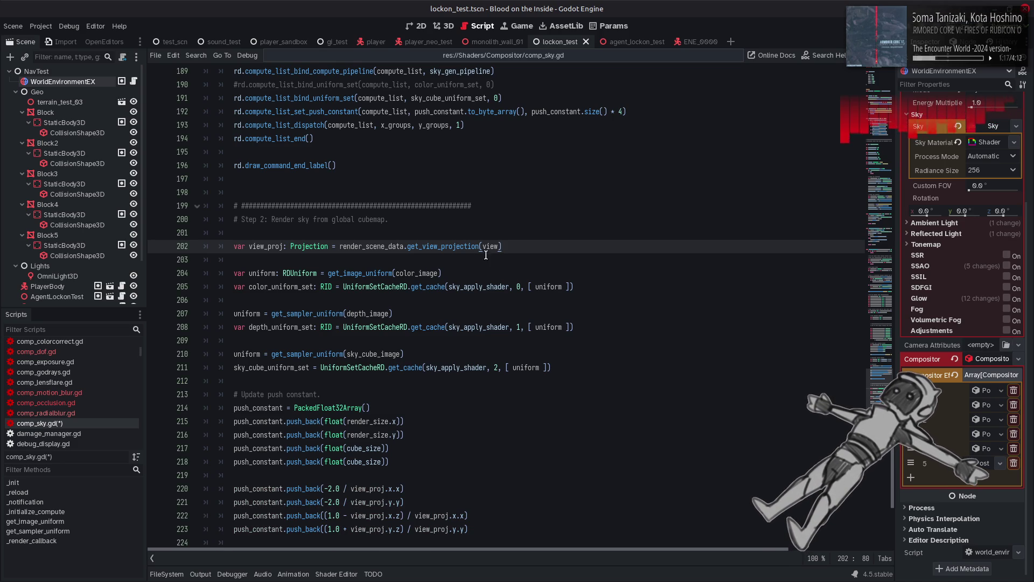
key("ctrl+s")
key("alt+Tab")
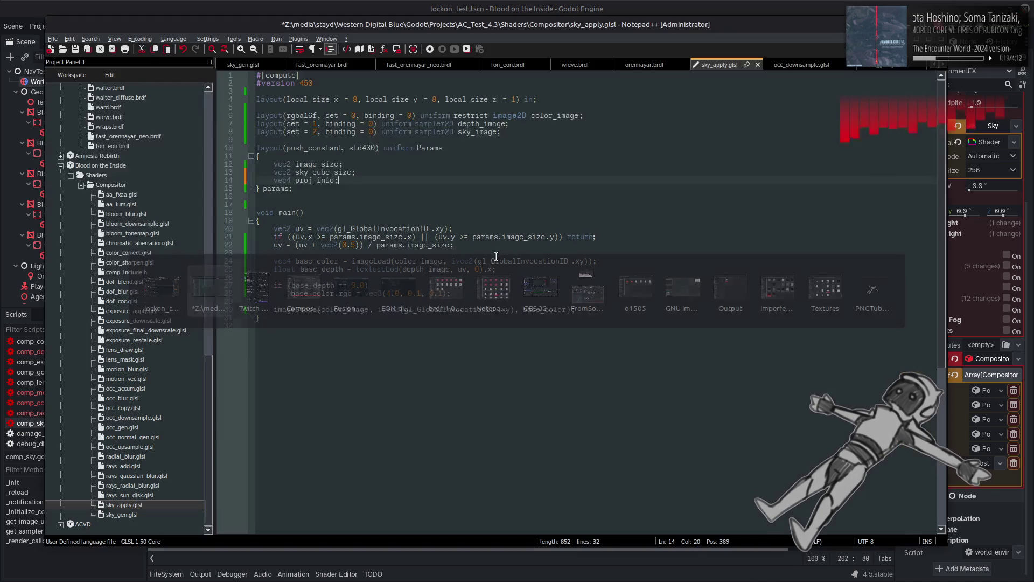
Save sky_apply.glsl, then find proj_info uses in occ_gen.glsl.
key("ctrl+s")
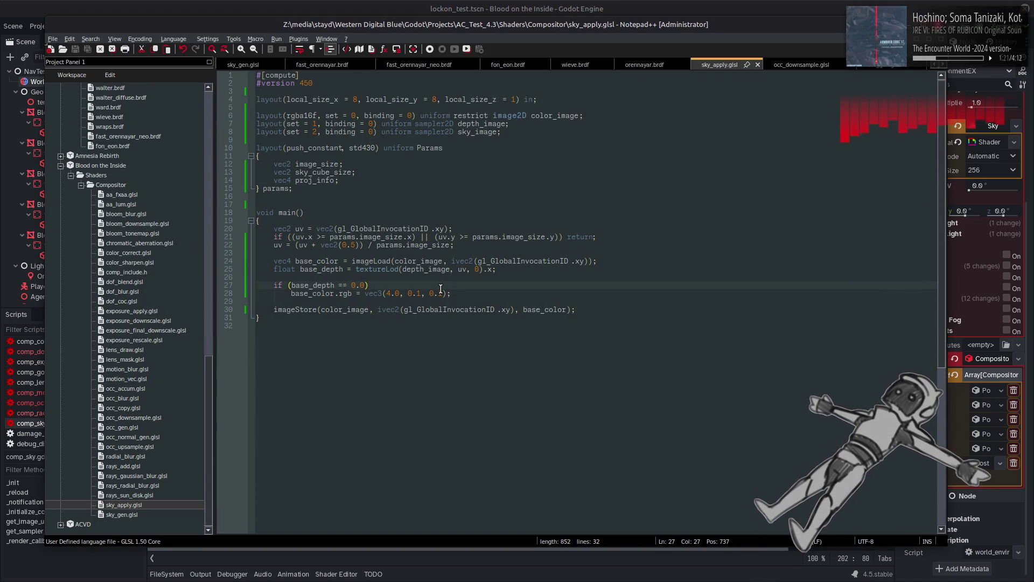
double_click(122, 426)
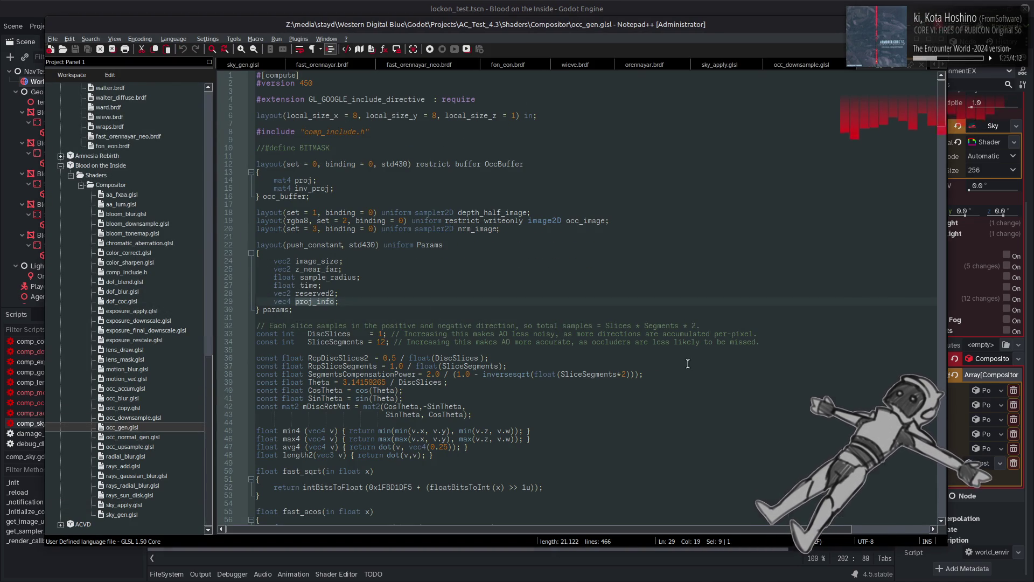
key("ctrl+f")
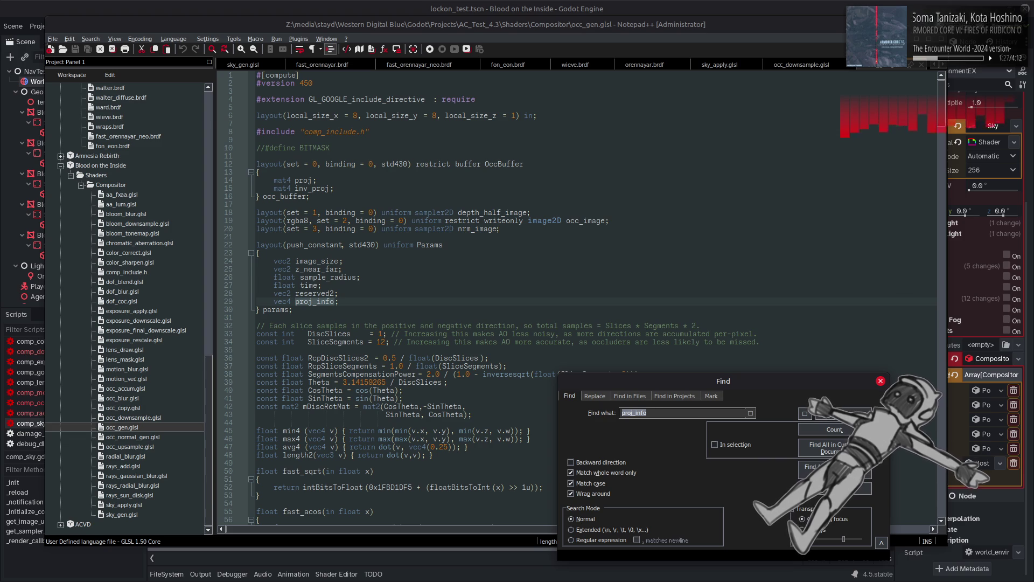
left_click(832, 414)
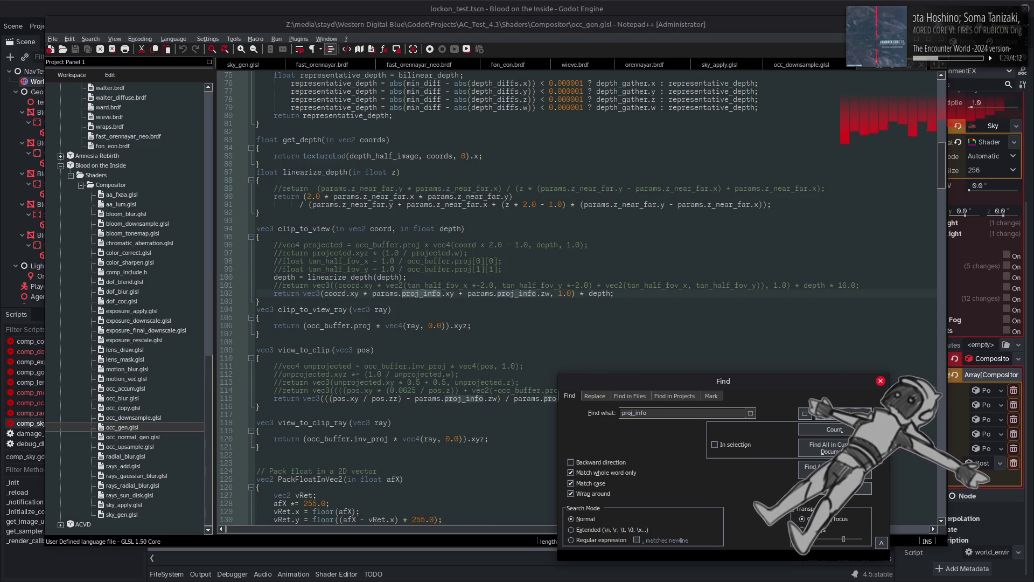
key("Escape")
Inspect the linearize_depth and clip_to_view helpers, highlighting their params and z_near_far uses.
left_click_drag(275, 410, 256, 228)
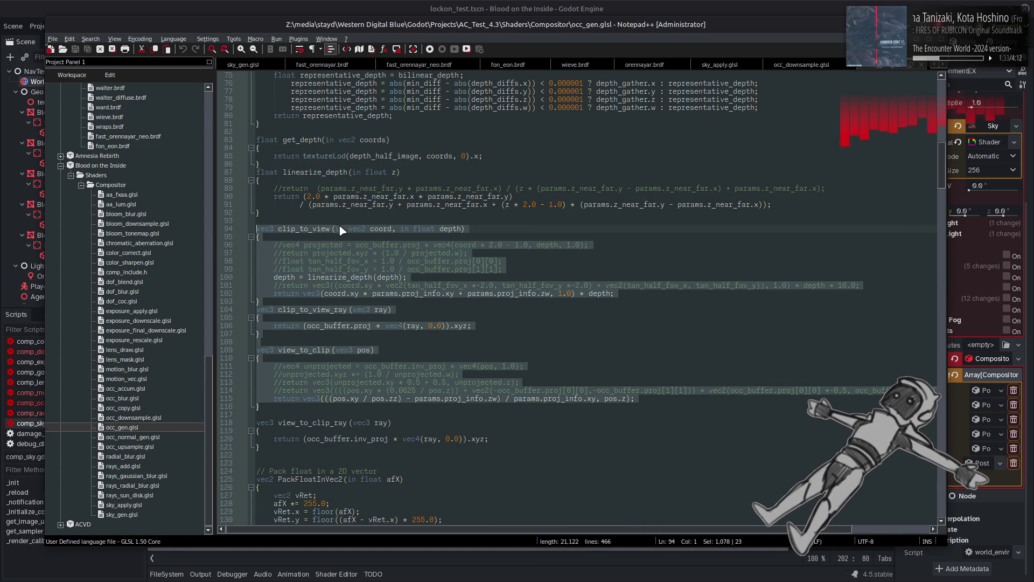
double_click(328, 172)
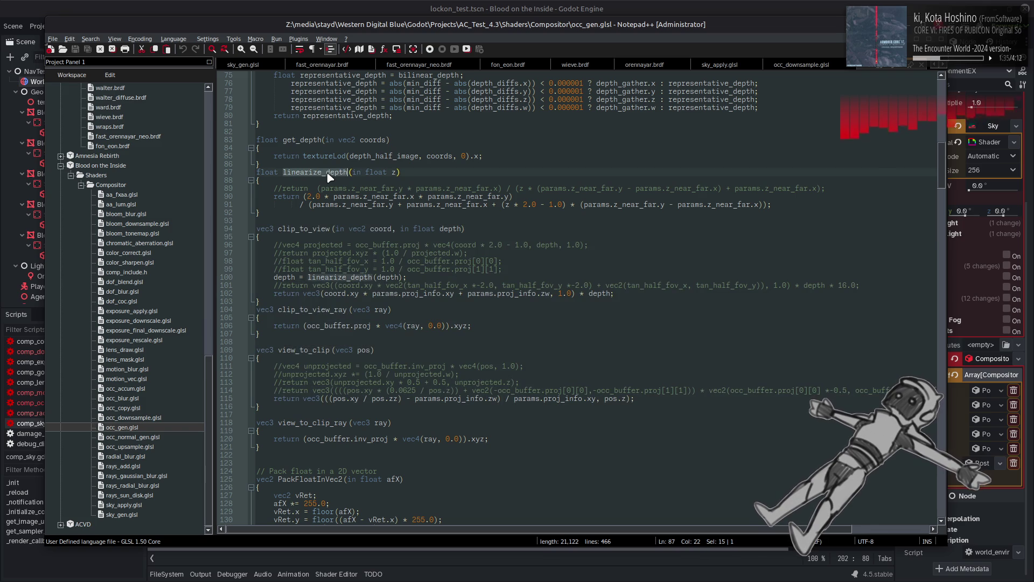
double_click(346, 196)
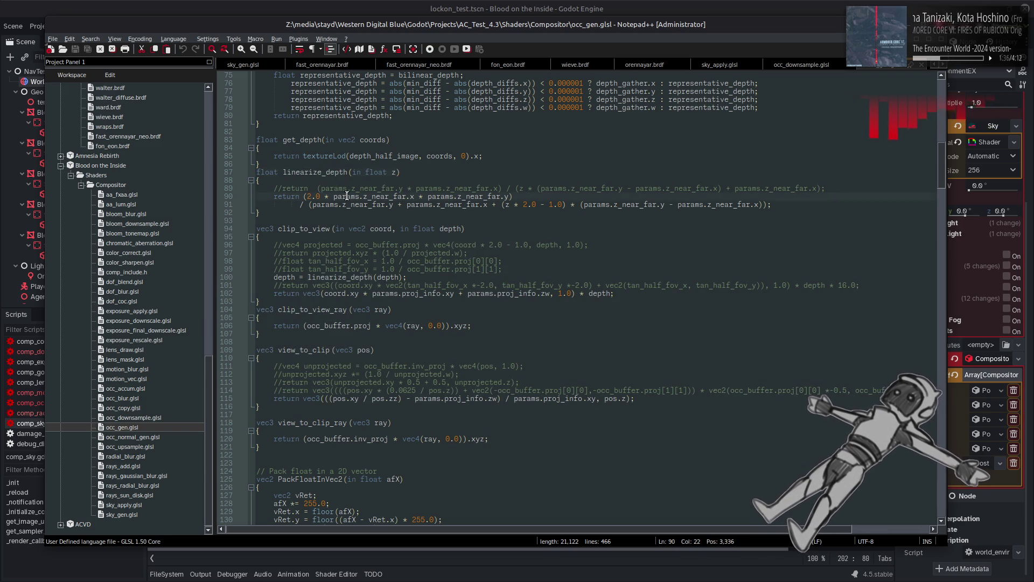
double_click(386, 198)
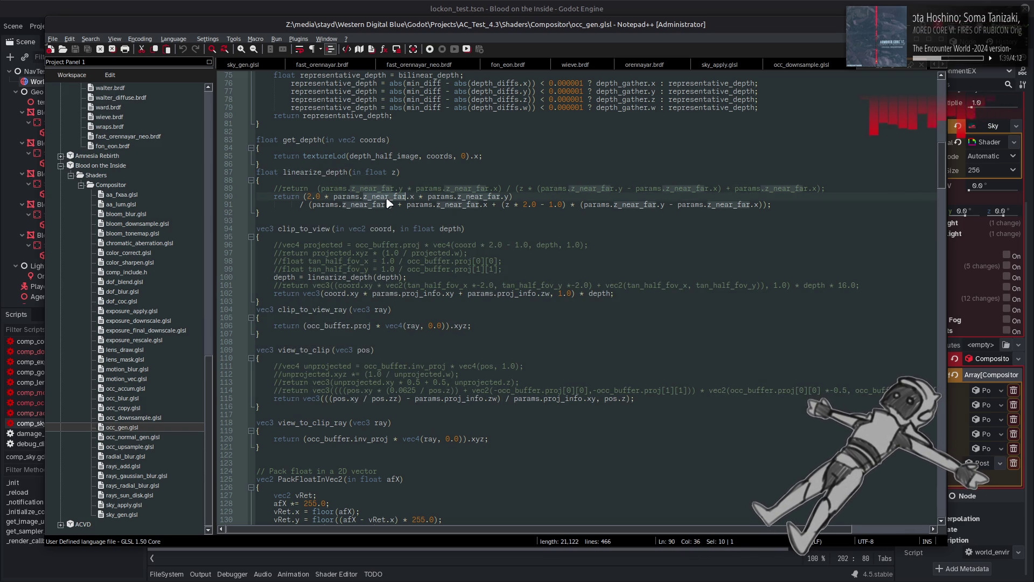
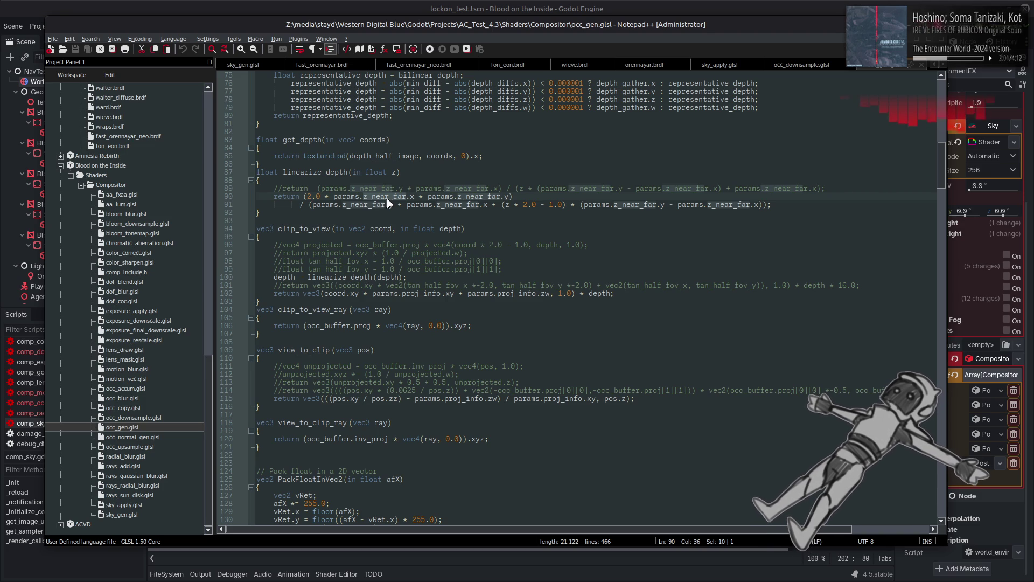
Open comp_occlusion.gd in Godot and search it for the z_near usages.
left_click(344, 5)
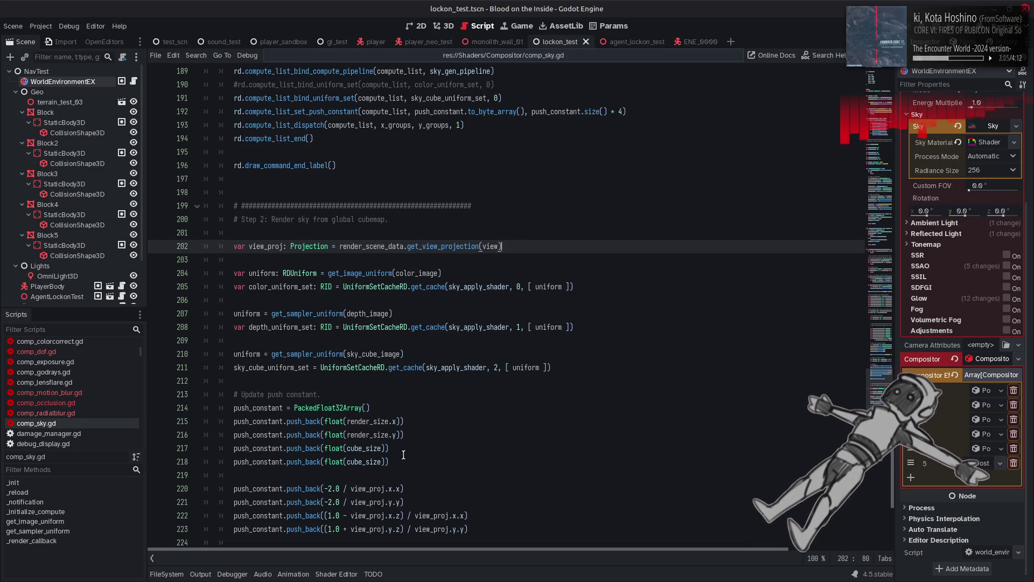
left_click(75, 402)
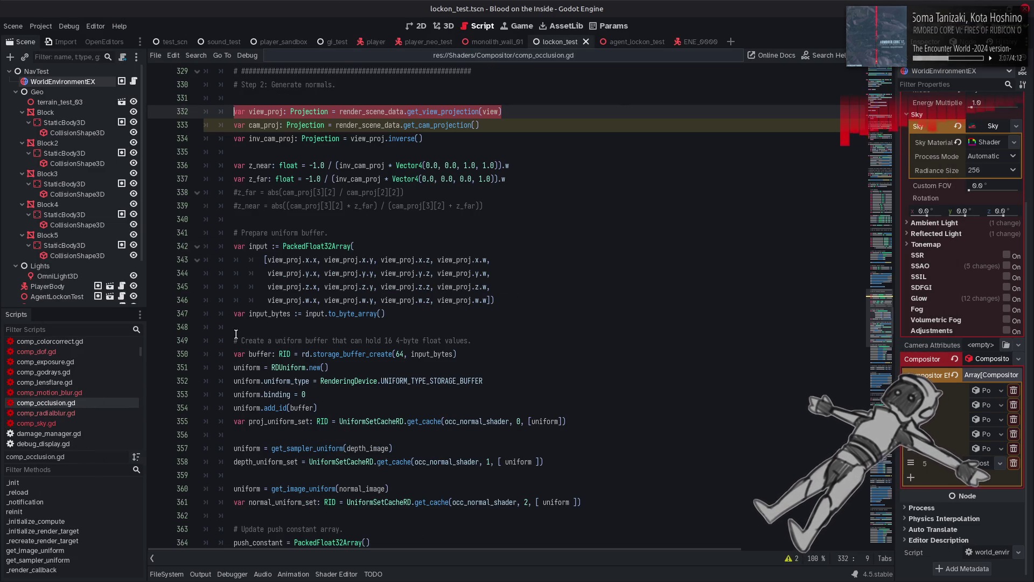
scroll(253, 333, "down", 7)
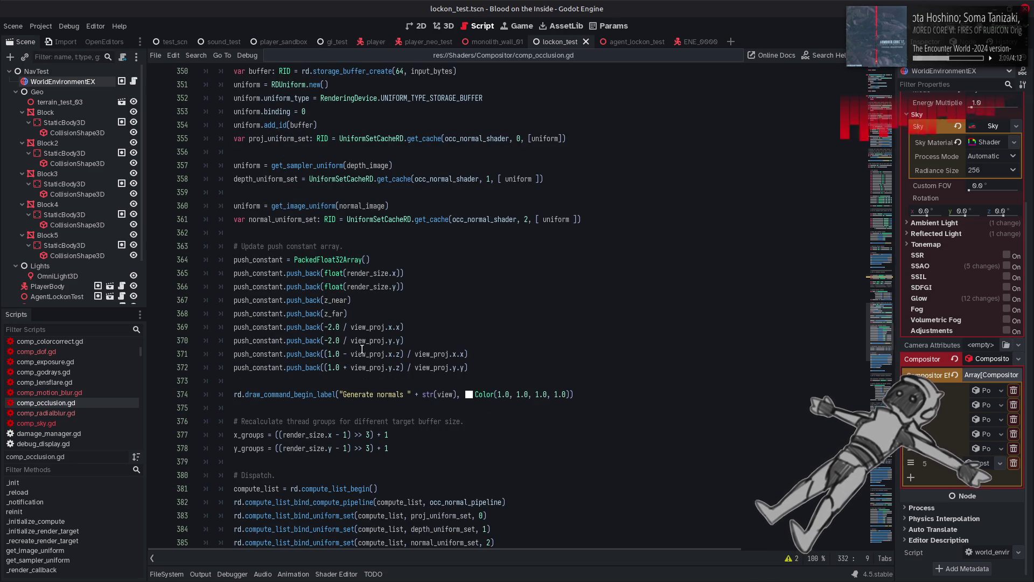
double_click(335, 301)
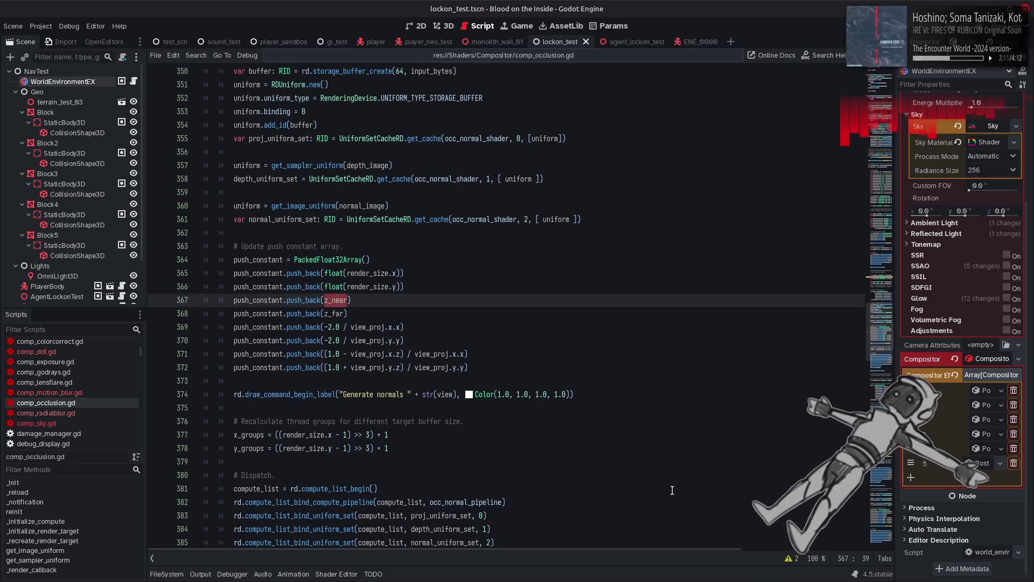
key("ctrl+f")
left_click(744, 558)
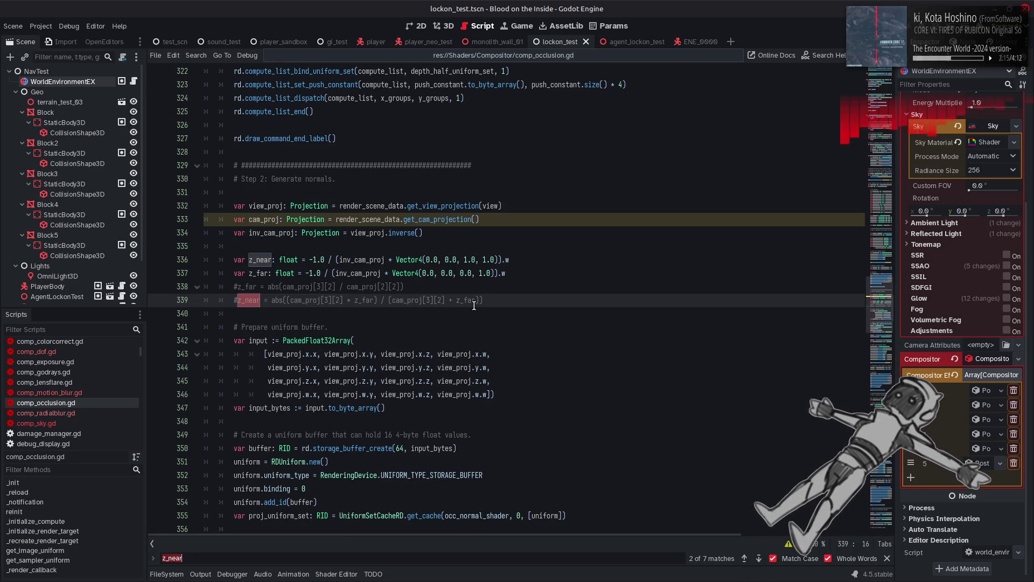
Copy the inv_cam_proj, z_near and z_far lines (334–337) and return to comp_sky.gd.
left_click(344, 264)
double_click(344, 260)
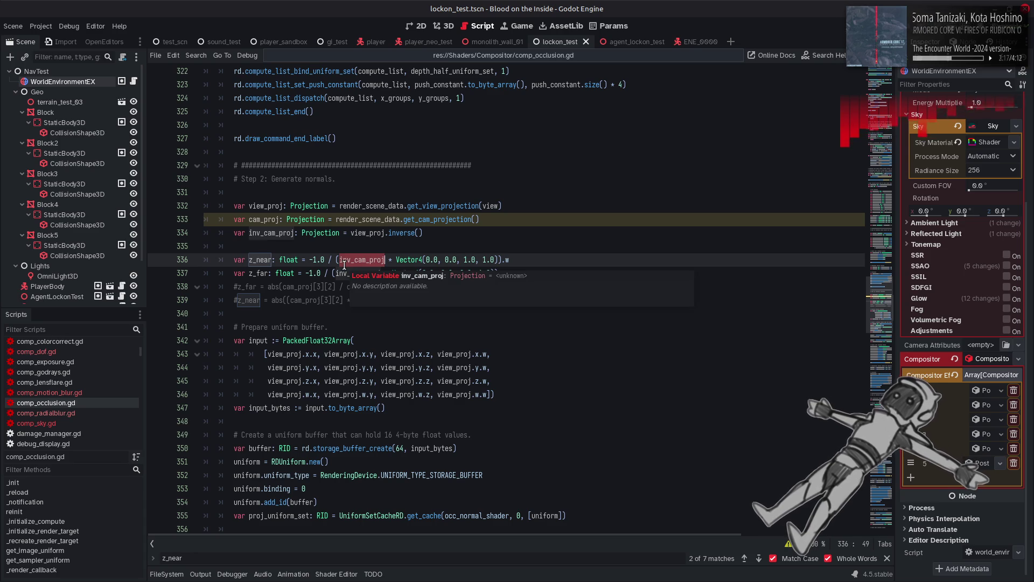
left_click_drag(505, 273, 377, 259)
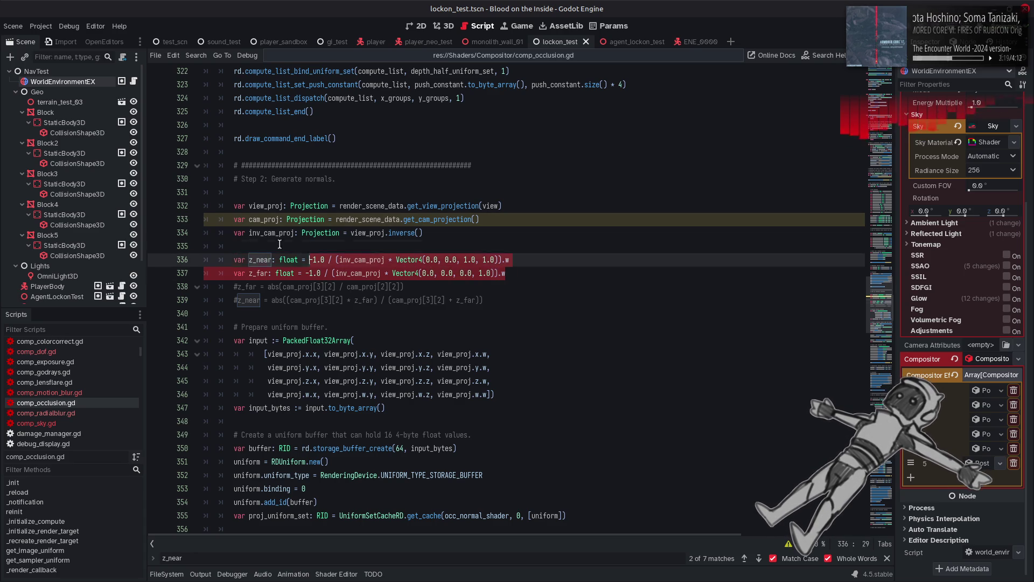
left_click_drag(304, 253, 425, 233)
key("ctrl+c")
left_click(425, 233)
left_click(43, 423)
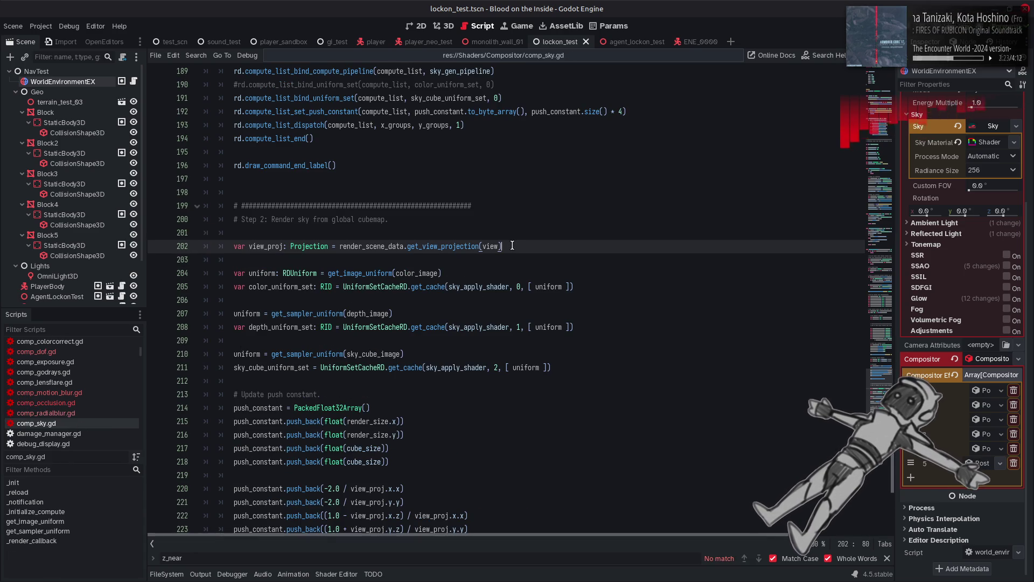
Paste the inv_cam_proj, z_near and z_far lines after the view_proj line, removing the extra blank line.
key("Return")
key("ctrl+v")
left_click(300, 273)
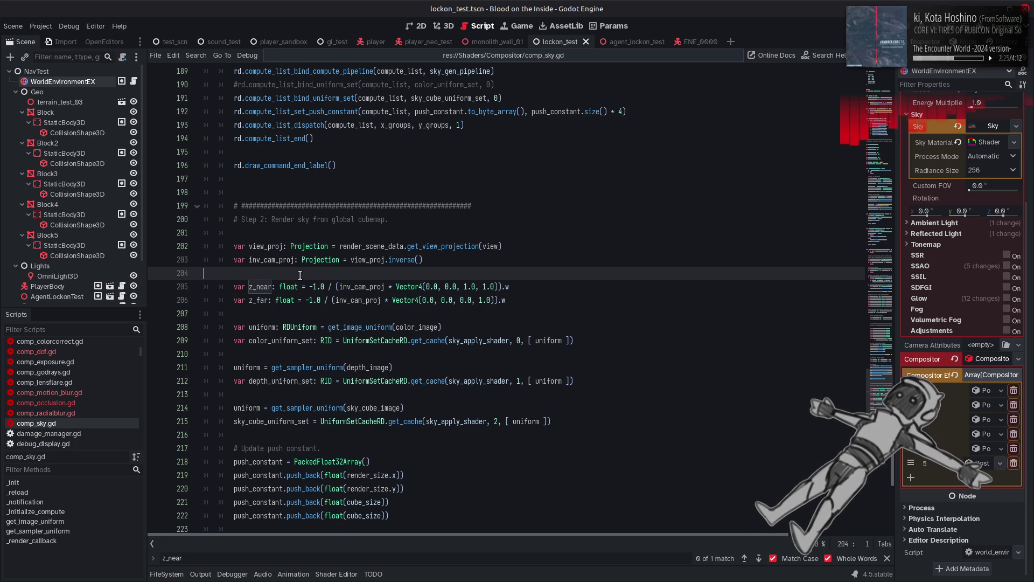
key("BackSpace")
scroll(300, 274, "down", 3)
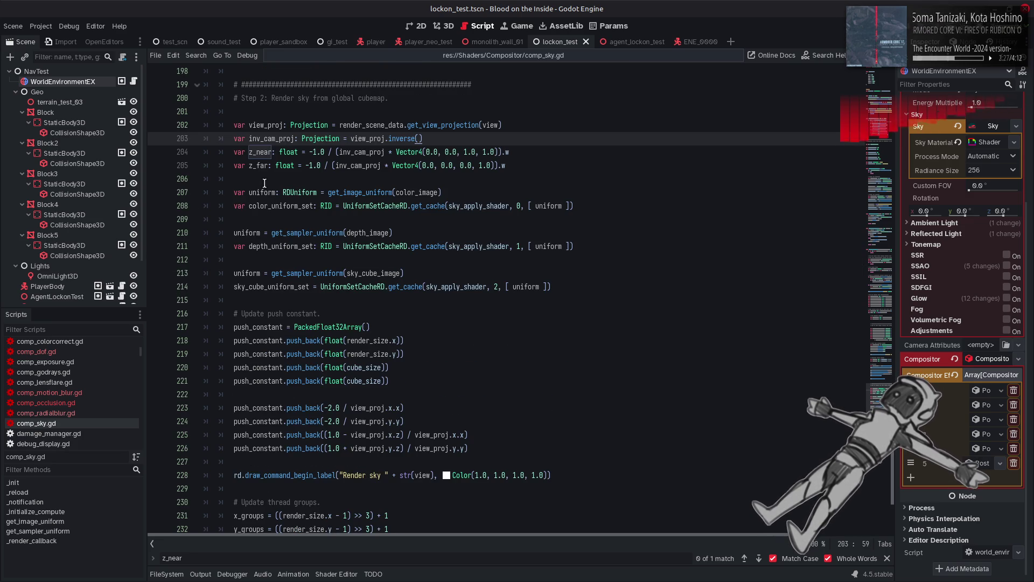
Replace the two float(cube_size) push_back arguments on lines 220–221 with z_near and z_far.
double_click(260, 151)
key("ctrl+c")
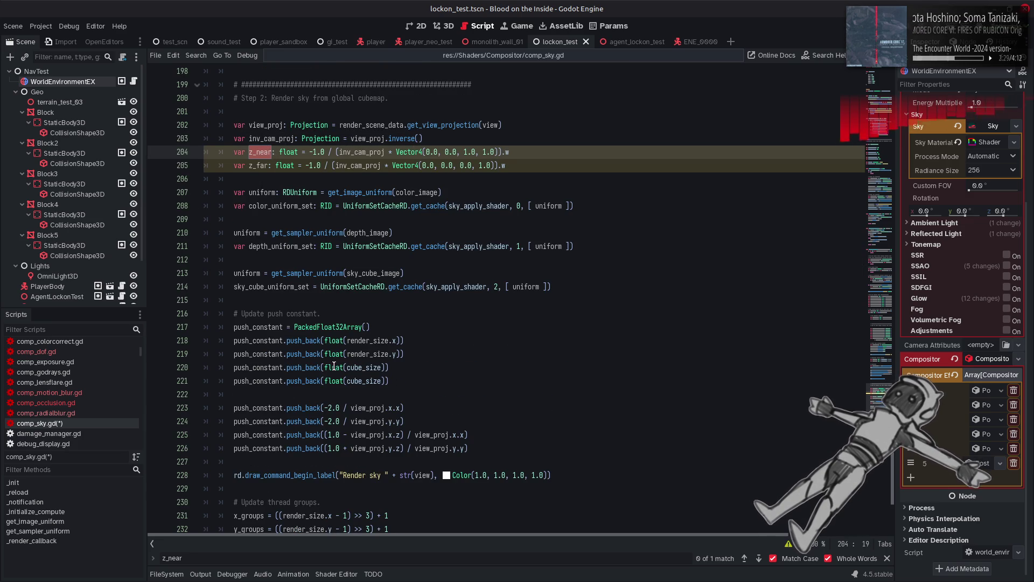
left_click_drag(326, 367, 386, 368)
key("ctrl+v")
left_click(264, 167)
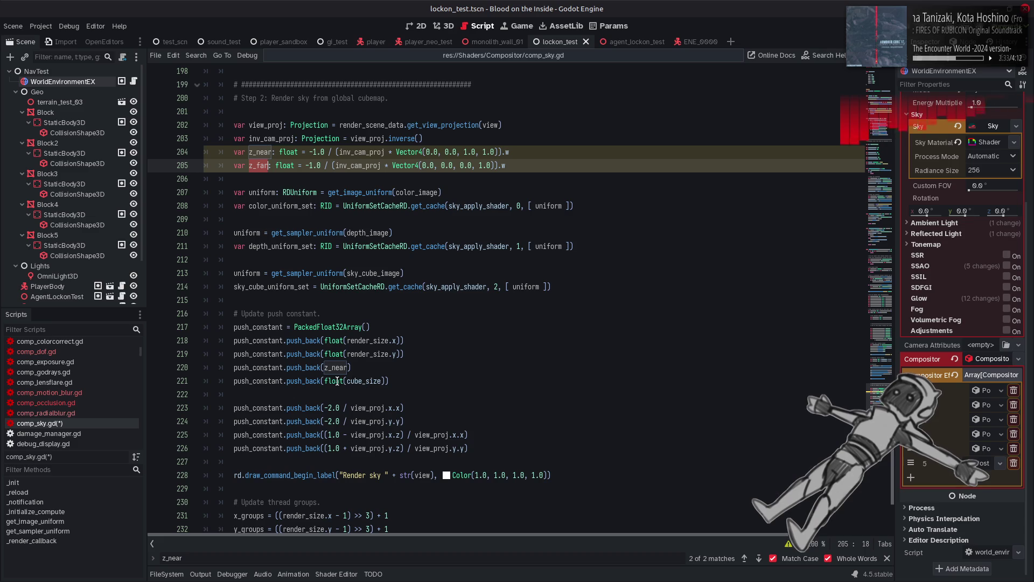
left_click_drag(325, 381, 386, 381)
type("z_far")
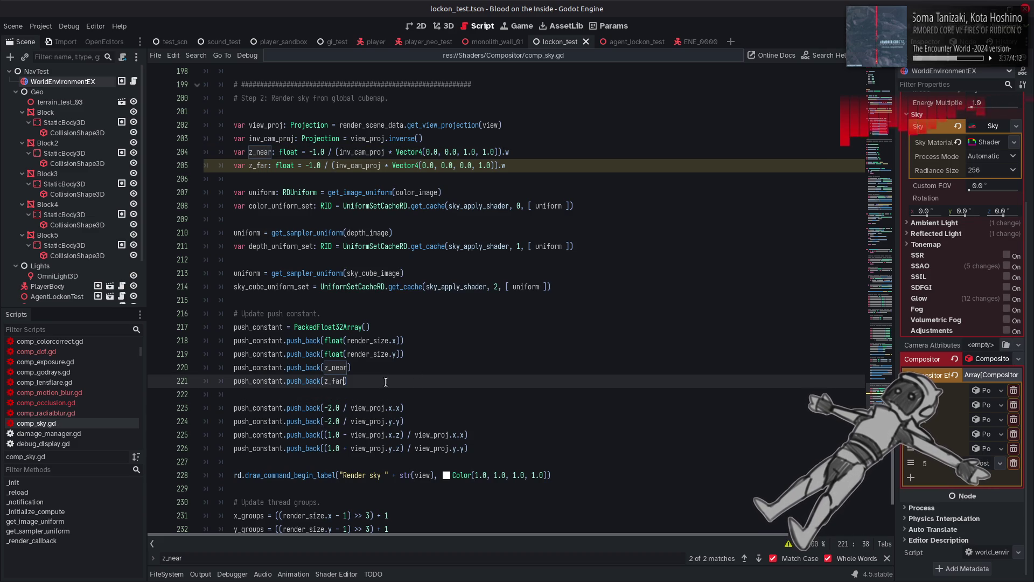
key("alt+Tab")
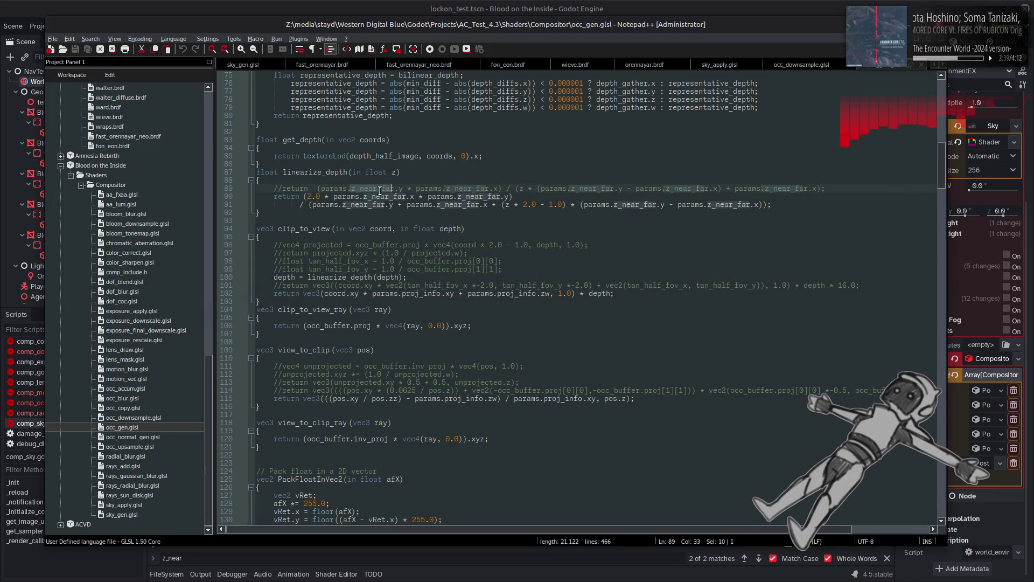
Find the z_near_far declaration on line 25 of occ_gen.glsl.
key("ctrl+f")
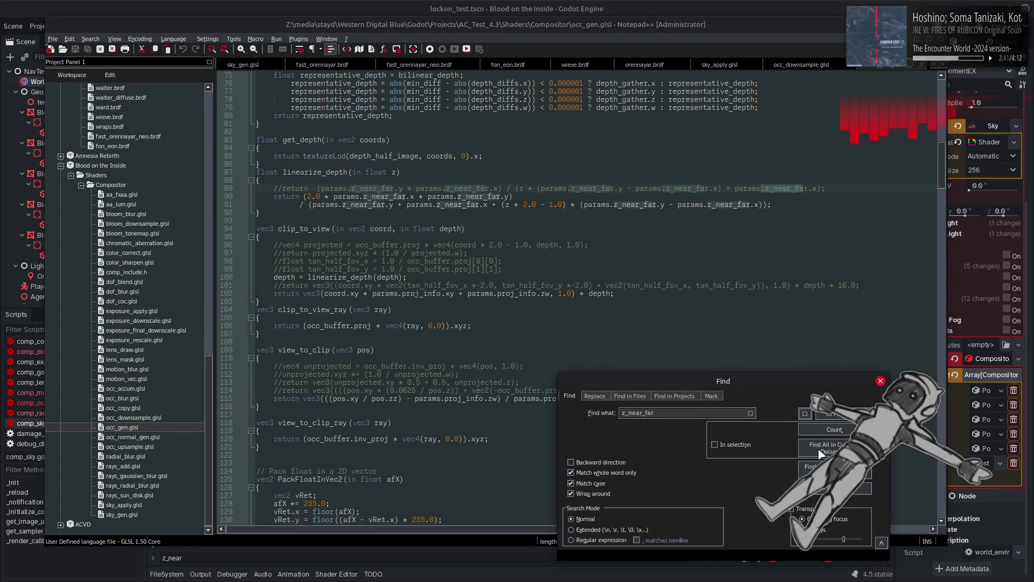
left_click(810, 416)
left_click(810, 416)
left_click(810, 416)
left_click(810, 416)
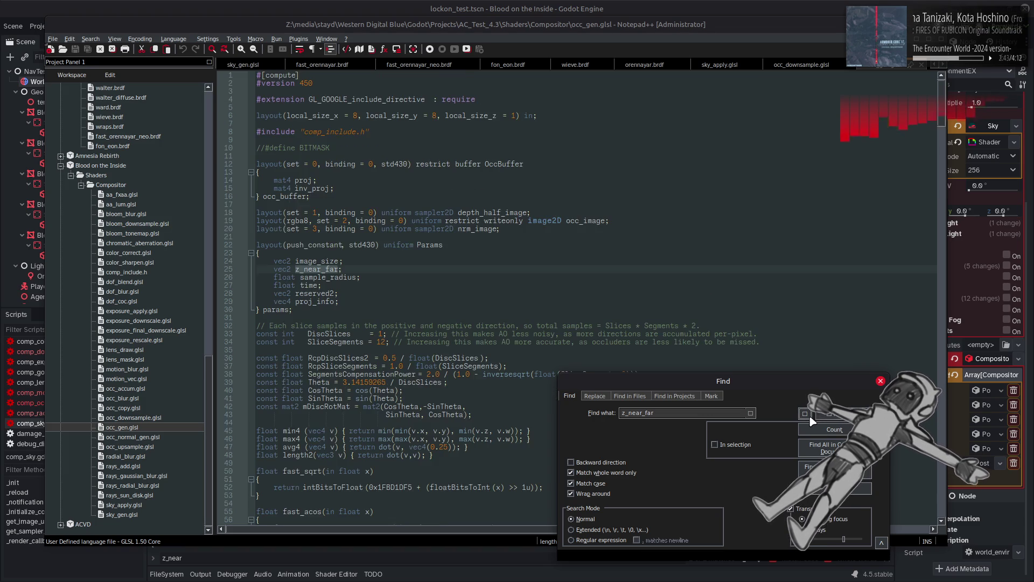
key("Escape")
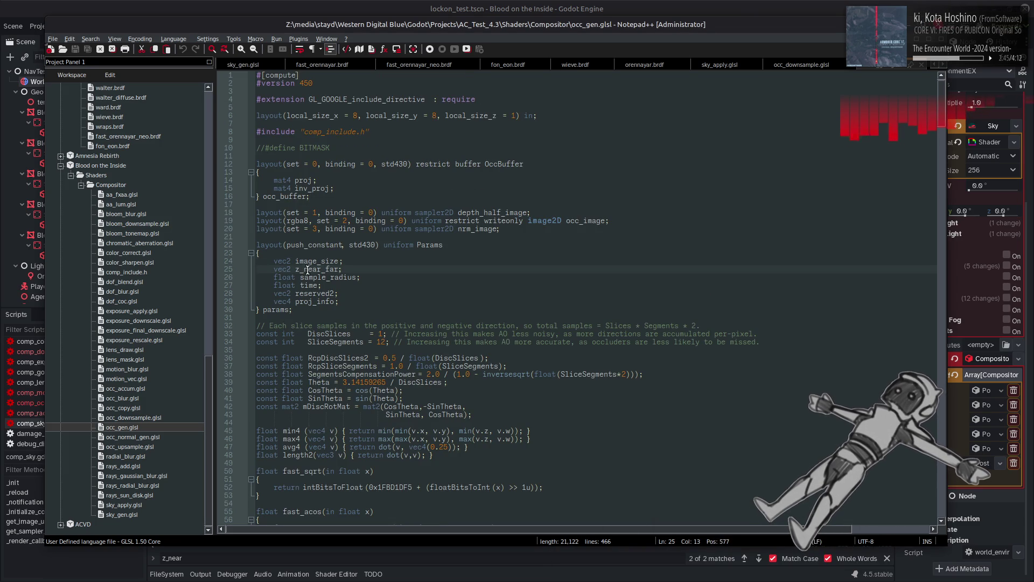
Rename sky_cube_size to z_near_far in sky_apply.glsl's Params block and save.
double_click(122, 514)
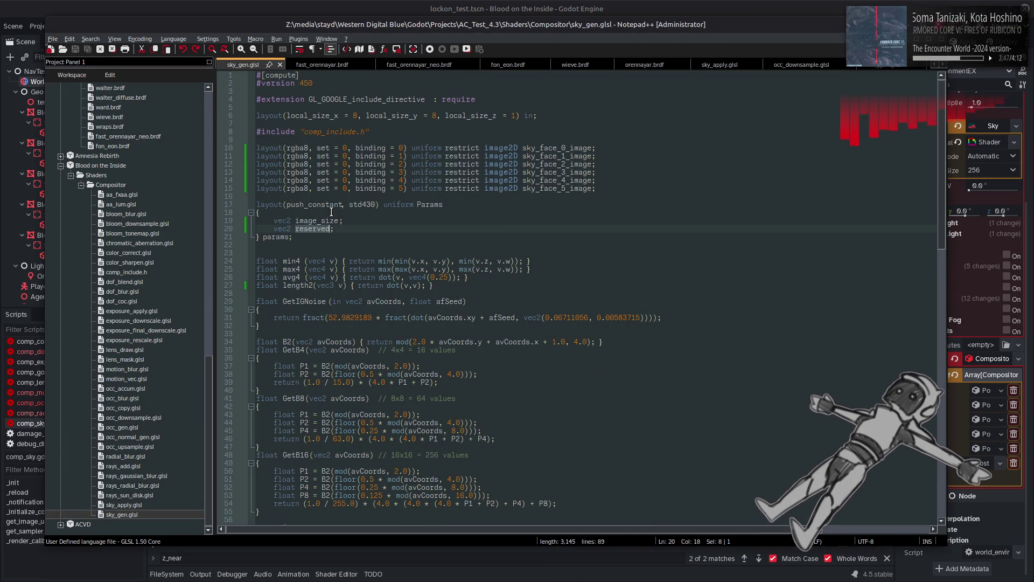
double_click(124, 505)
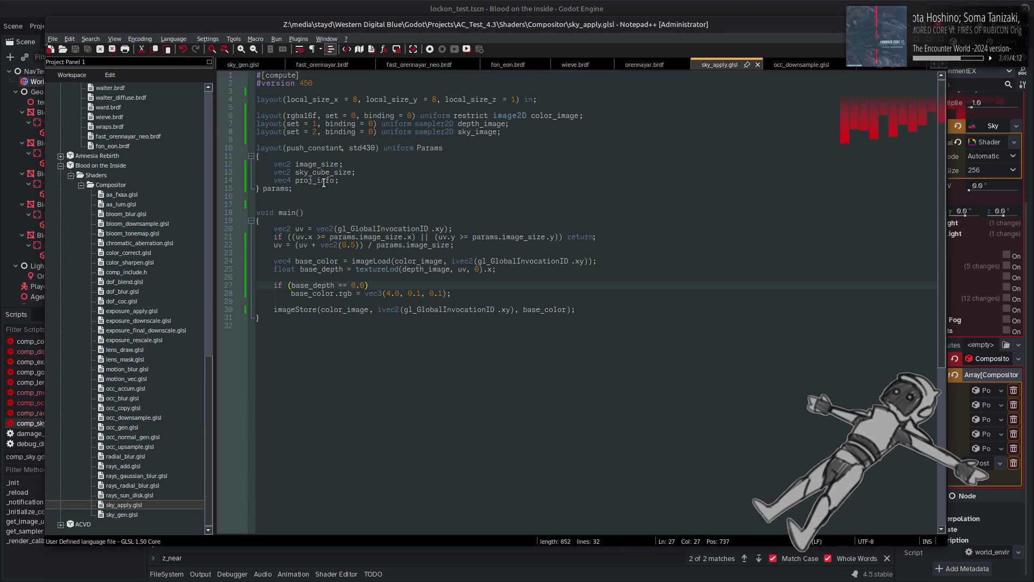
double_click(340, 173)
type("z_near_far;")
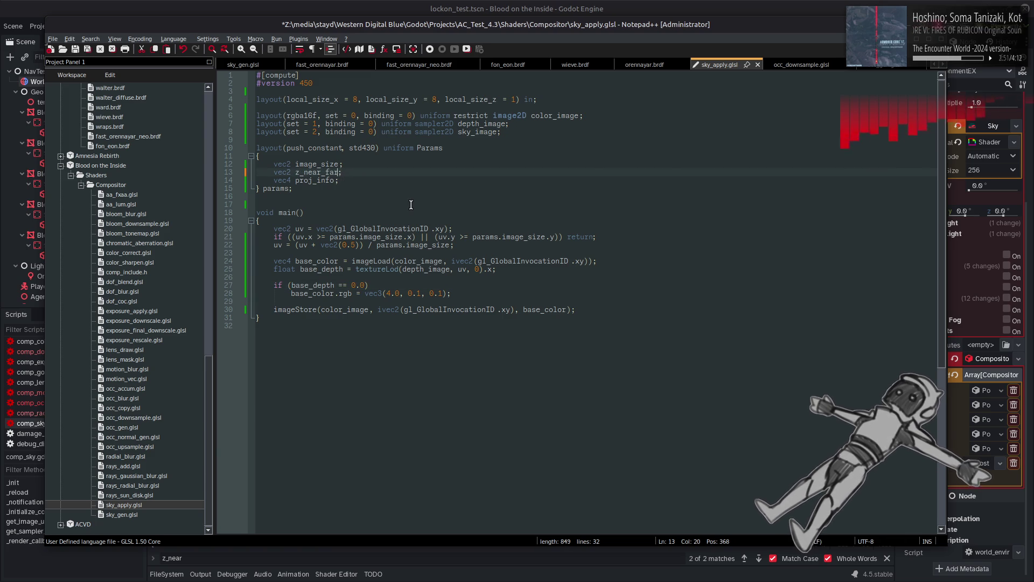
key("ctrl+s")
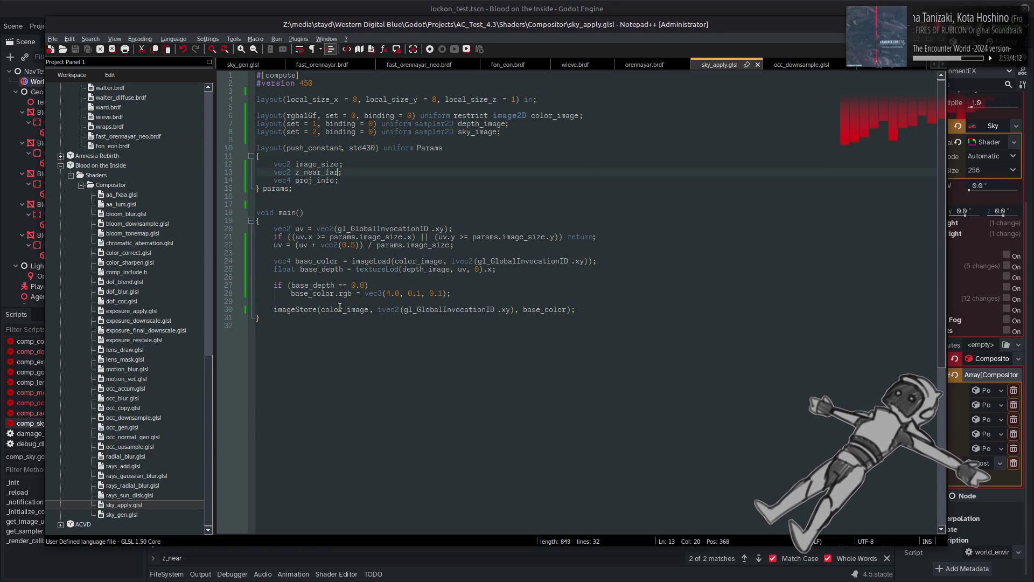
Copy occ_gen.glsl's helper functions from linearize_depth through view_to_clip (lines 87–116).
double_click(129, 428)
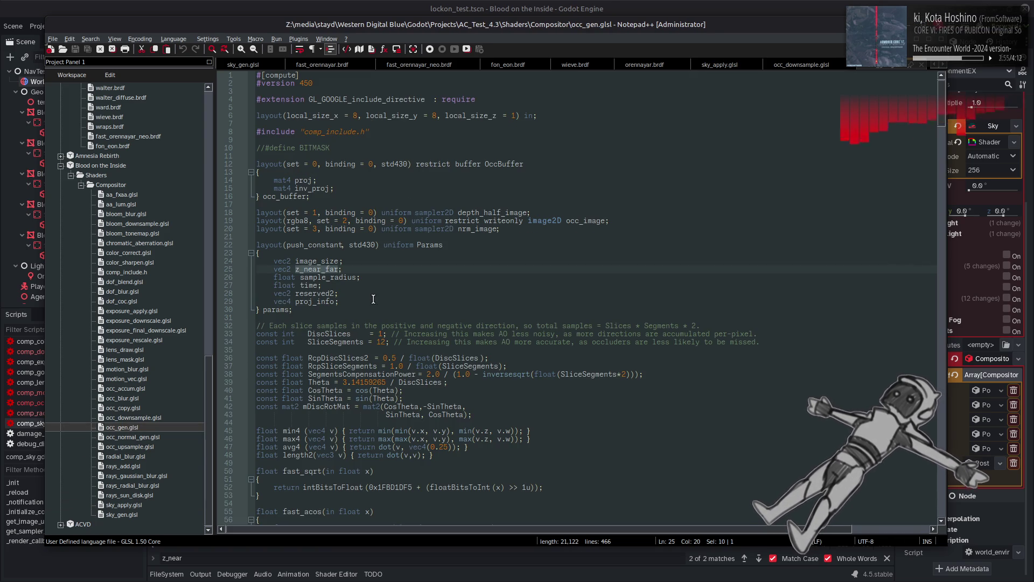
key("ctrl+f")
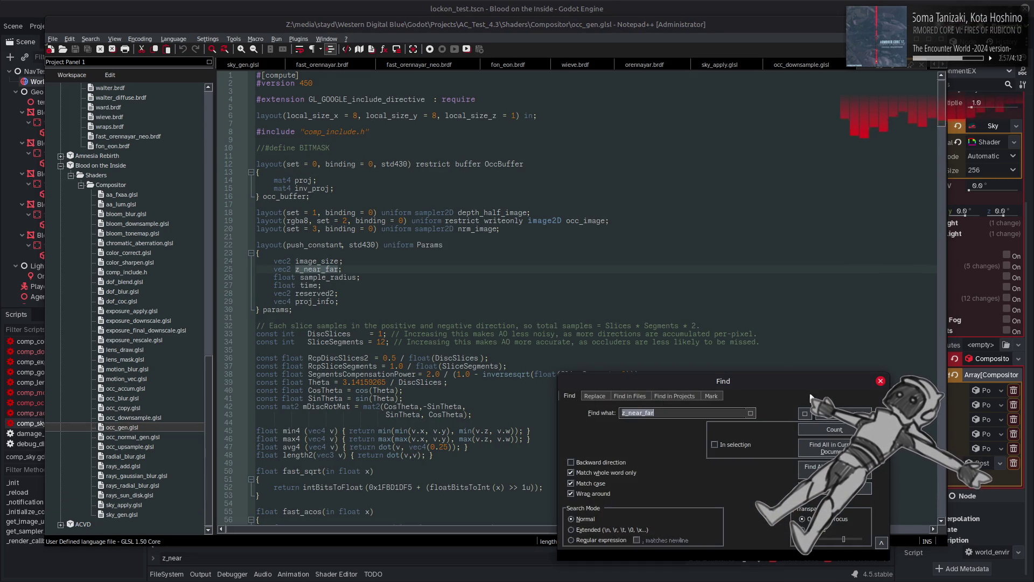
left_click(848, 418)
key("Escape")
scroll(461, 350, "down", 3)
left_click_drag(256, 439, 217, 207)
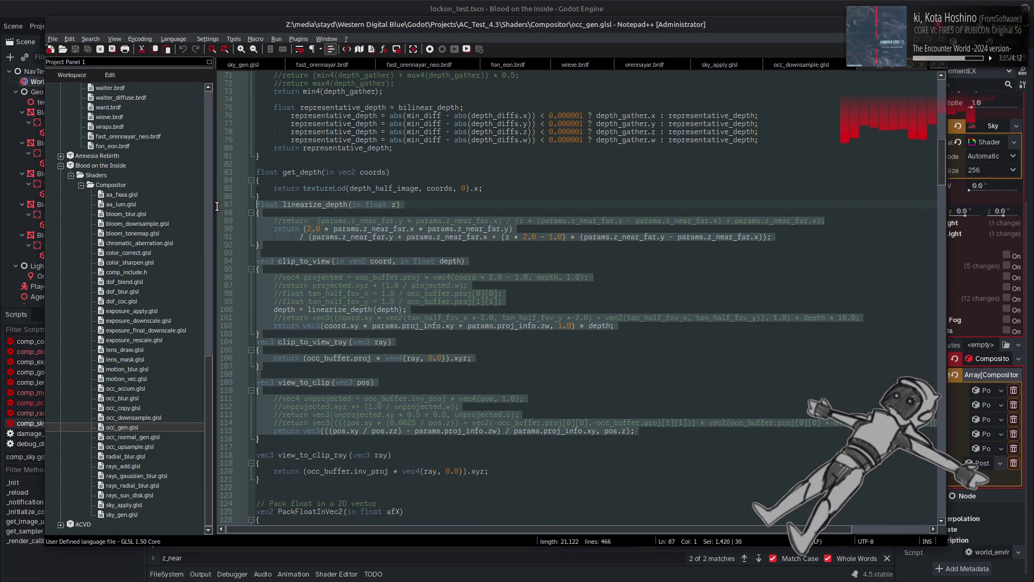
left_click(438, 197)
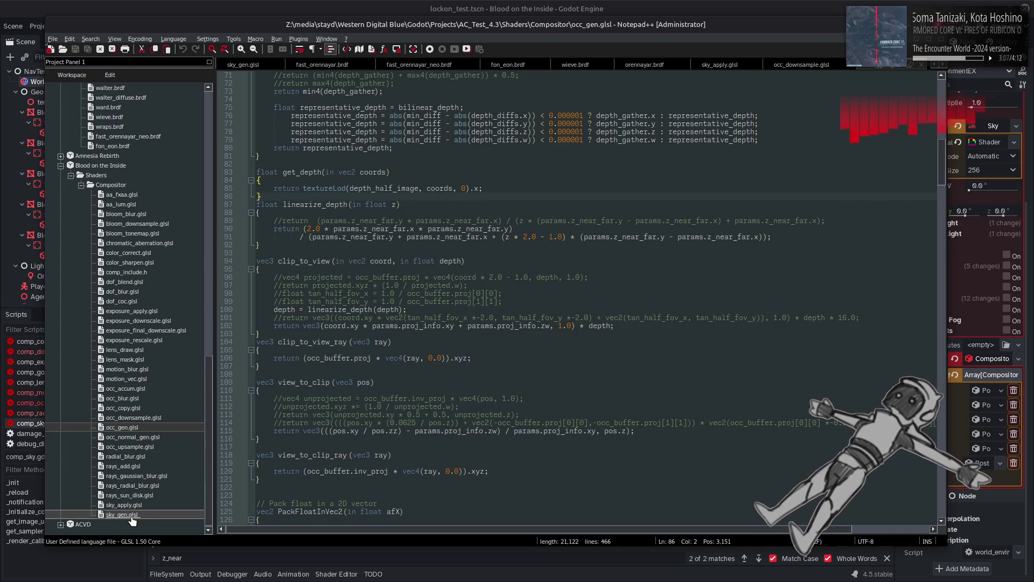
double_click(122, 514)
double_click(128, 506)
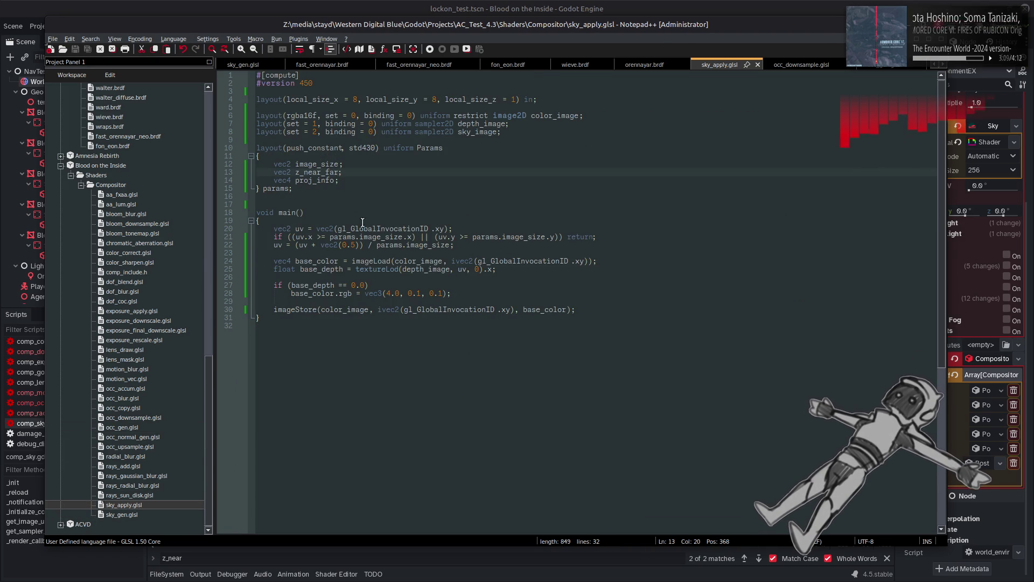
Paste the helper functions after the Params block and delete the unused clip_to_view_ray function.
key("Return")
key("Return")
key("ctrl+v")
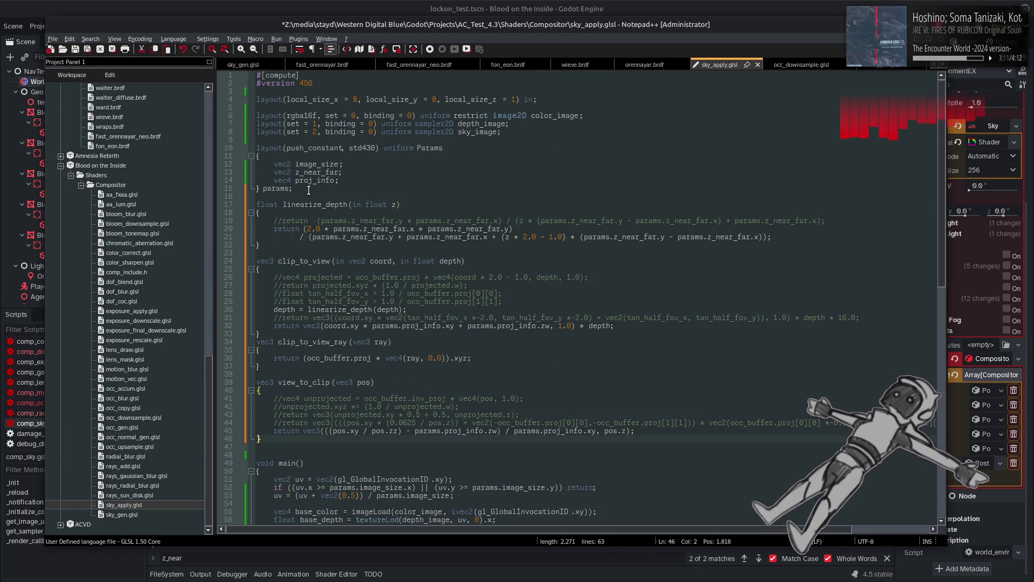
key("Return")
mouse_move(294, 378)
left_mouse_down()
mouse_move(258, 355)
mouse_move(220, 350)
left_mouse_up()
key("Delete")
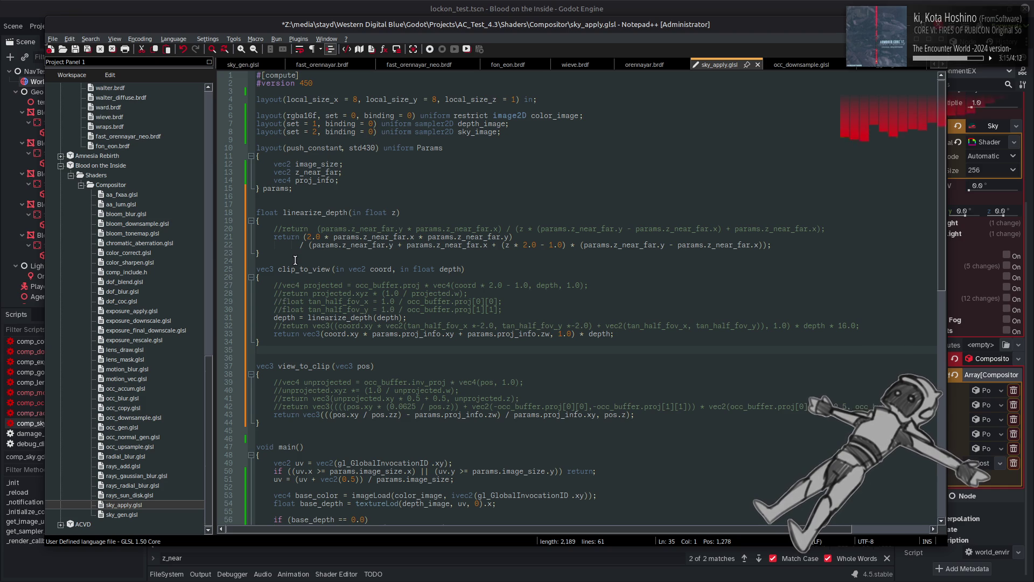
key("BackSpace")
Remove the blank lines and commented-out code from linearize_depth, clip_to_view and view_to_clip.
key("BackSpace")
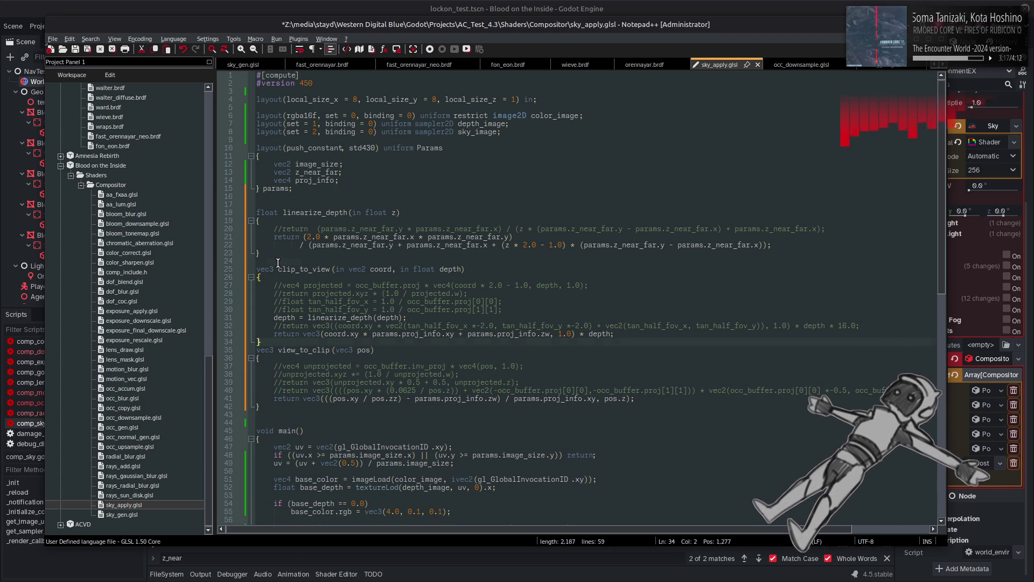
left_click(316, 258)
key("BackSpace")
left_click_drag(835, 230, 197, 222)
key("BackSpace")
key("BackSpace")
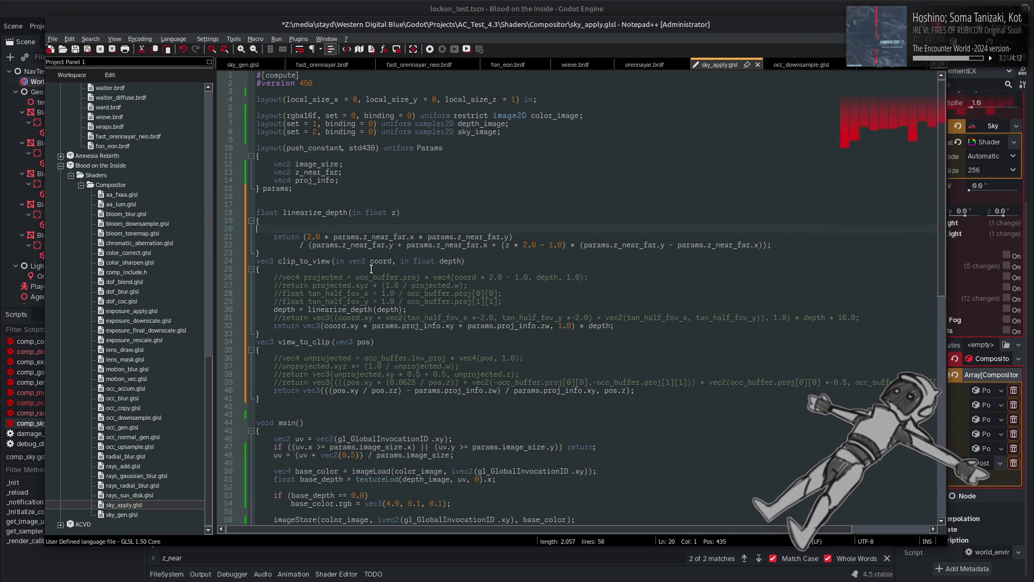
double_click(285, 303)
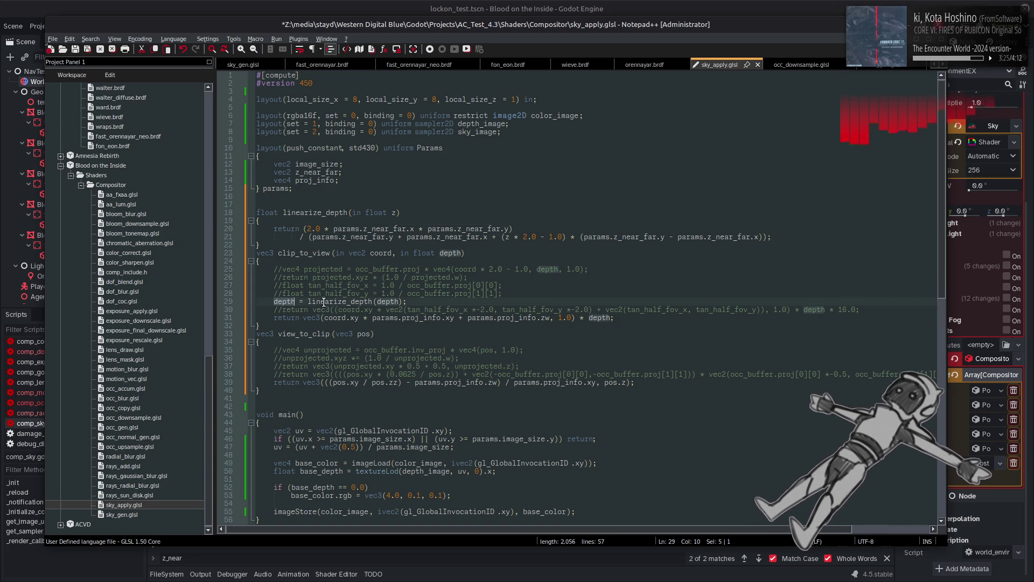
mouse_move(872, 312)
left_mouse_down()
mouse_move(656, 334)
mouse_move(224, 311)
left_mouse_up()
key("BackSpace")
key("BackSpace")
left_click_drag(504, 294, 485, 263)
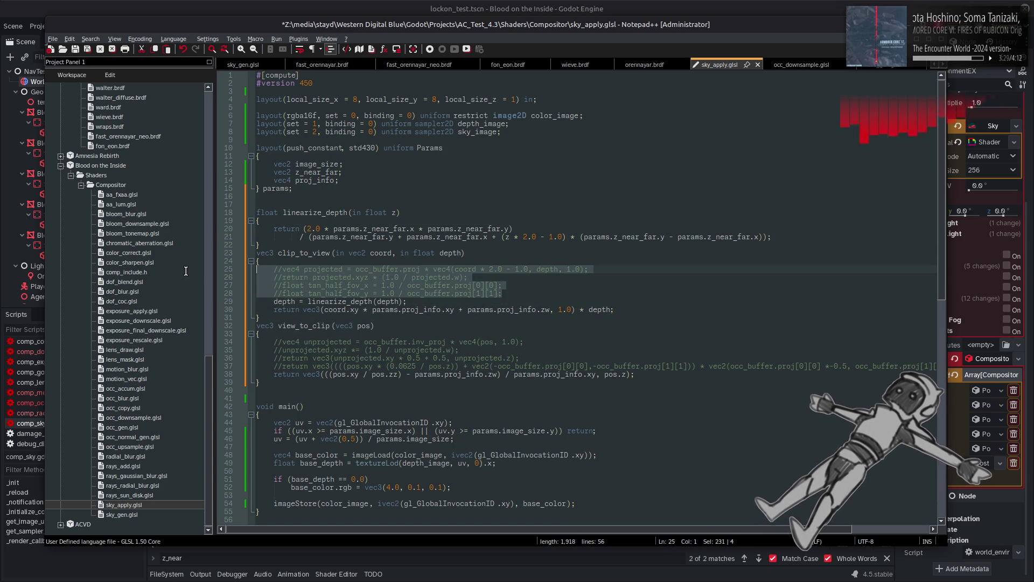
key("BackSpace")
left_click_drag(510, 529, 833, 376)
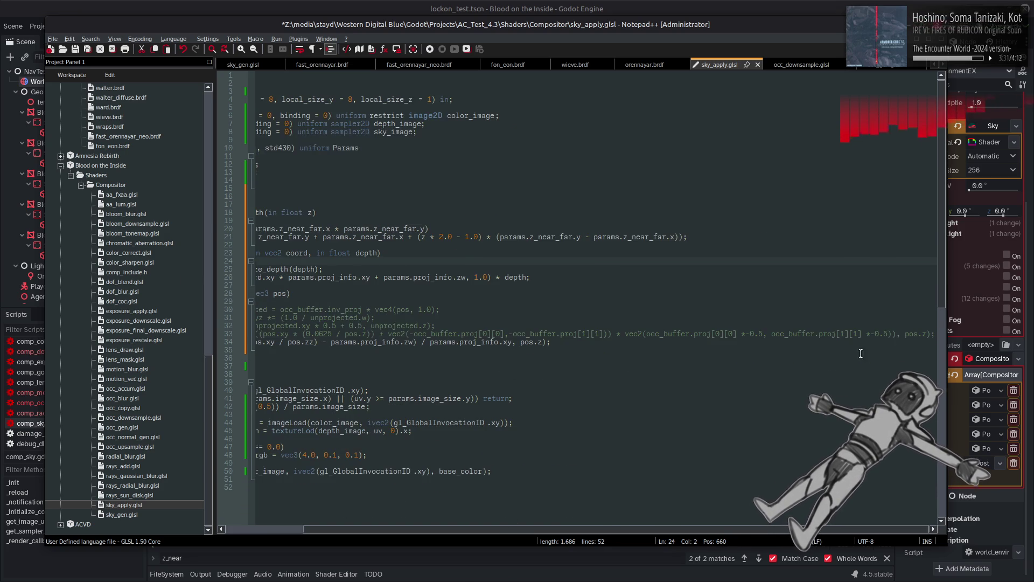
mouse_move(933, 329)
left_mouse_down()
mouse_move(555, 334)
mouse_move(172, 312)
left_mouse_up()
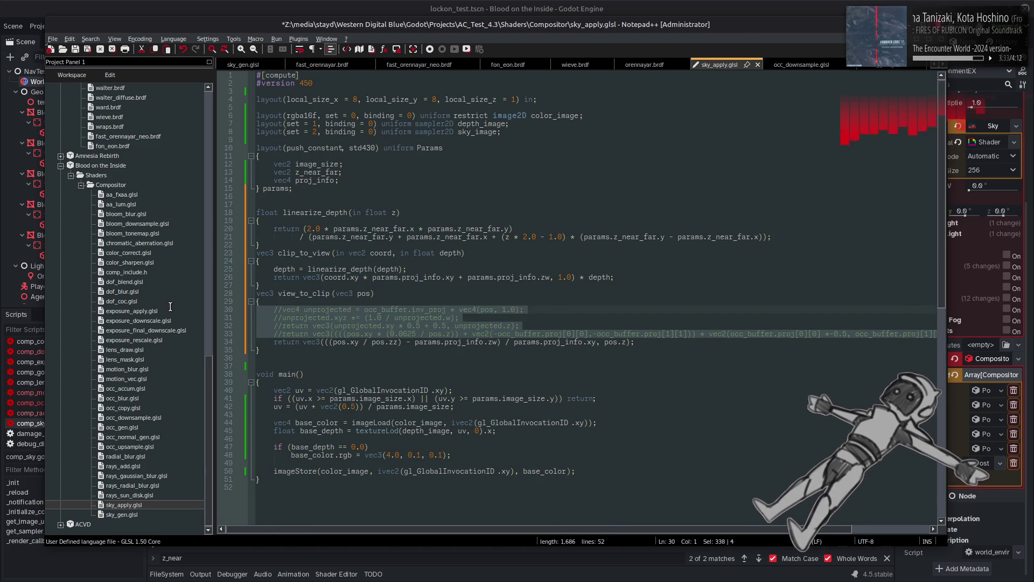
key("BackSpace")
key("BackSpace")
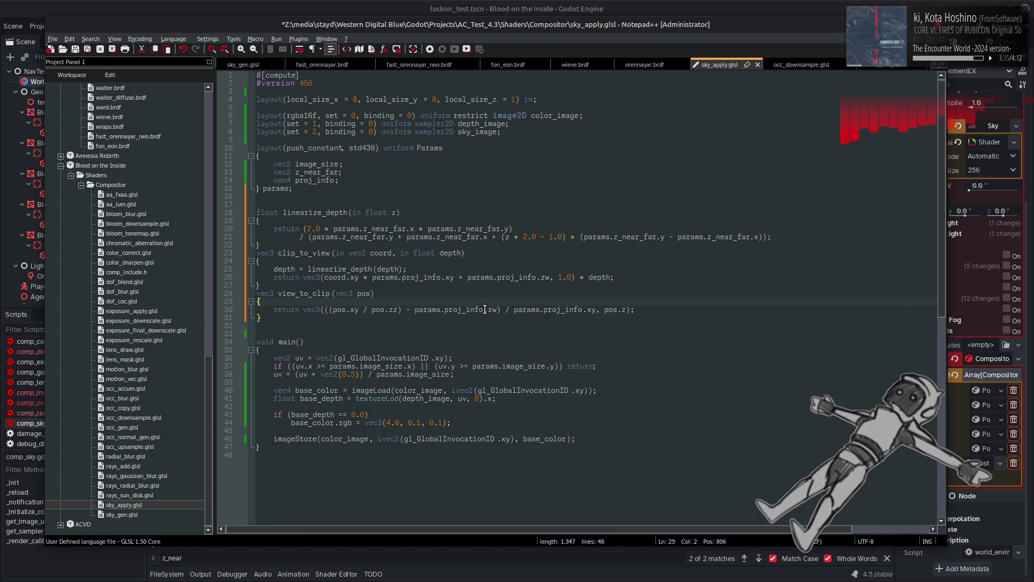
Move linearize_depth(depth) into clip_to_view's return statement and save sky_apply.glsl.
double_click(286, 269)
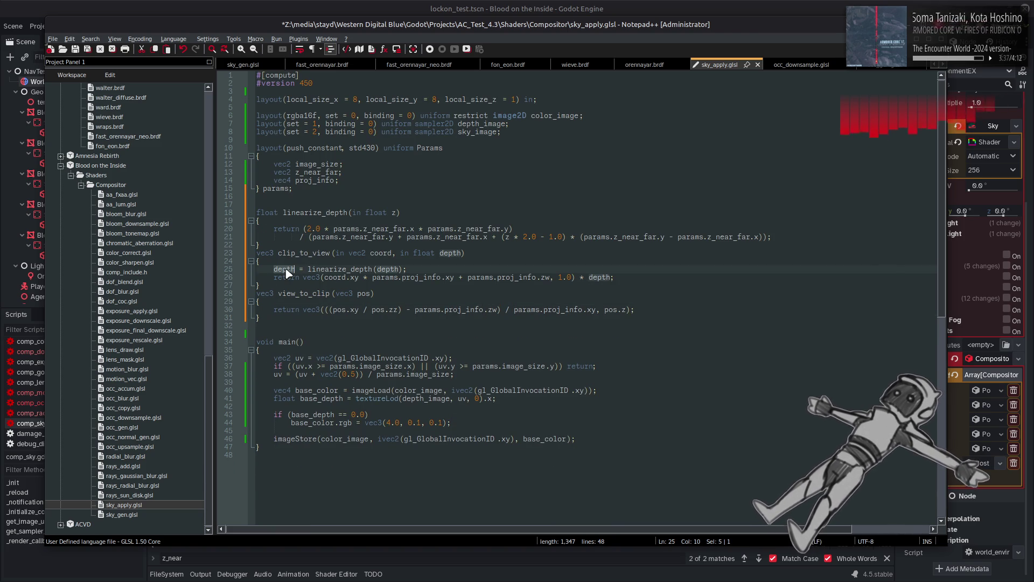
left_click_drag(308, 269, 395, 271)
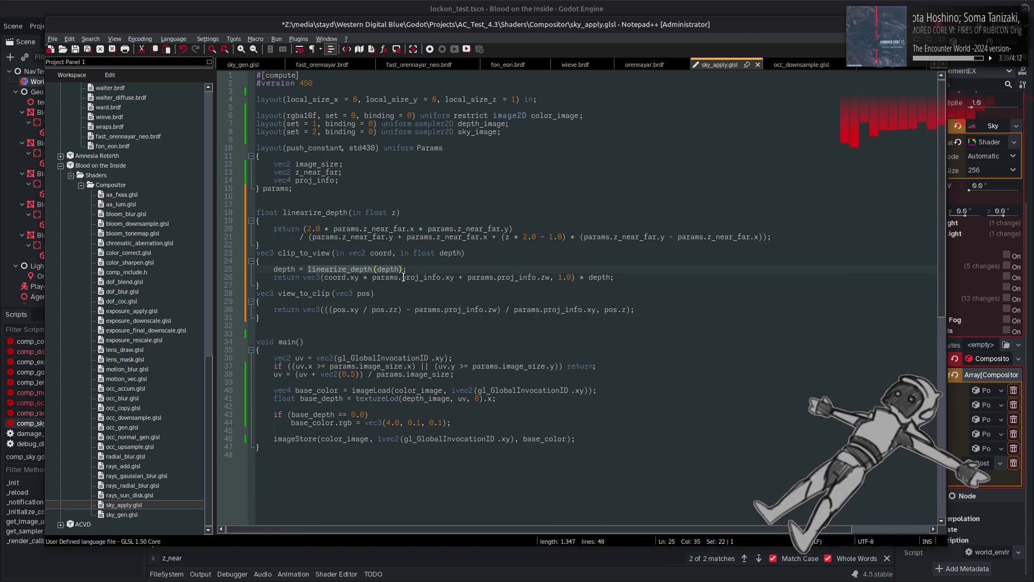
key("BackSpace")
double_click(594, 276)
type("linearize_depth(depth)")
key("BackSpace")
key("BackSpace")
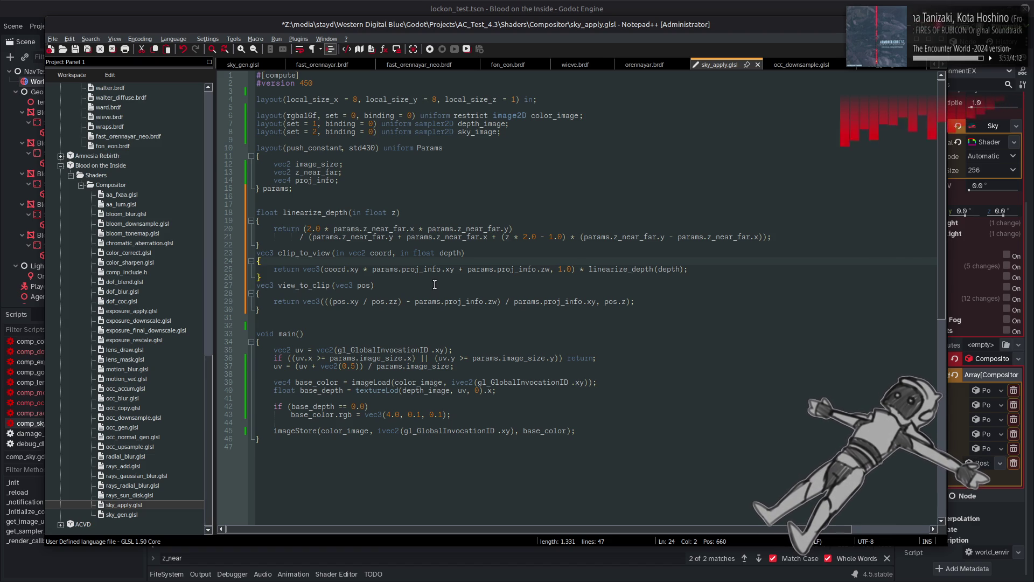
key("ctrl+s")
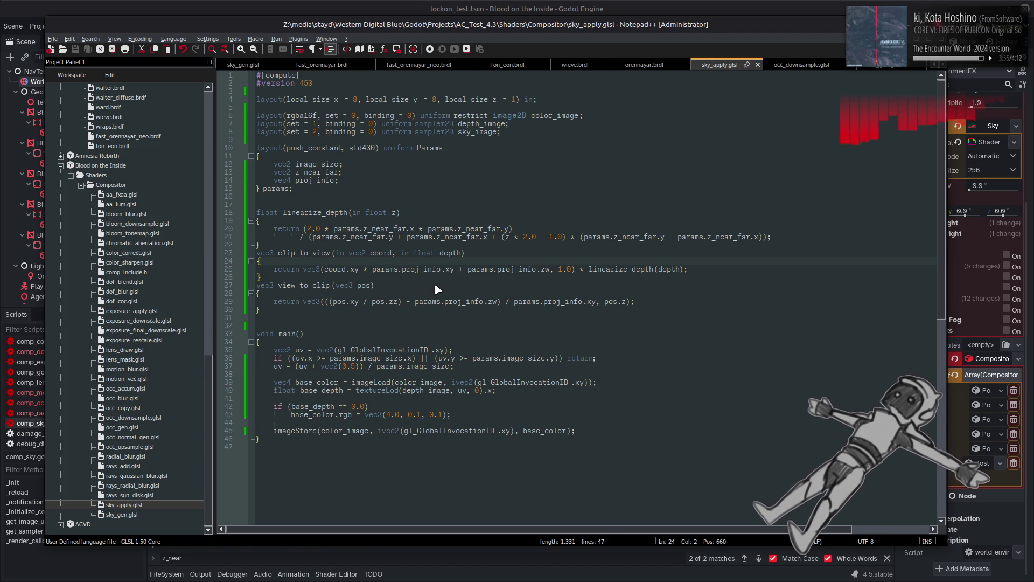
Check the sky in Godot's 3D view, then return to sky_apply.glsl.
key("alt+Tab")
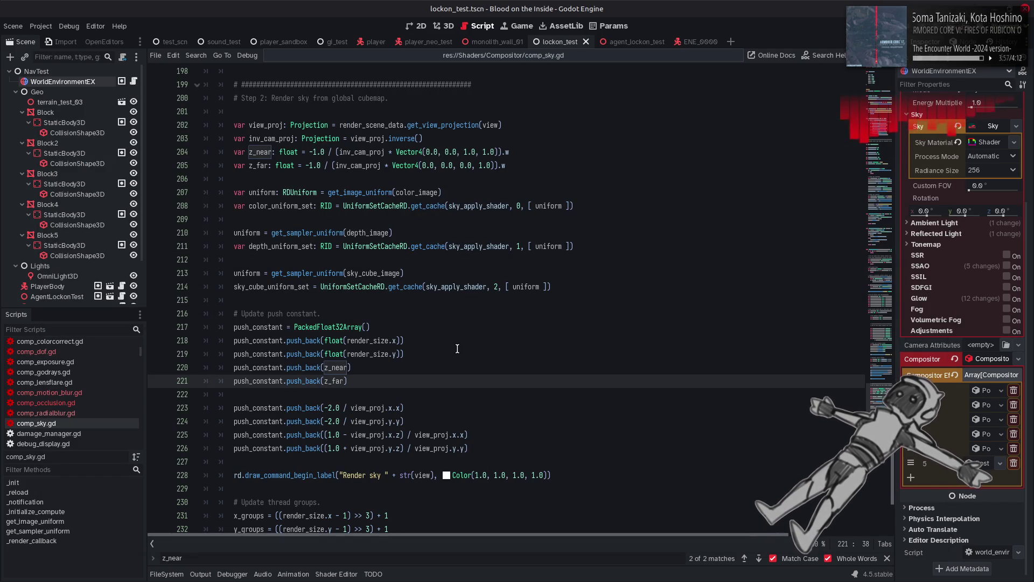
left_click(441, 26)
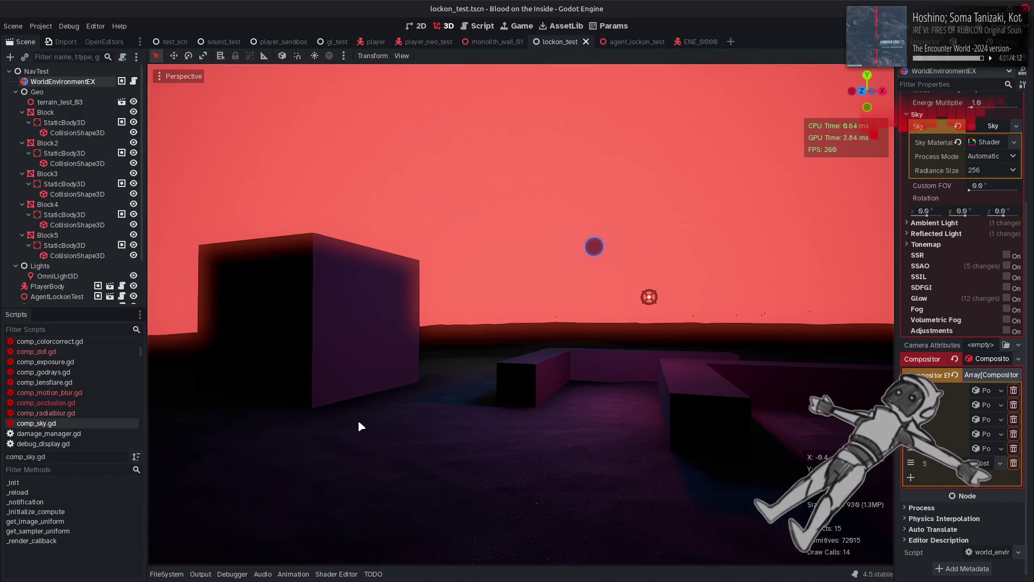
left_click(473, 29)
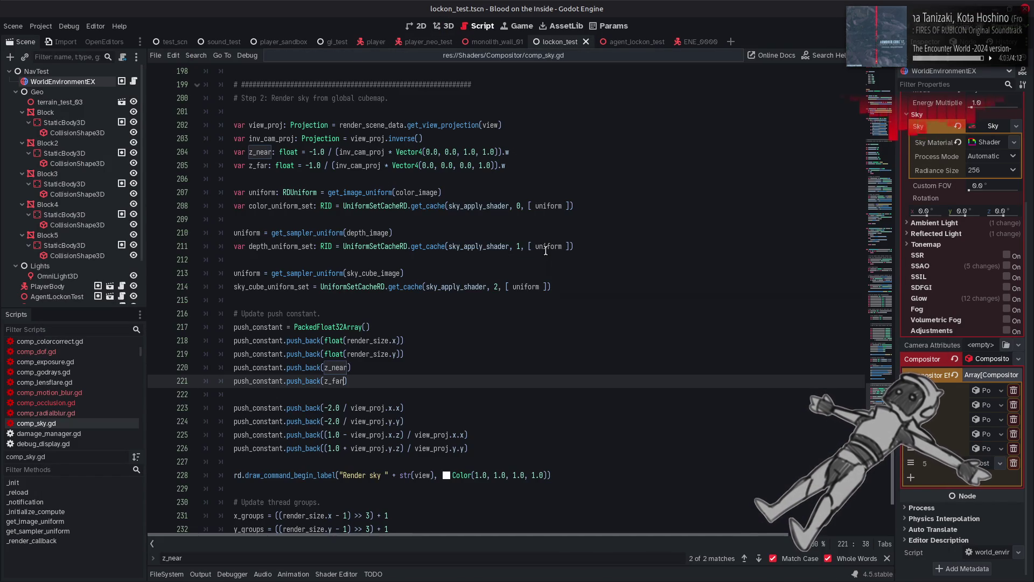
key("alt+Tab")
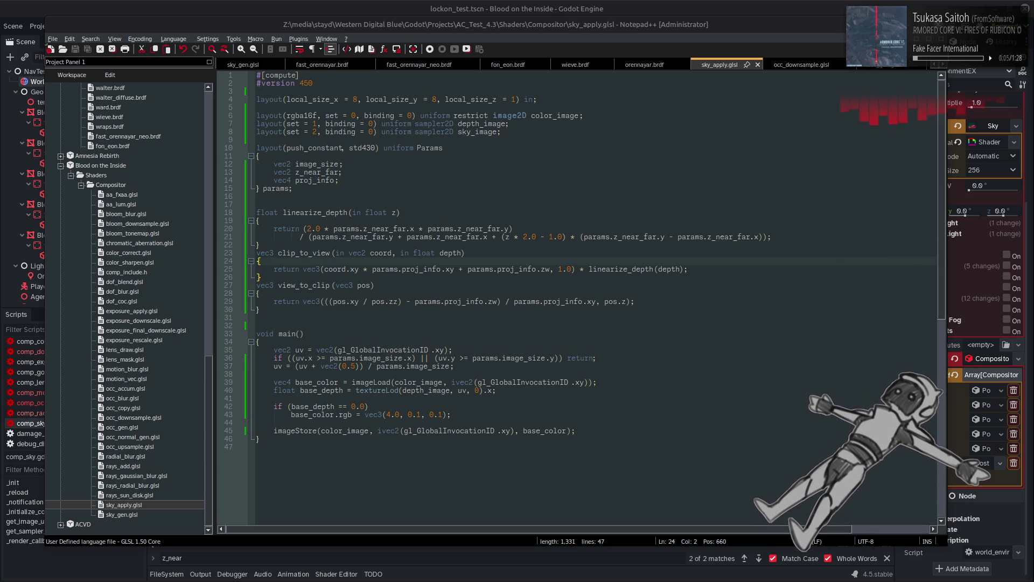
left_click(654, 6)
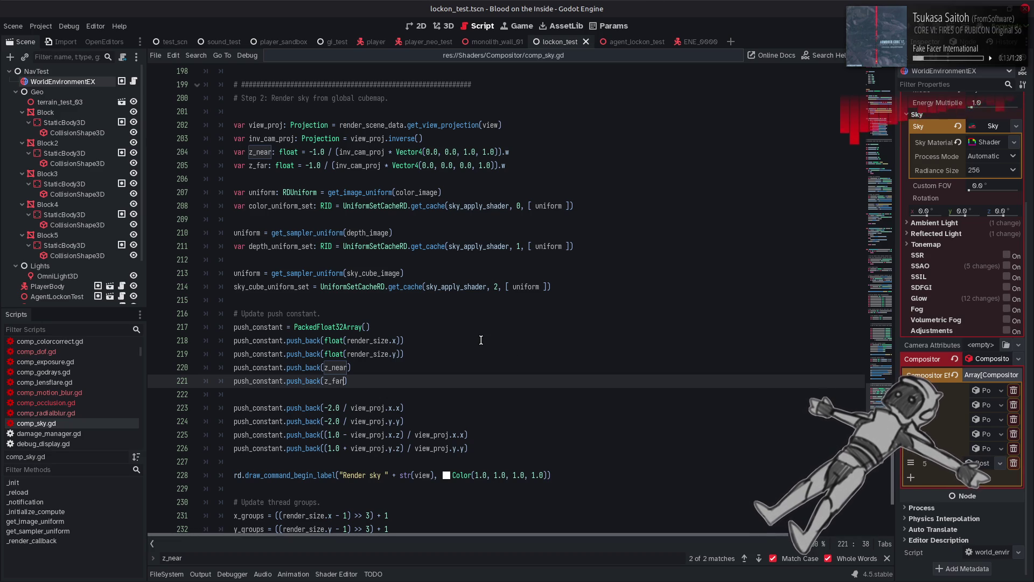
scroll(481, 340, "down", 4)
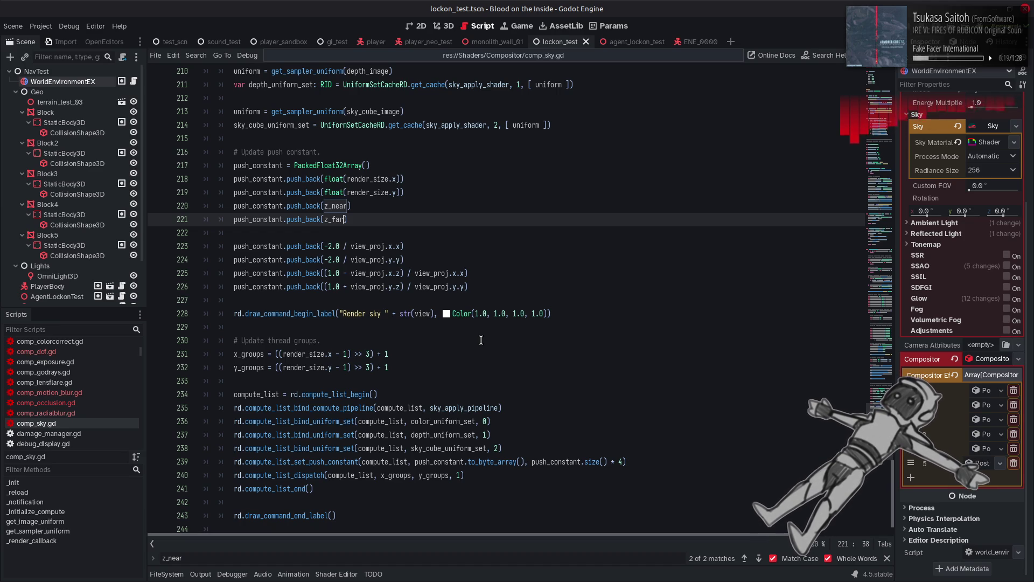
key("alt+Tab")
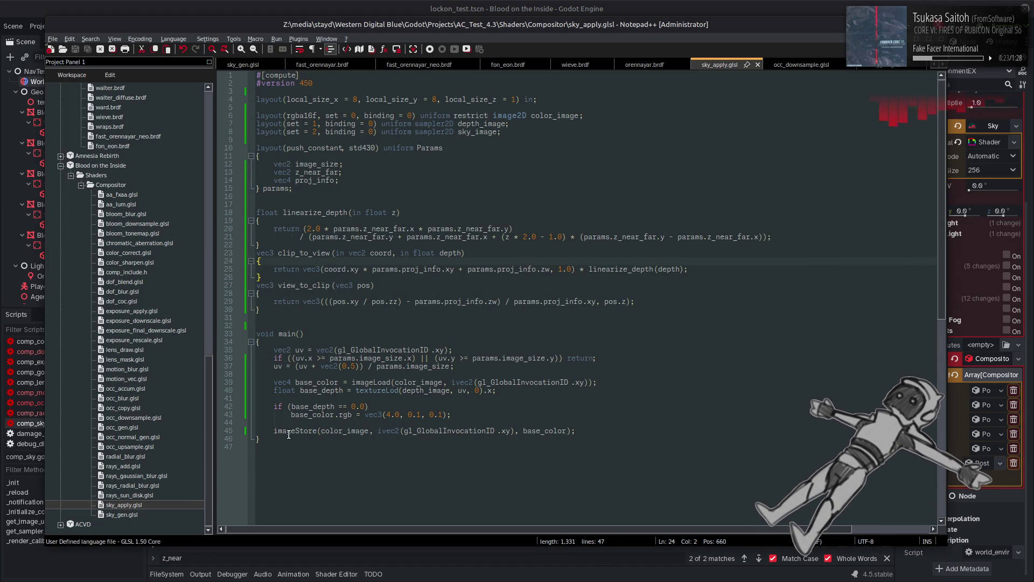
Copy the base_pos through base_eye view-position lines from occ_gen.glsl's main.
double_click(121, 427)
double_click(311, 262)
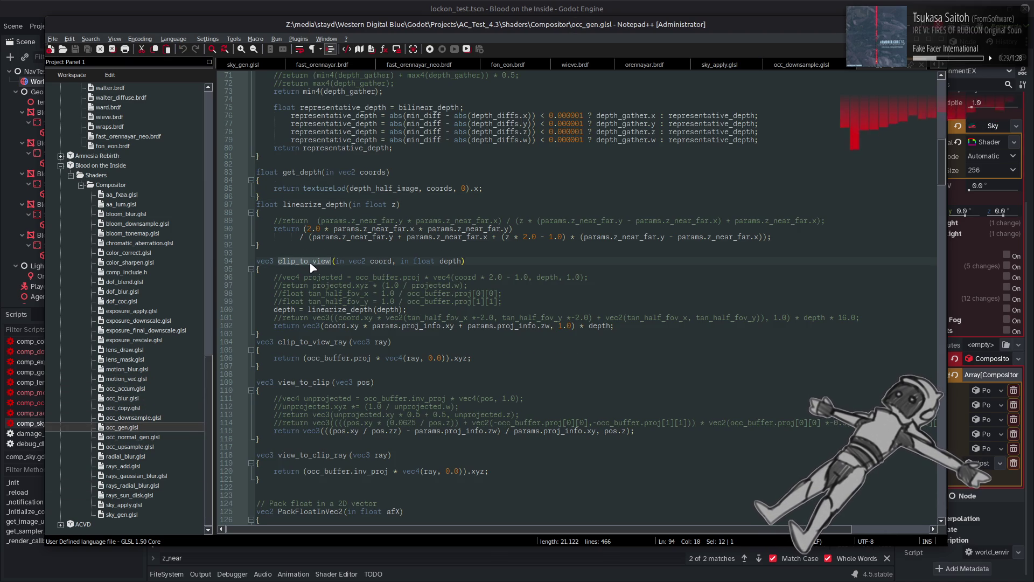
key("ctrl+f")
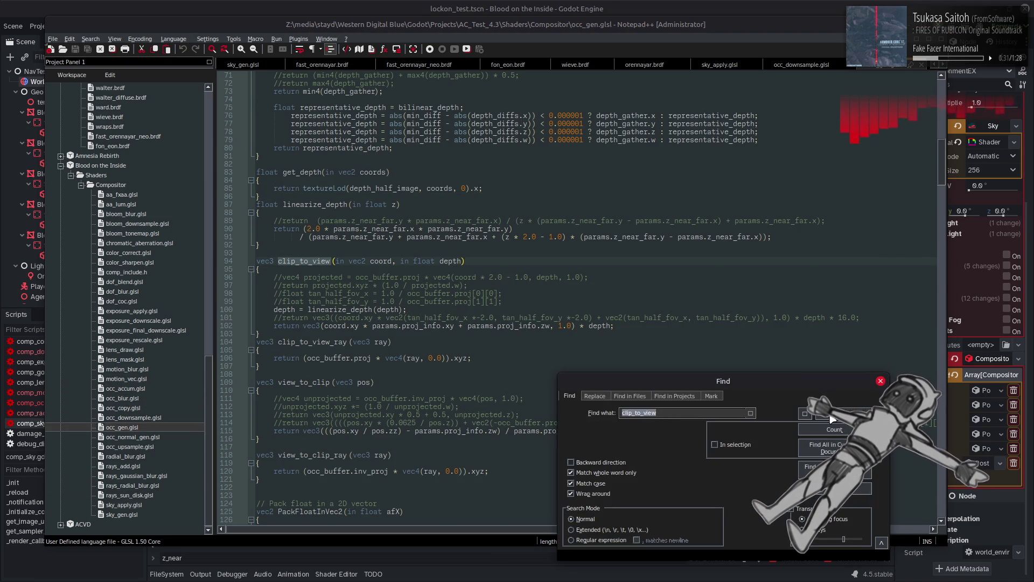
left_click(831, 418)
key("Escape")
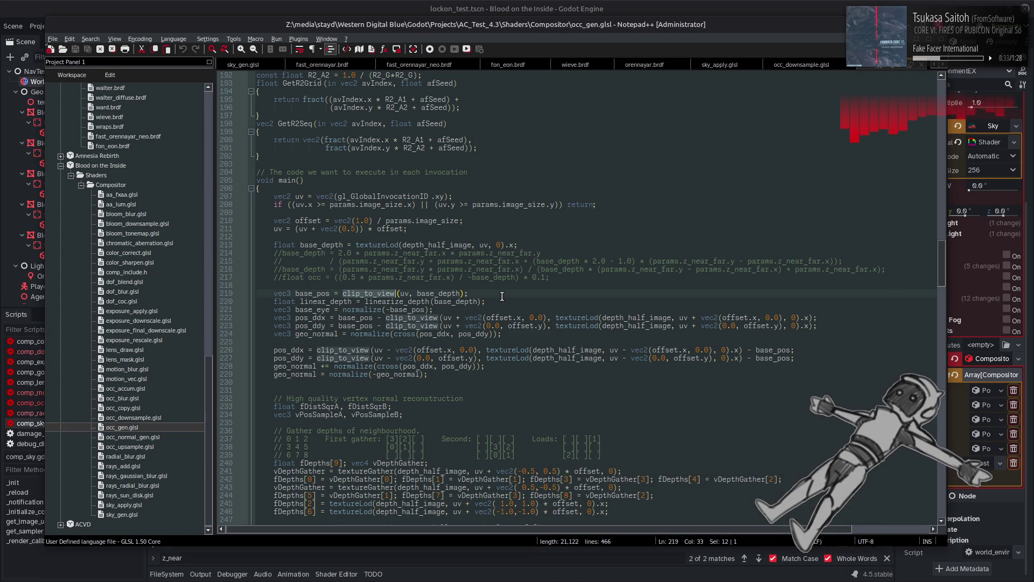
left_click_drag(468, 294, 273, 295)
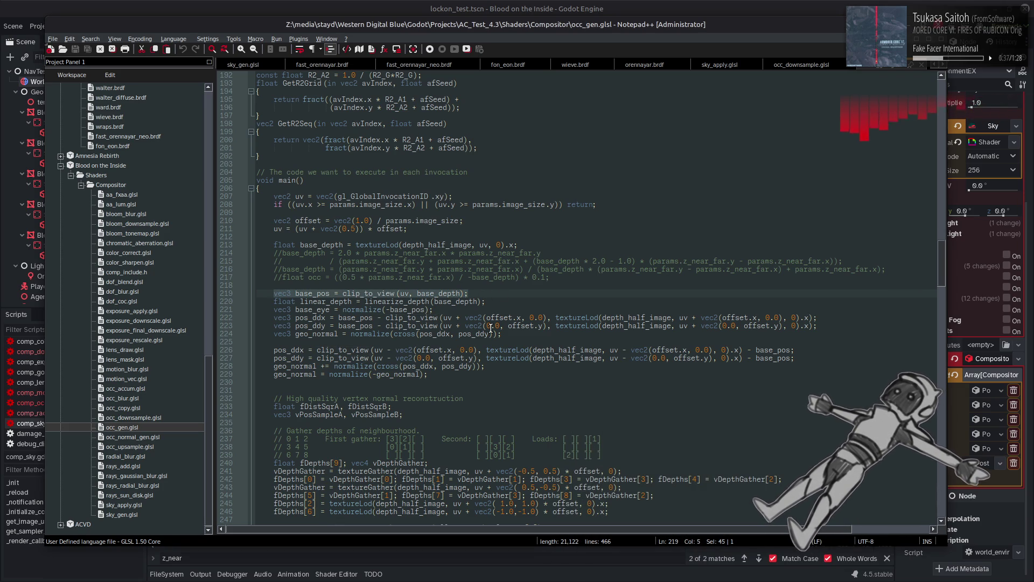
left_click_drag(434, 310, 274, 294)
key("ctrl+c")
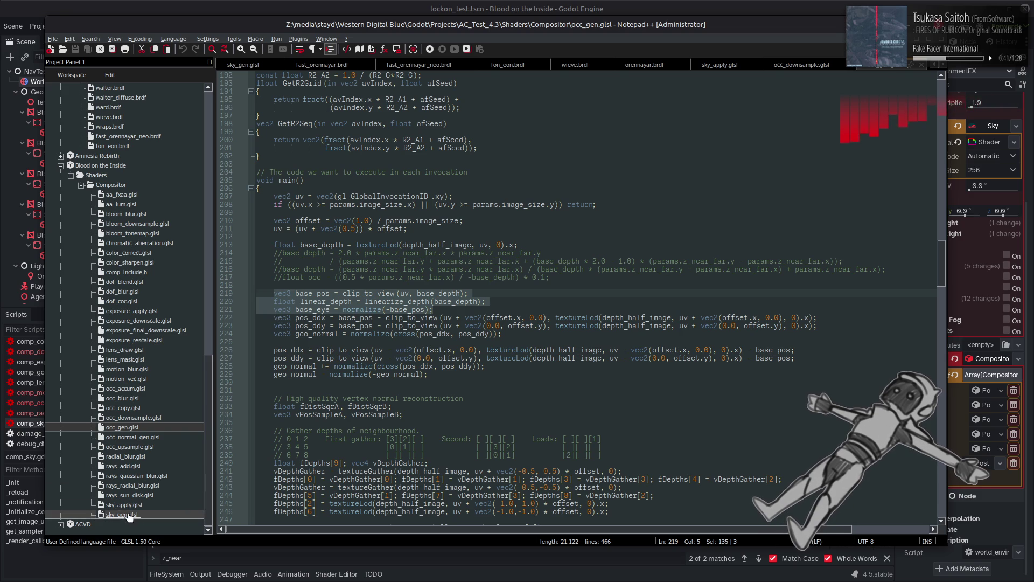
Paste them after base_depth in sky_apply.glsl, drop the unused linear_depth line, and save.
double_click(124, 504)
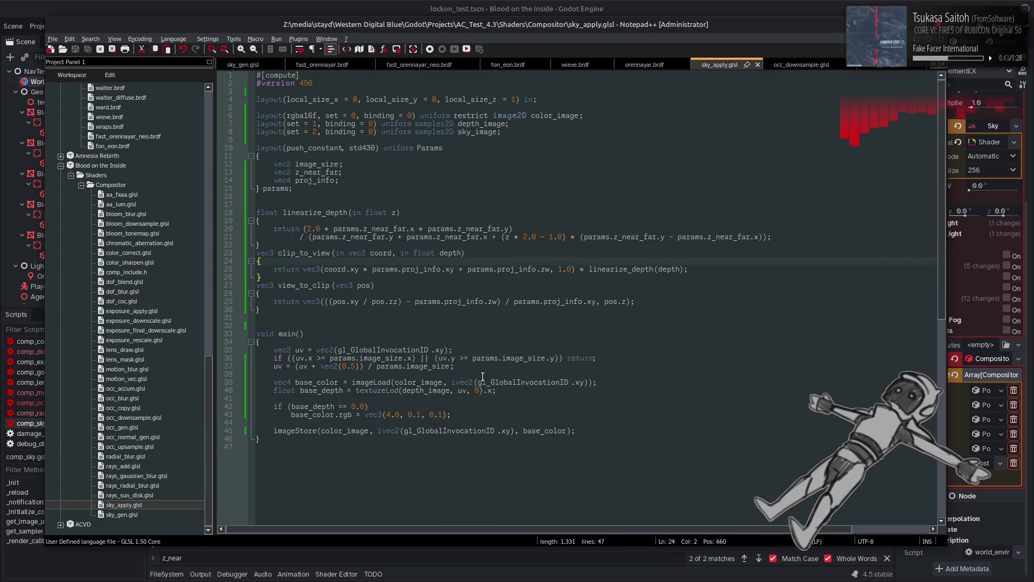
left_click(504, 392)
key("Return")
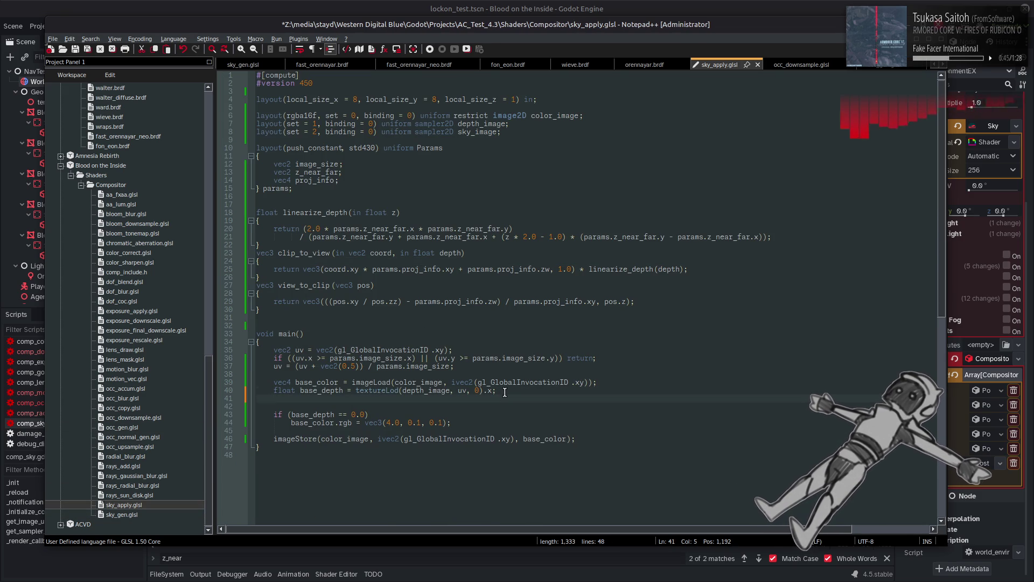
key("ctrl+v")
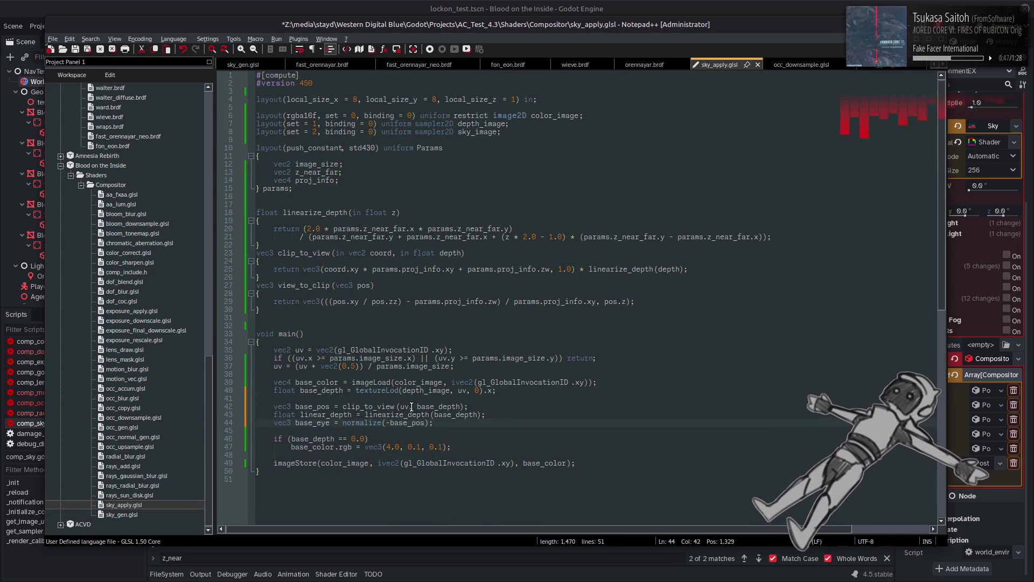
double_click(438, 407)
left_click(490, 412)
key("shift+Up")
key("Delete")
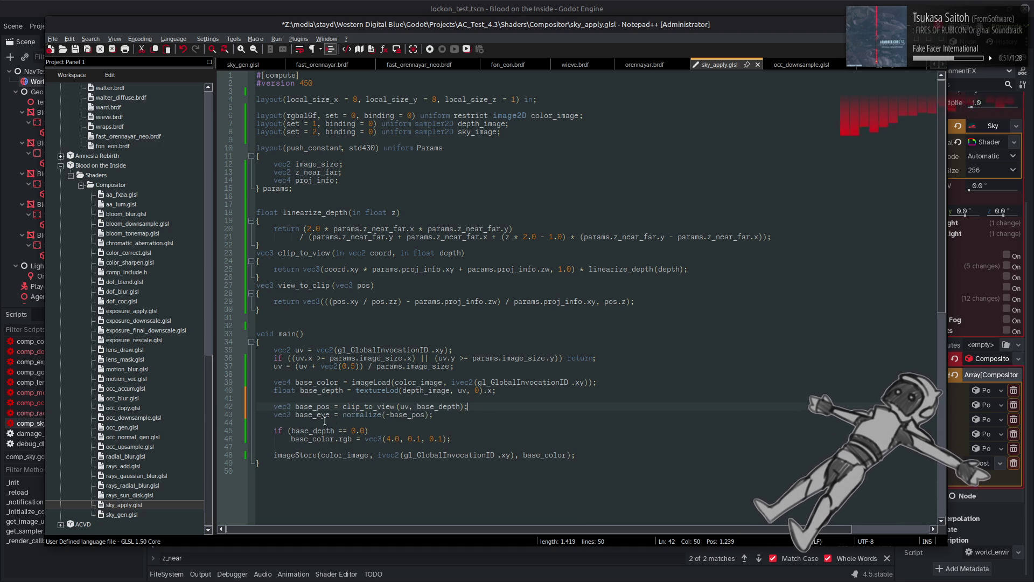
left_click(441, 414)
key("ctrl+s")
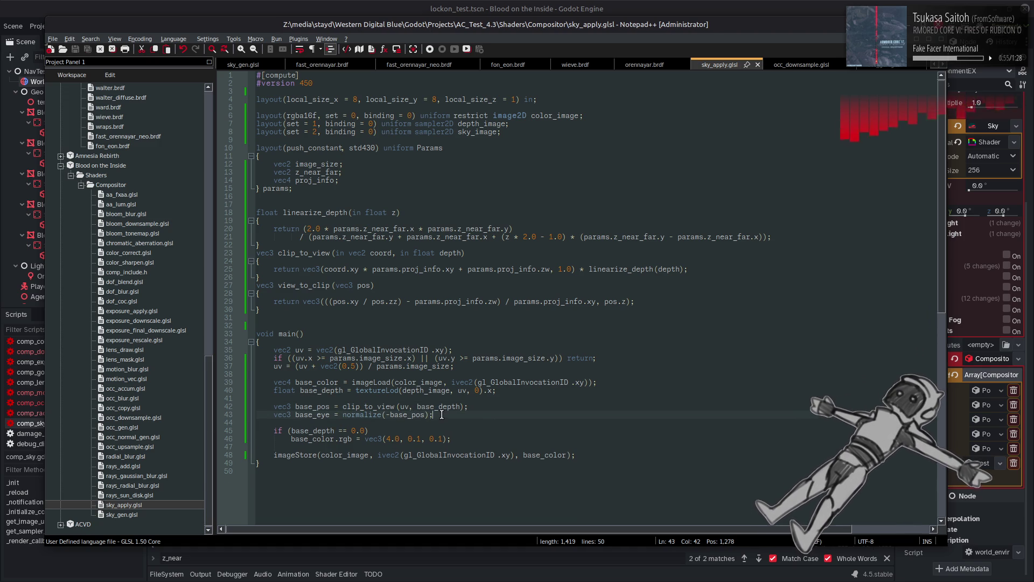
Change sky_image's type on line 8 from sampler2D to samplerCube and save.
left_click(430, 131)
double_click(429, 132)
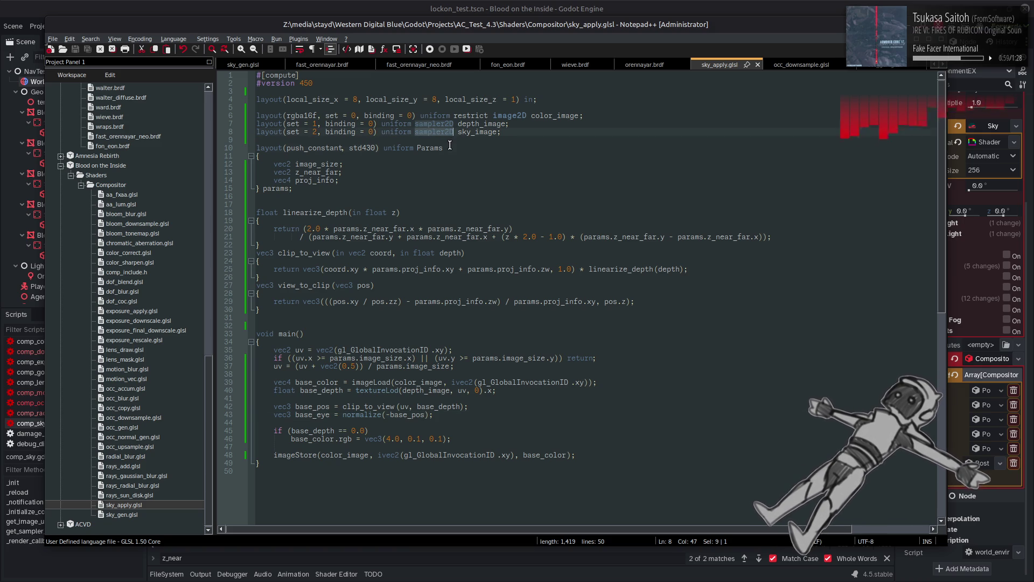
key("Down")
key("Down")
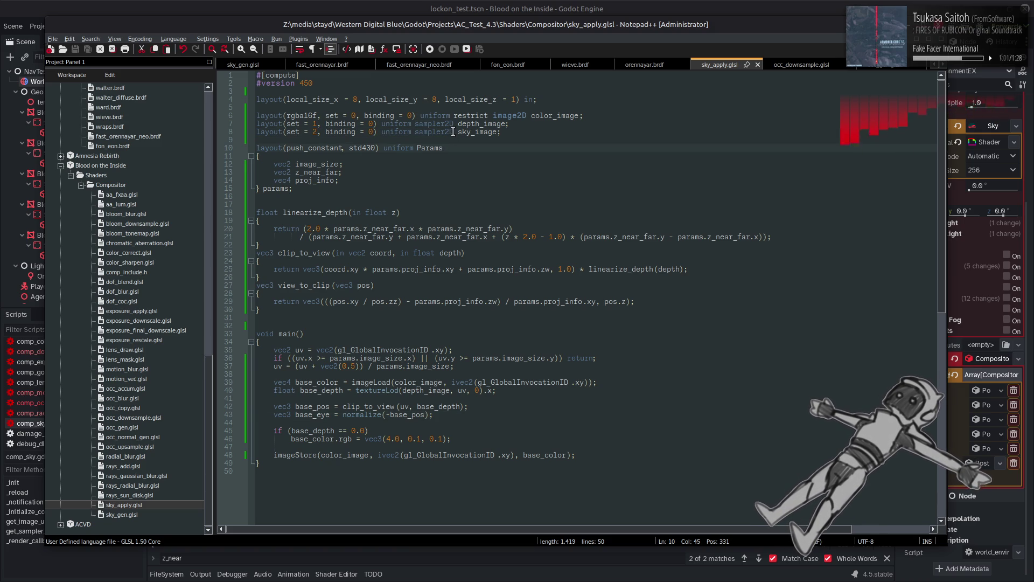
left_click(453, 132)
key("BackSpace")
key("BackSpace")
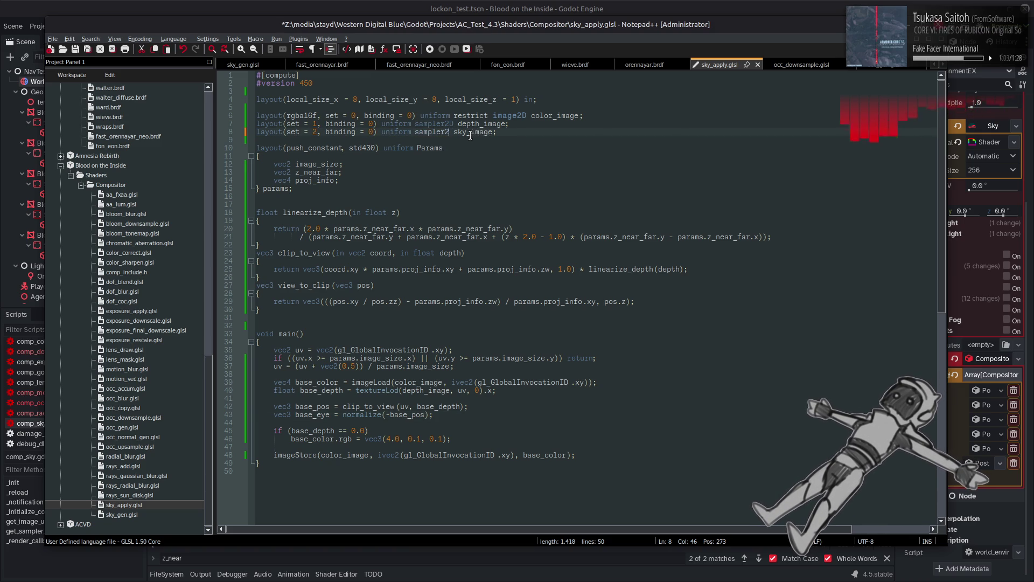
type("Cube")
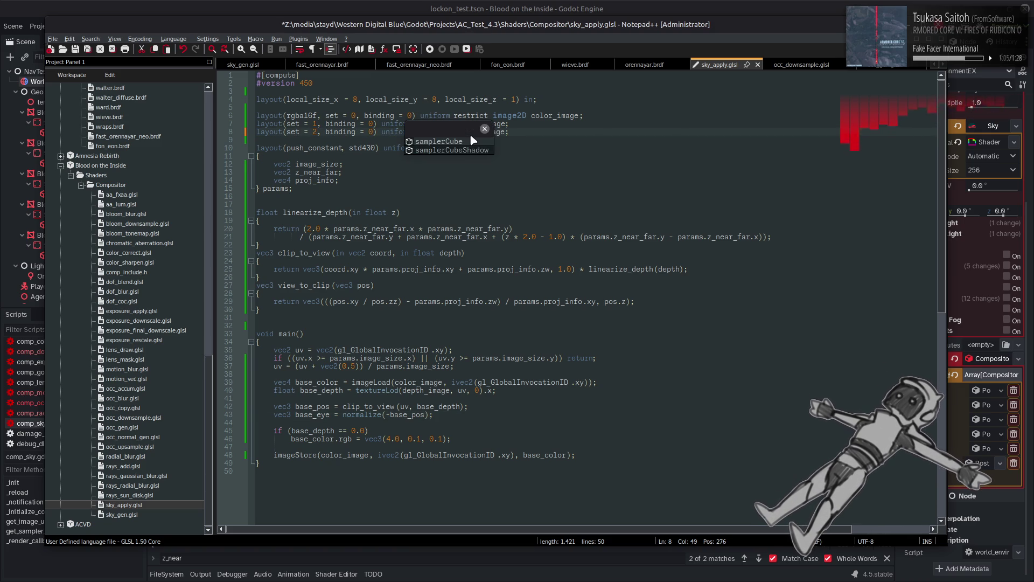
left_click(545, 124)
left_click(448, 132)
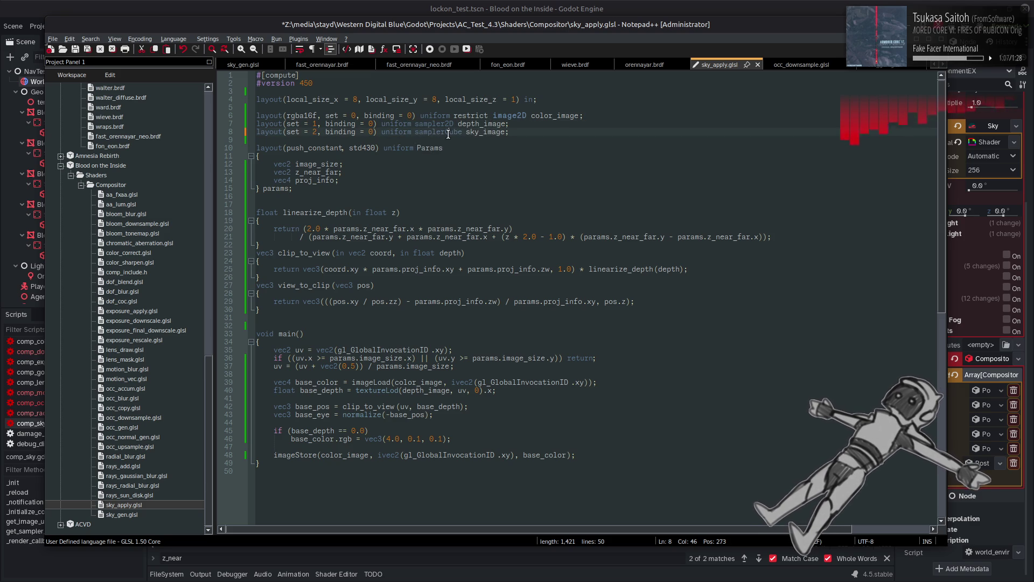
key("ctrl+s")
Check Godot's 3D view, then return to the shader in Notepad++.
left_click(454, 6)
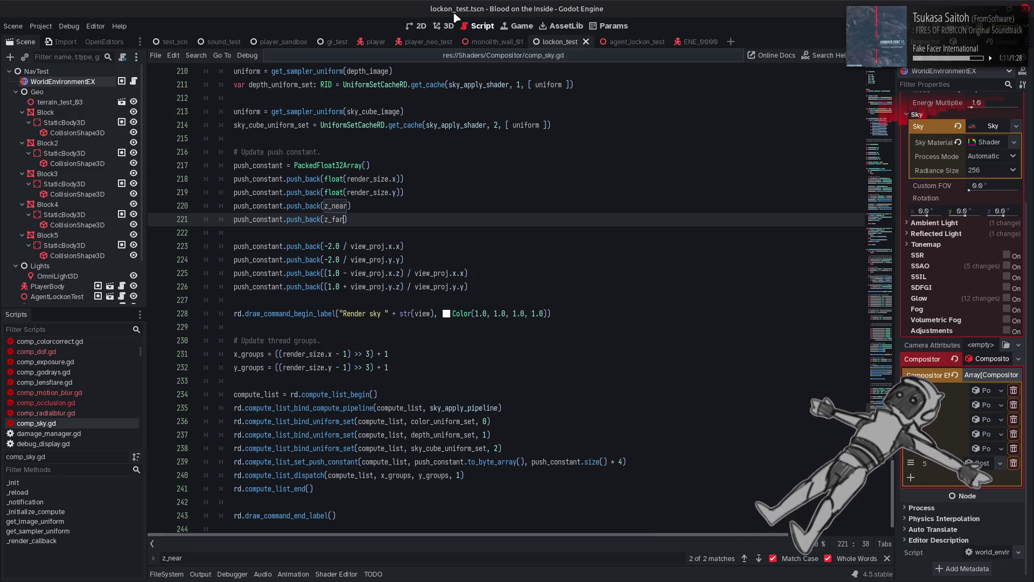
left_click(447, 25)
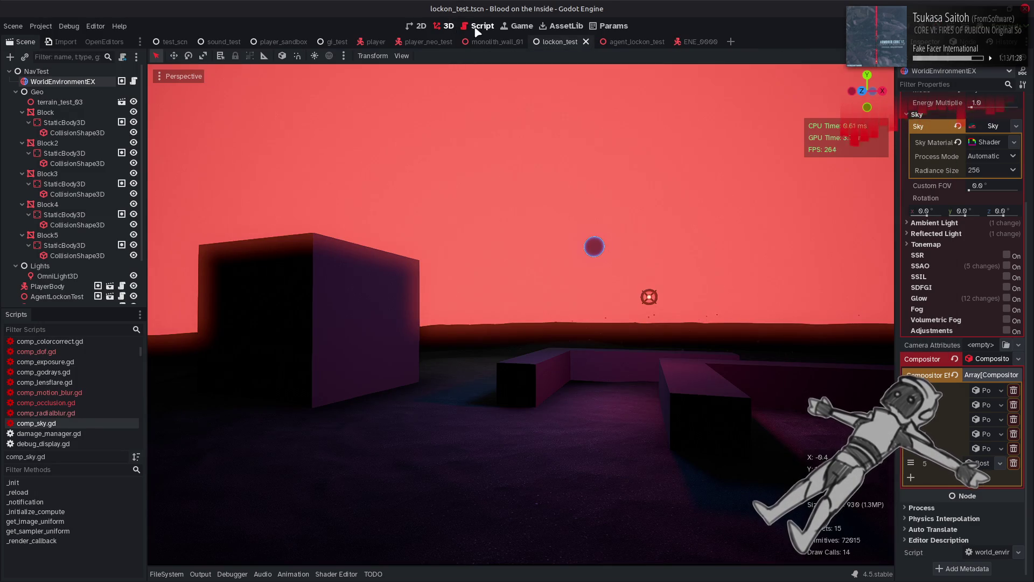
left_click(475, 29)
key("alt+Tab")
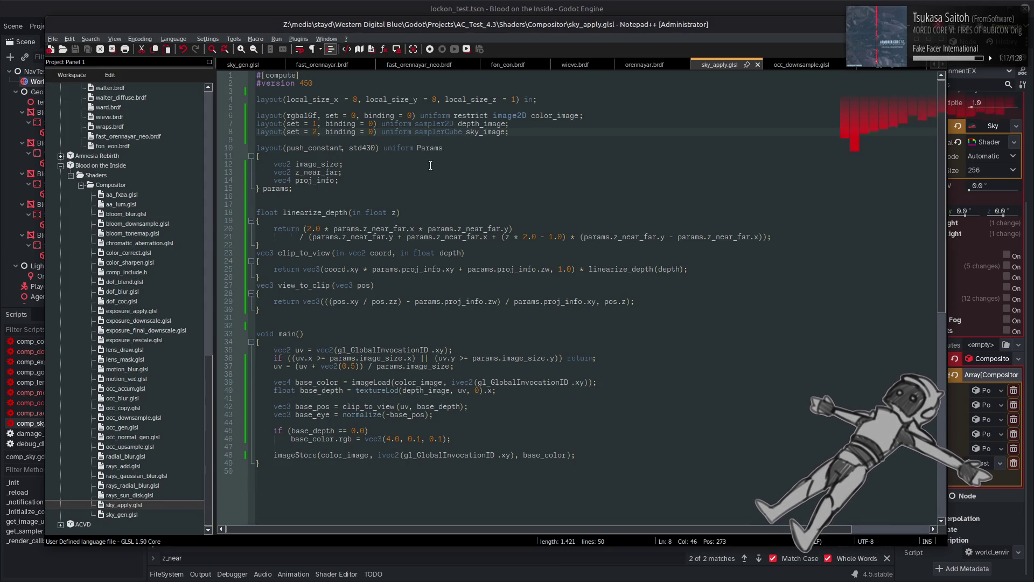
Replace the red vec3(4.0, 0.1, 0.1) on line 46 with a textureLod call.
double_click(486, 133)
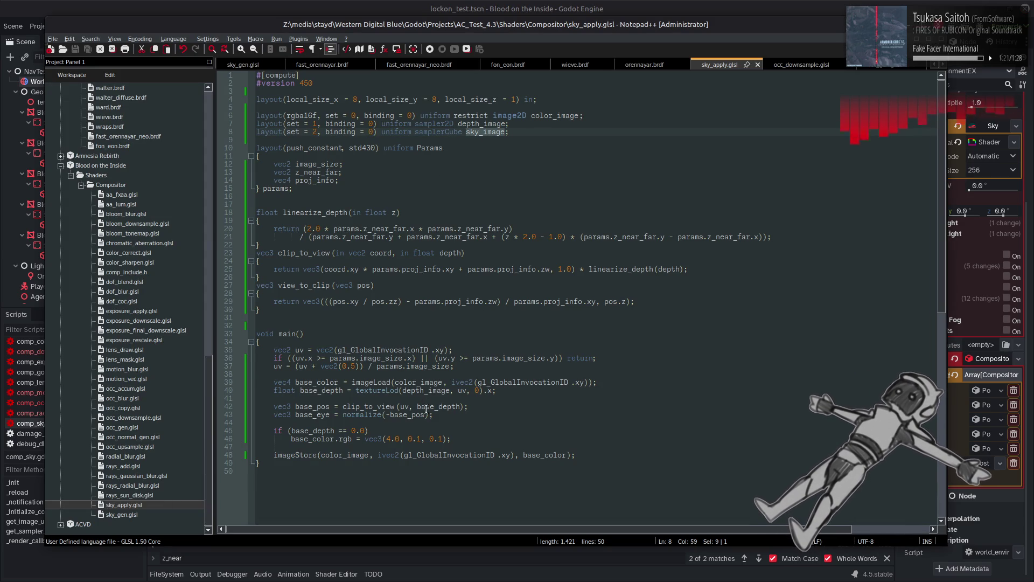
double_click(371, 391)
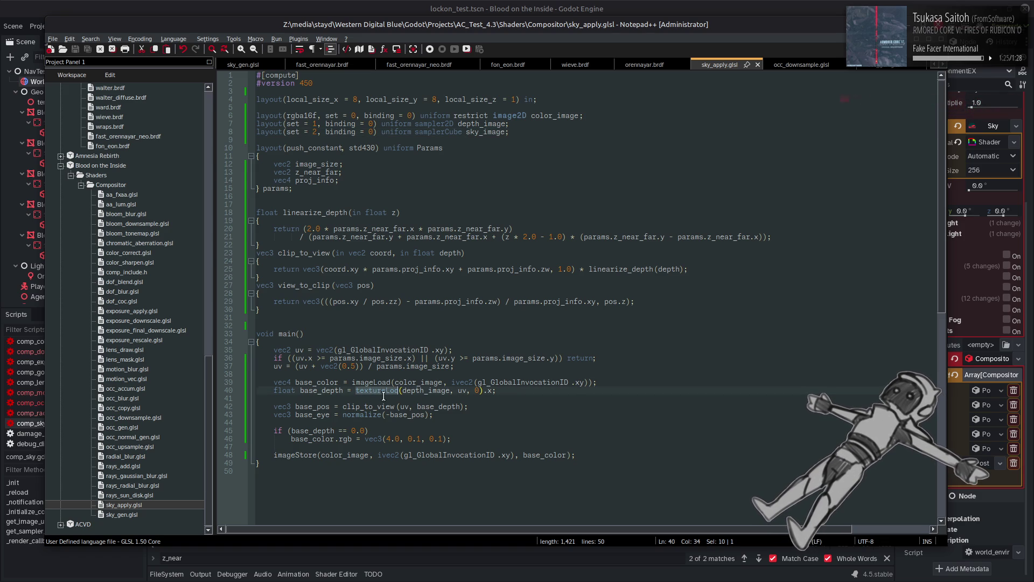
left_click_drag(364, 438, 446, 439)
type("tex")
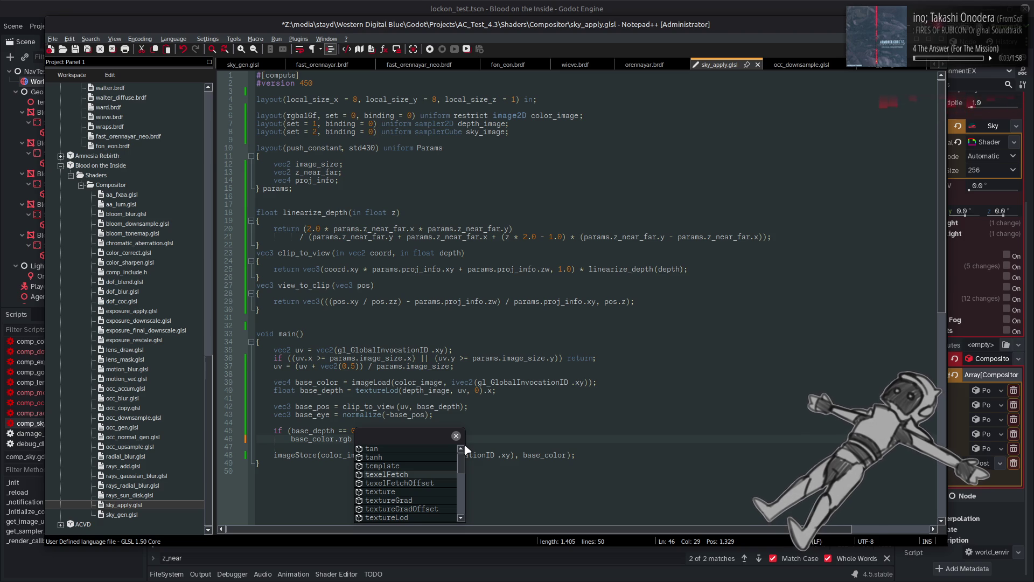
type("t")
key("Down")
key("Down")
key("Down")
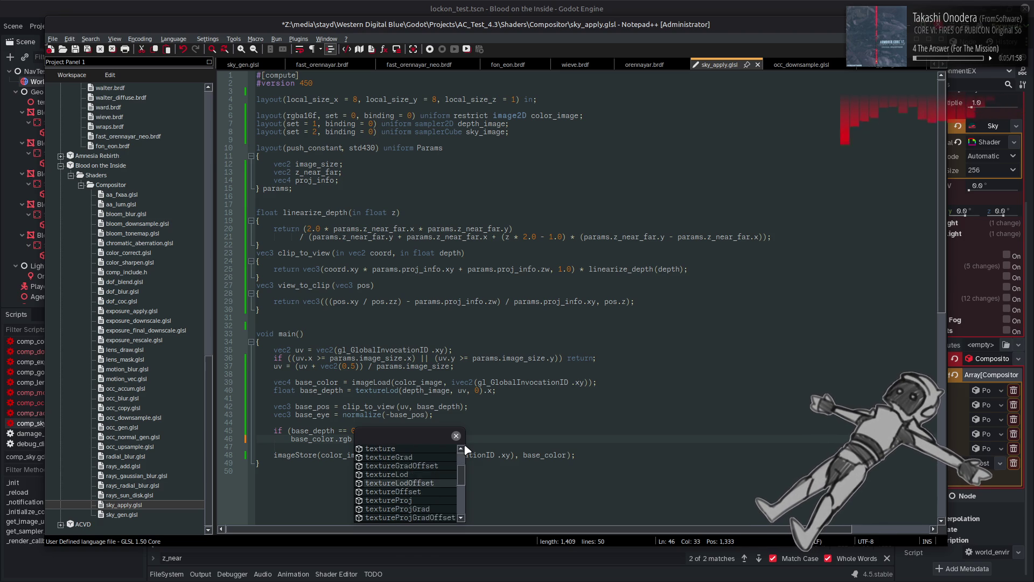
key("Up")
key("Up")
key("Up")
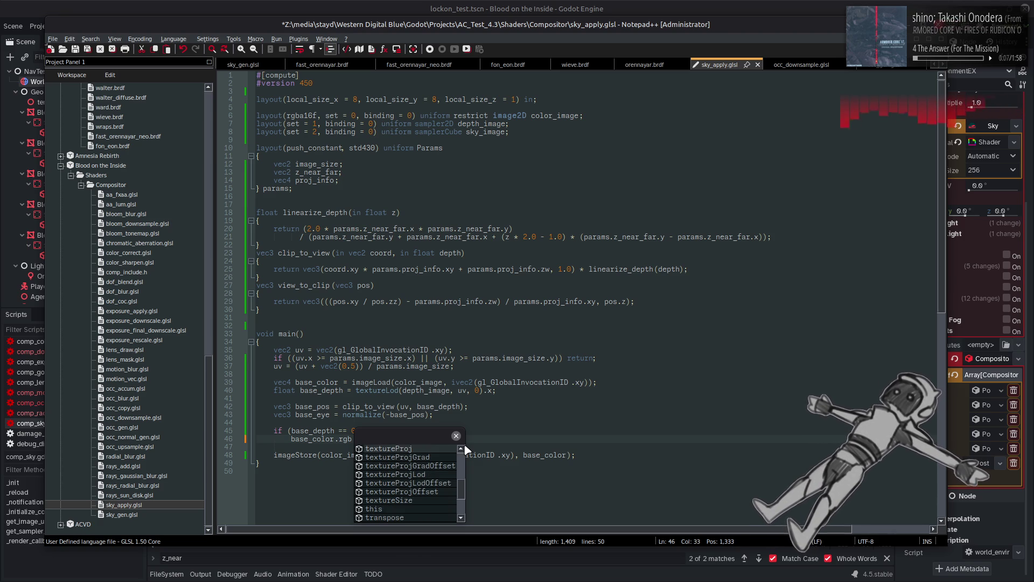
key("Down")
key("Down")
key("Return")
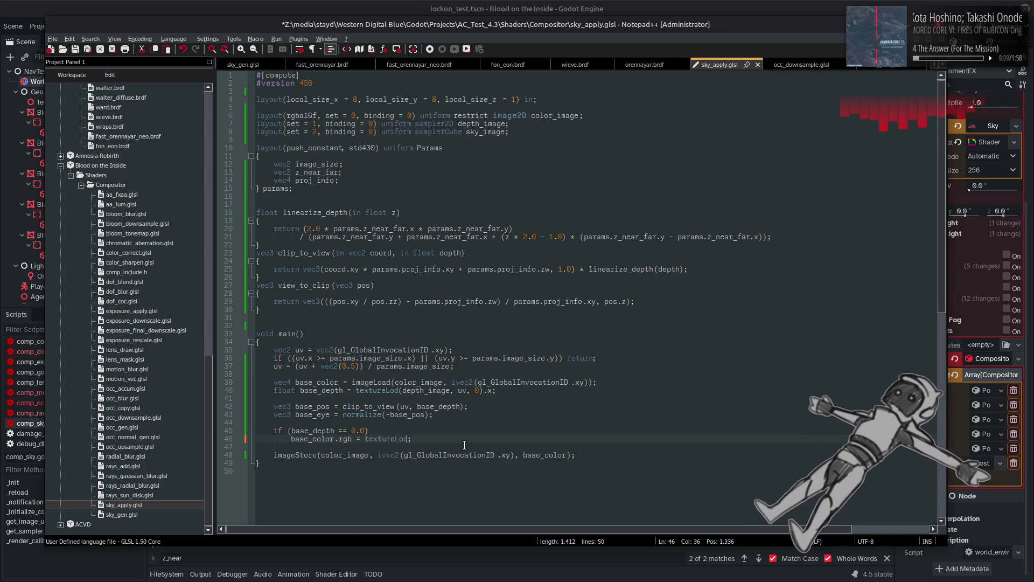
type("()")
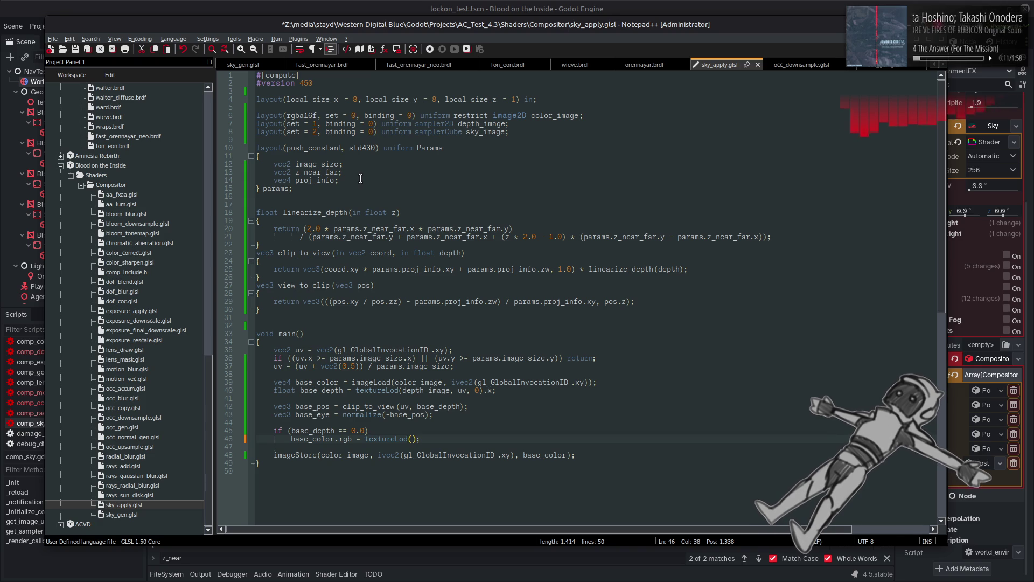
Complete it as textureLod(sky_image, base_eye, 0.0).rgb, save, and view the cyan sky in Godot.
double_click(316, 408)
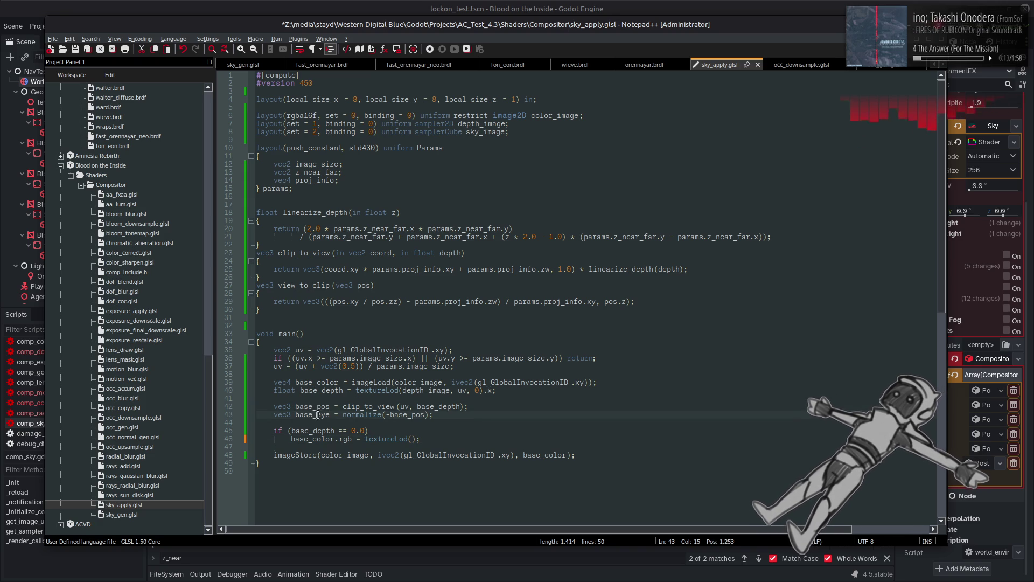
double_click(318, 415)
key("ctrl+c")
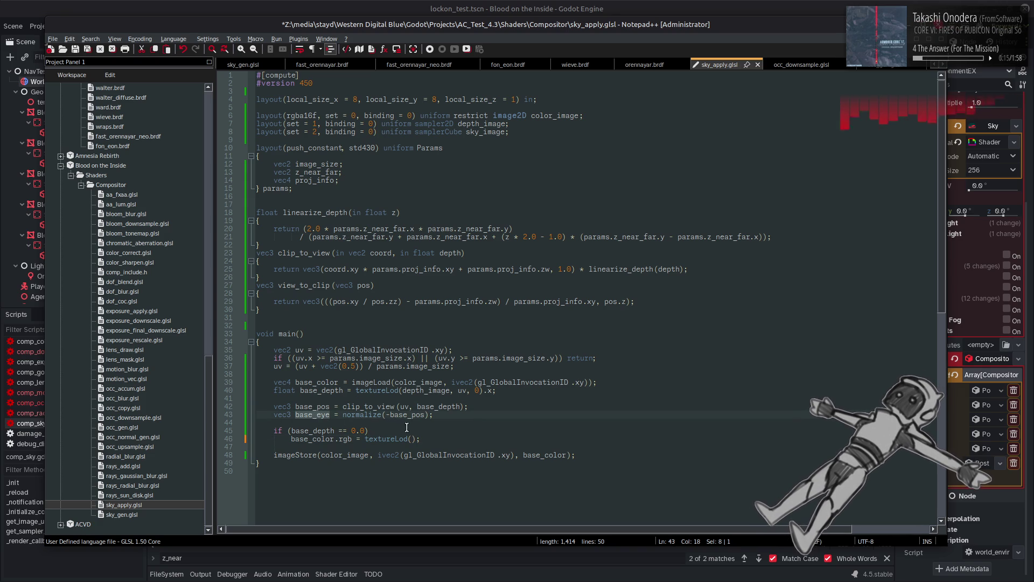
left_click(413, 439)
key("ctrl+v")
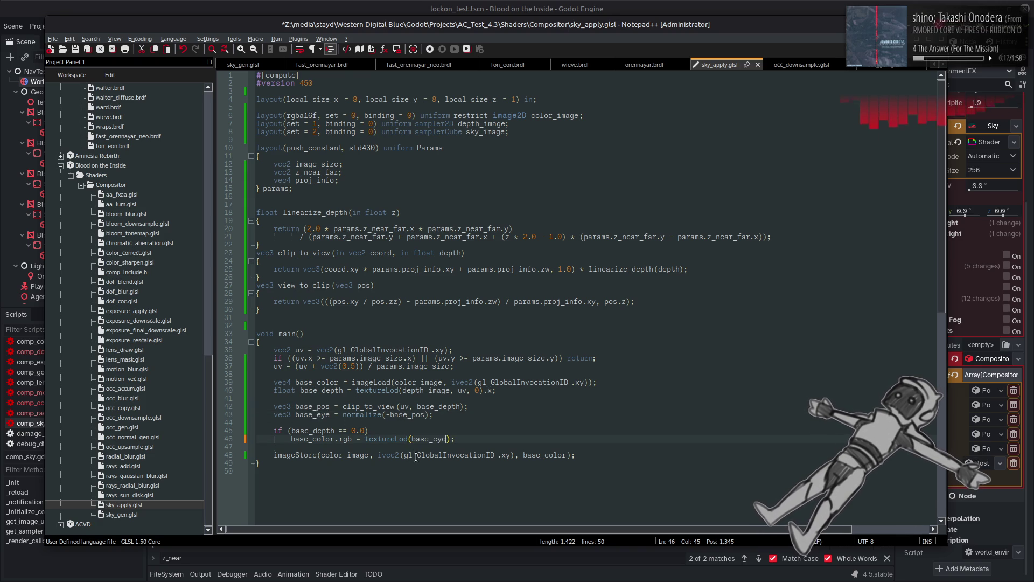
double_click(499, 132)
key("ctrl+c")
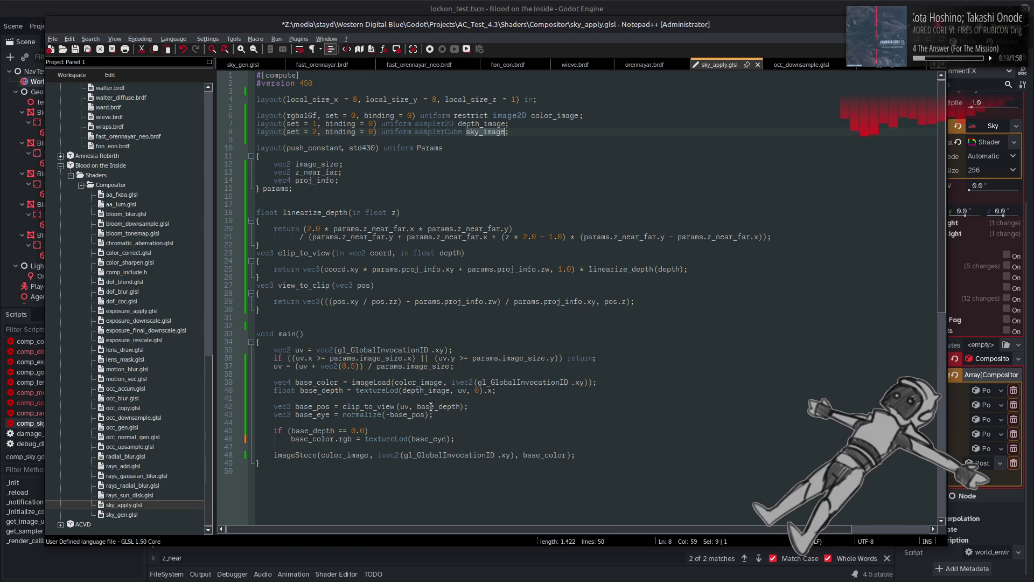
left_click(412, 439)
key("ctrl+v")
type(",")
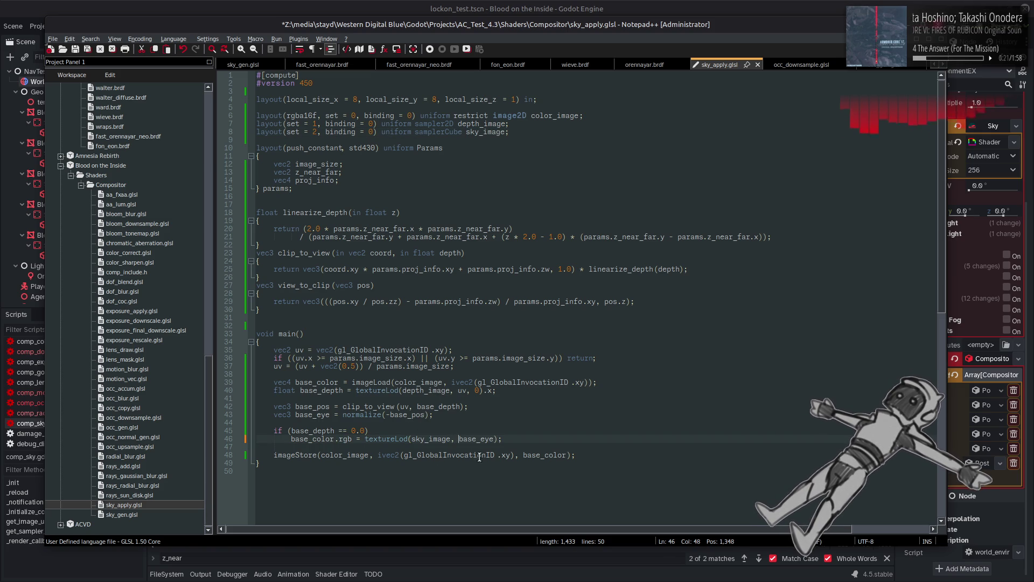
left_click(496, 439)
type(", 0.0).")
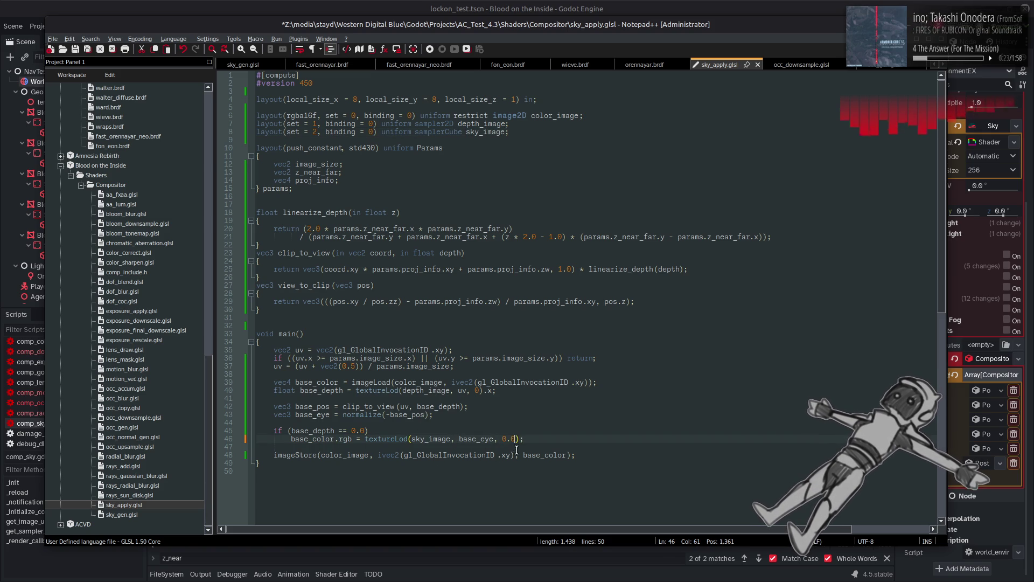
type("rgb")
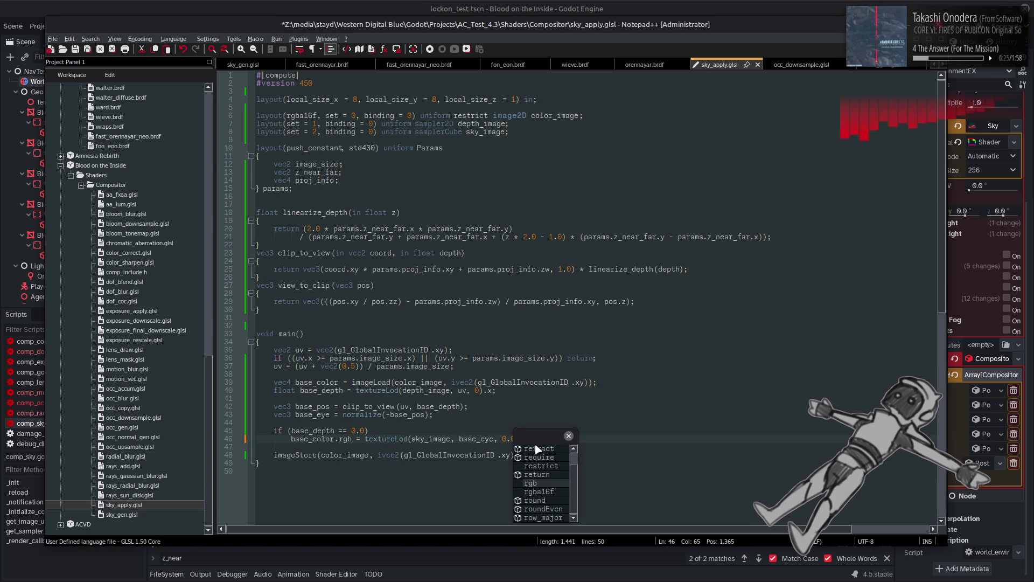
key("Up")
key("Up")
key("Up")
key("ctrl+s")
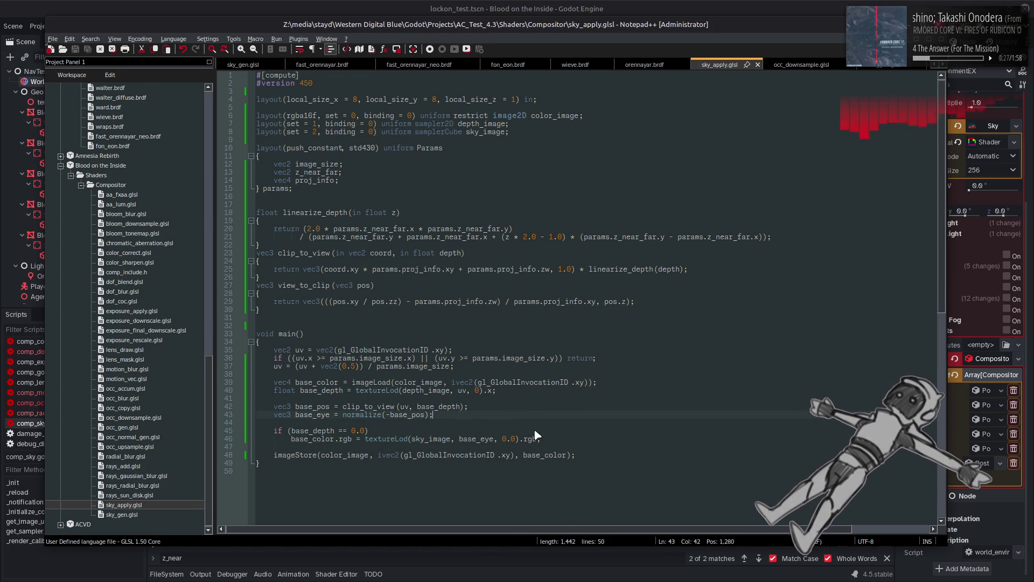
key("alt+Tab")
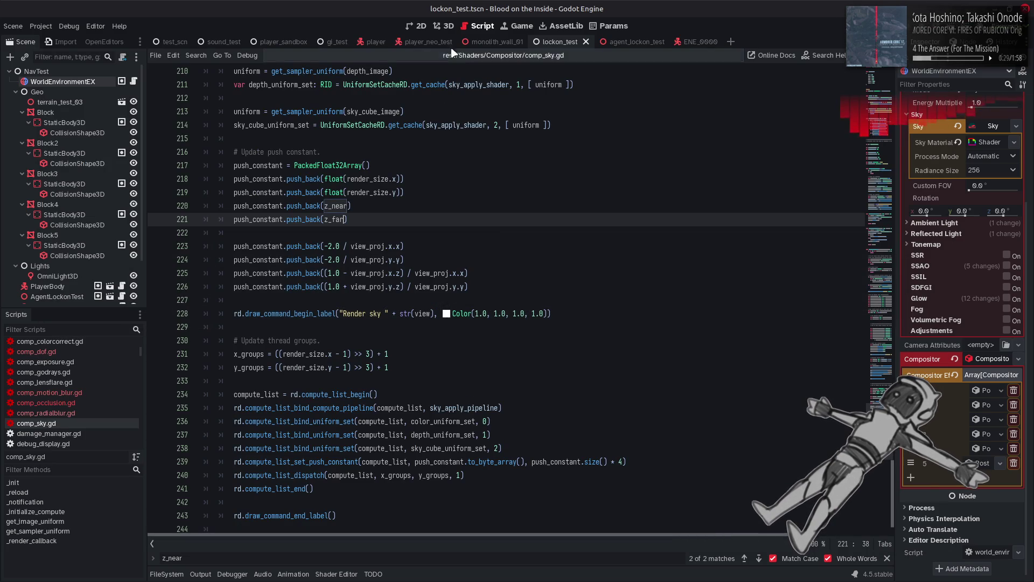
key("ctrl+F2")
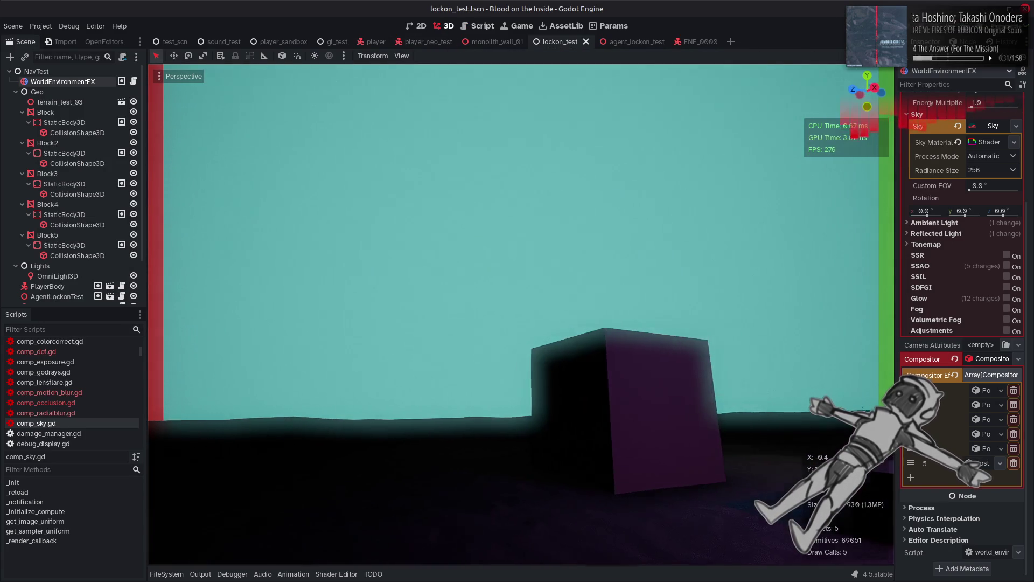